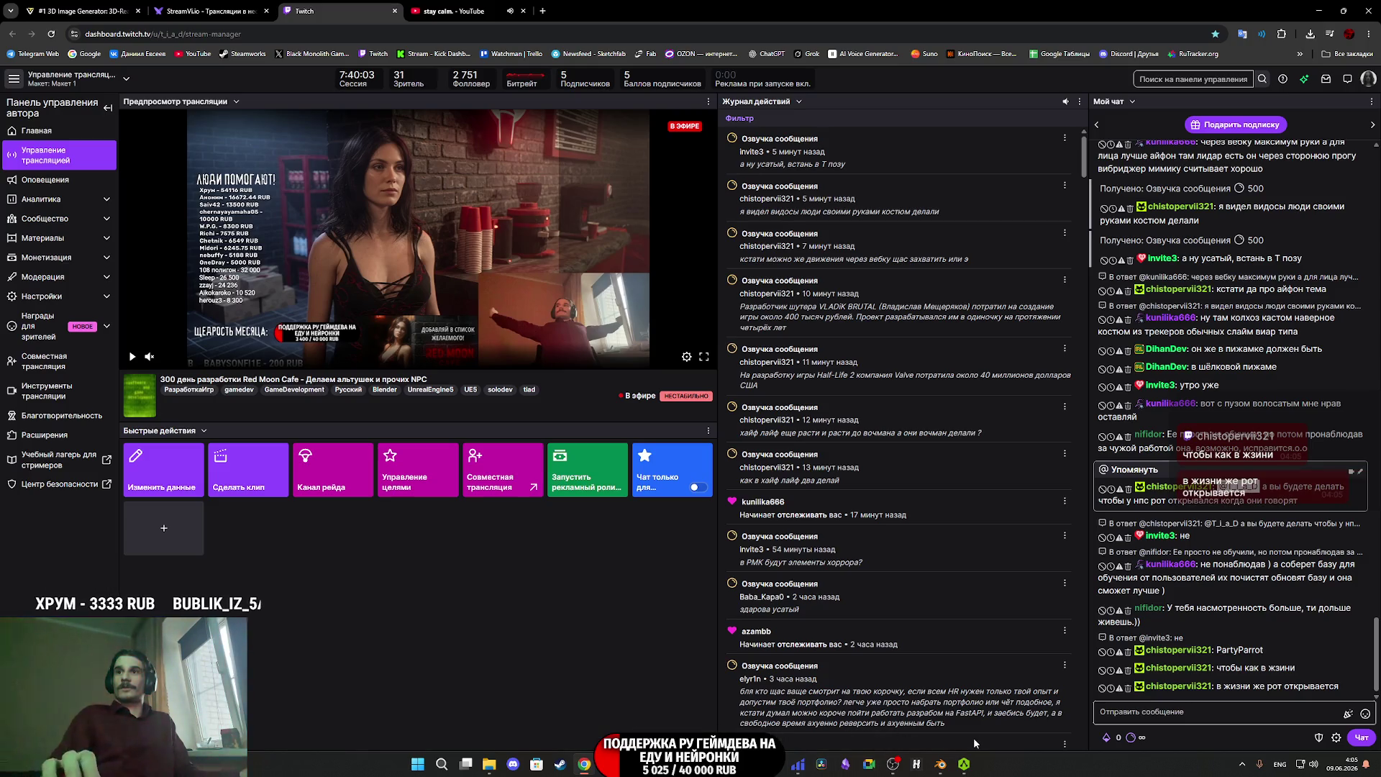
# Replace the man's old base-colour JPEG texture node with the new PNG, wired into Base Color.
pyautogui.moveTo(971, 771)
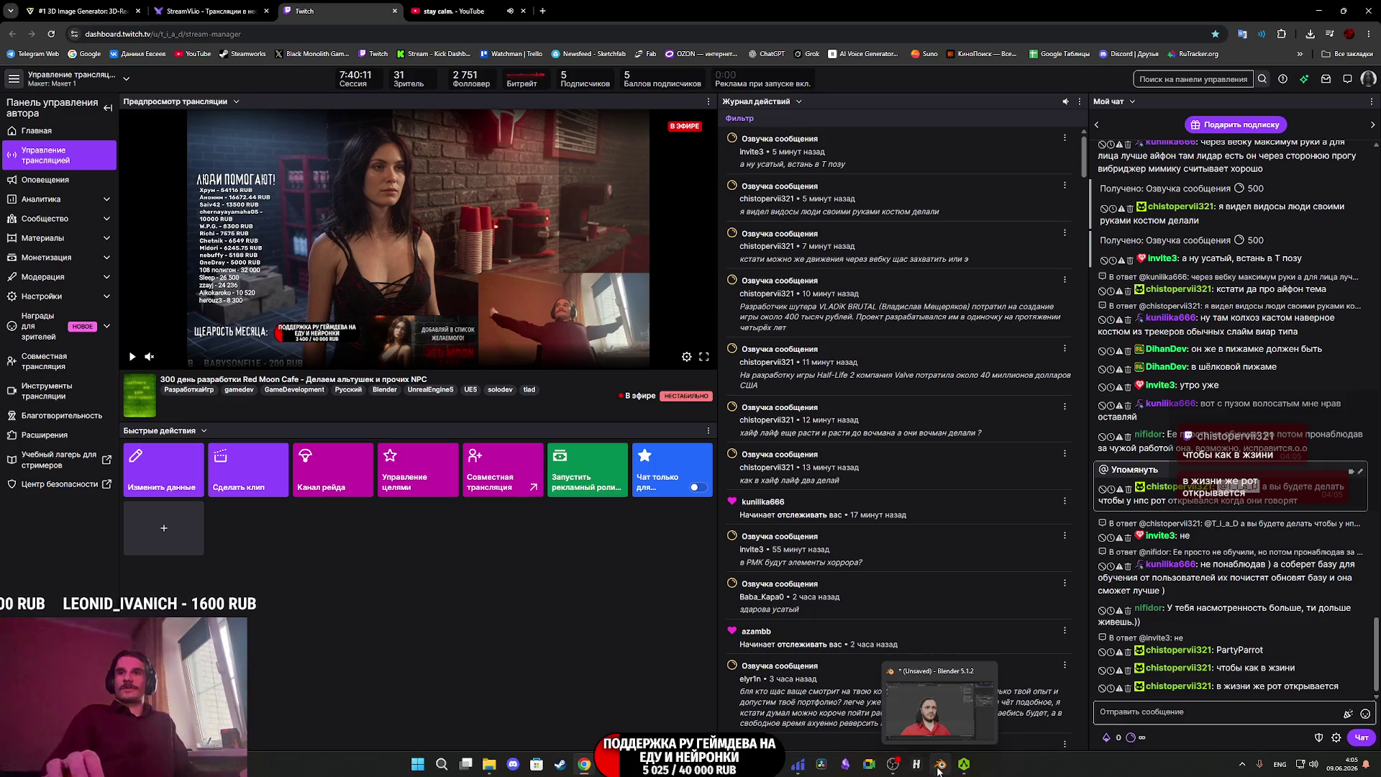
pyautogui.click(942, 769)
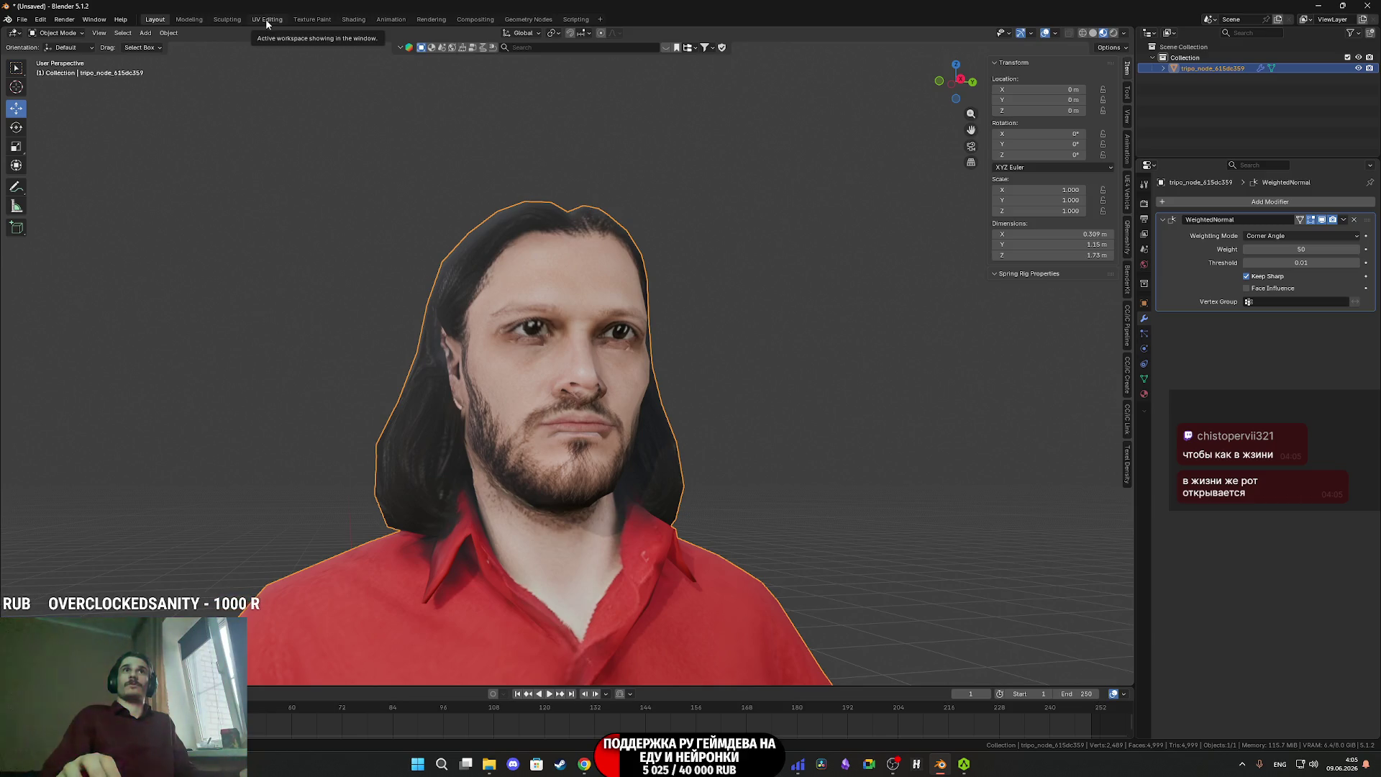
pyautogui.click(354, 20)
pyautogui.click(480, 443)
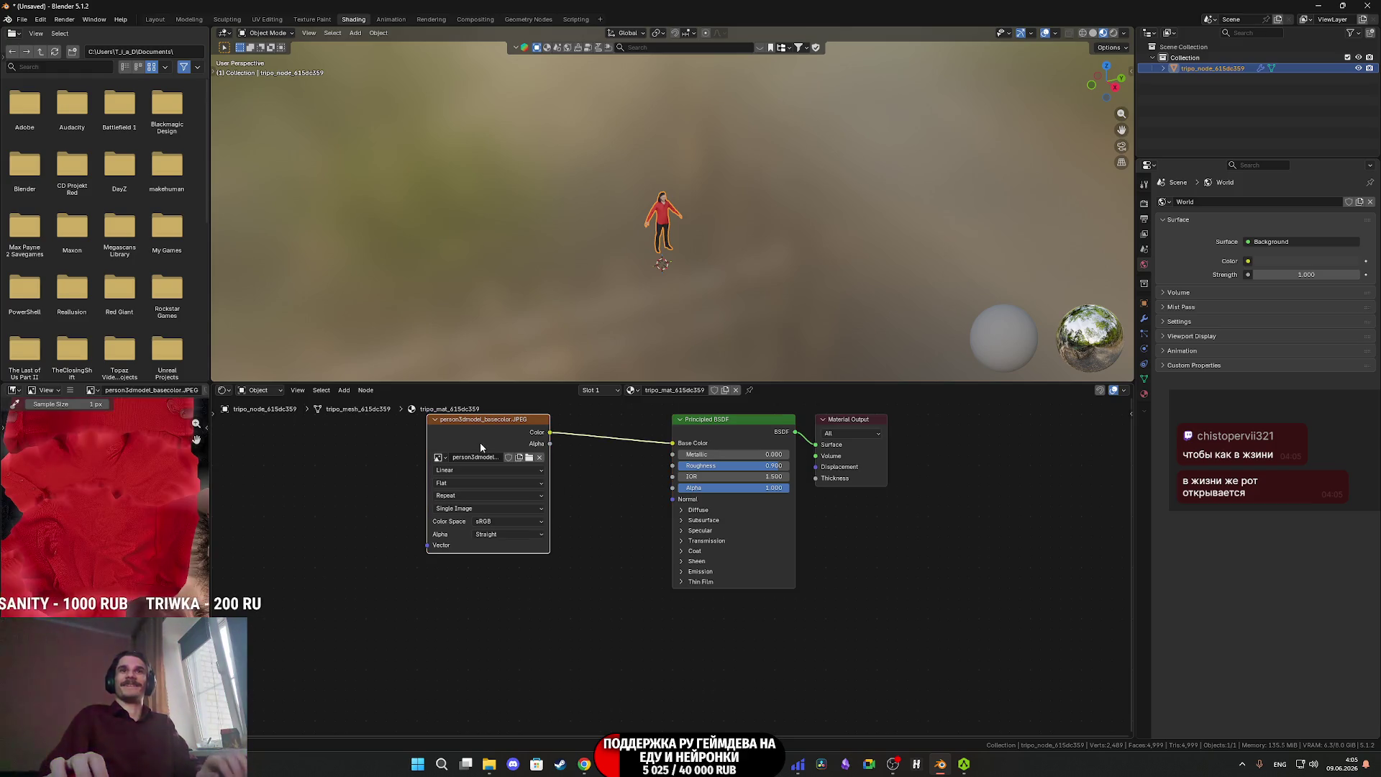
pyautogui.press('Delete')
pyautogui.hotkey('alt', 'Tab')
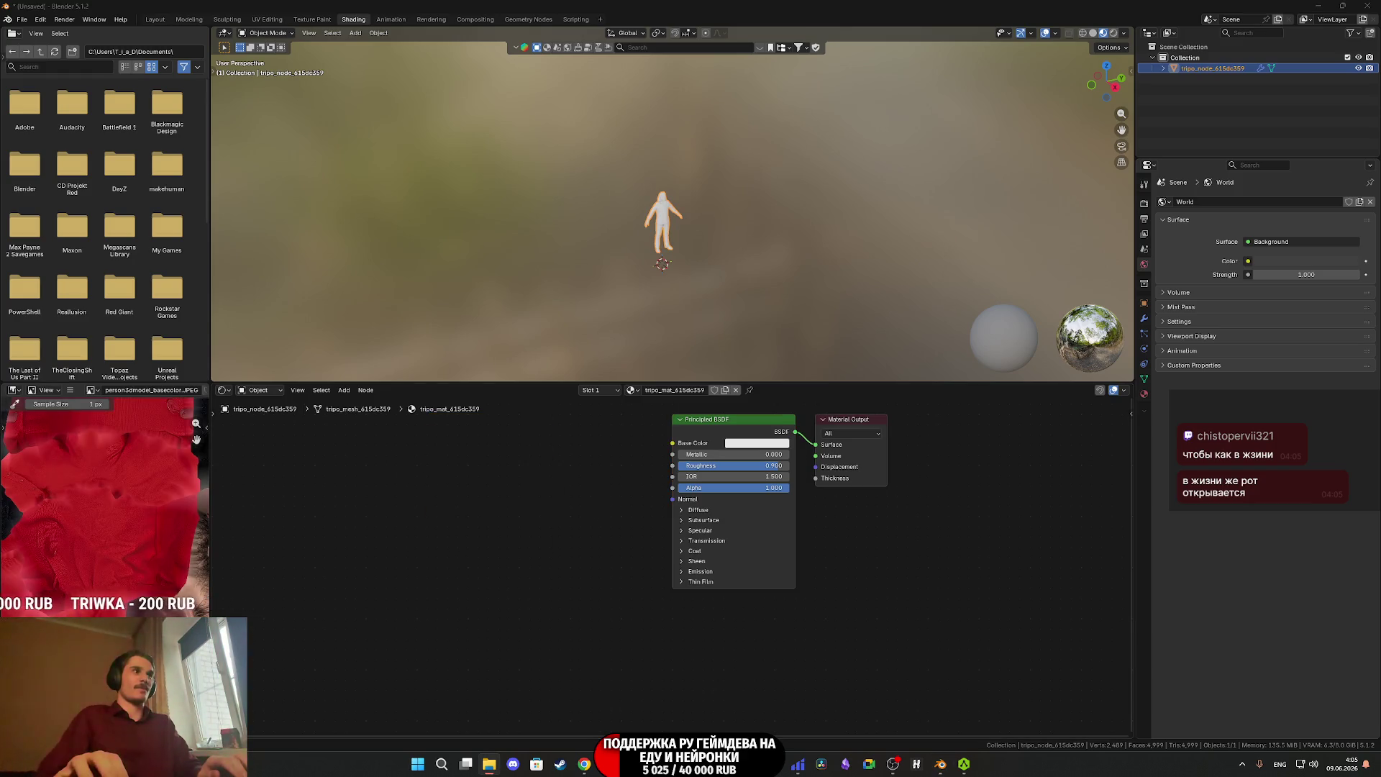
pyautogui.moveTo(417, 538); pyautogui.dragTo(412, 512)
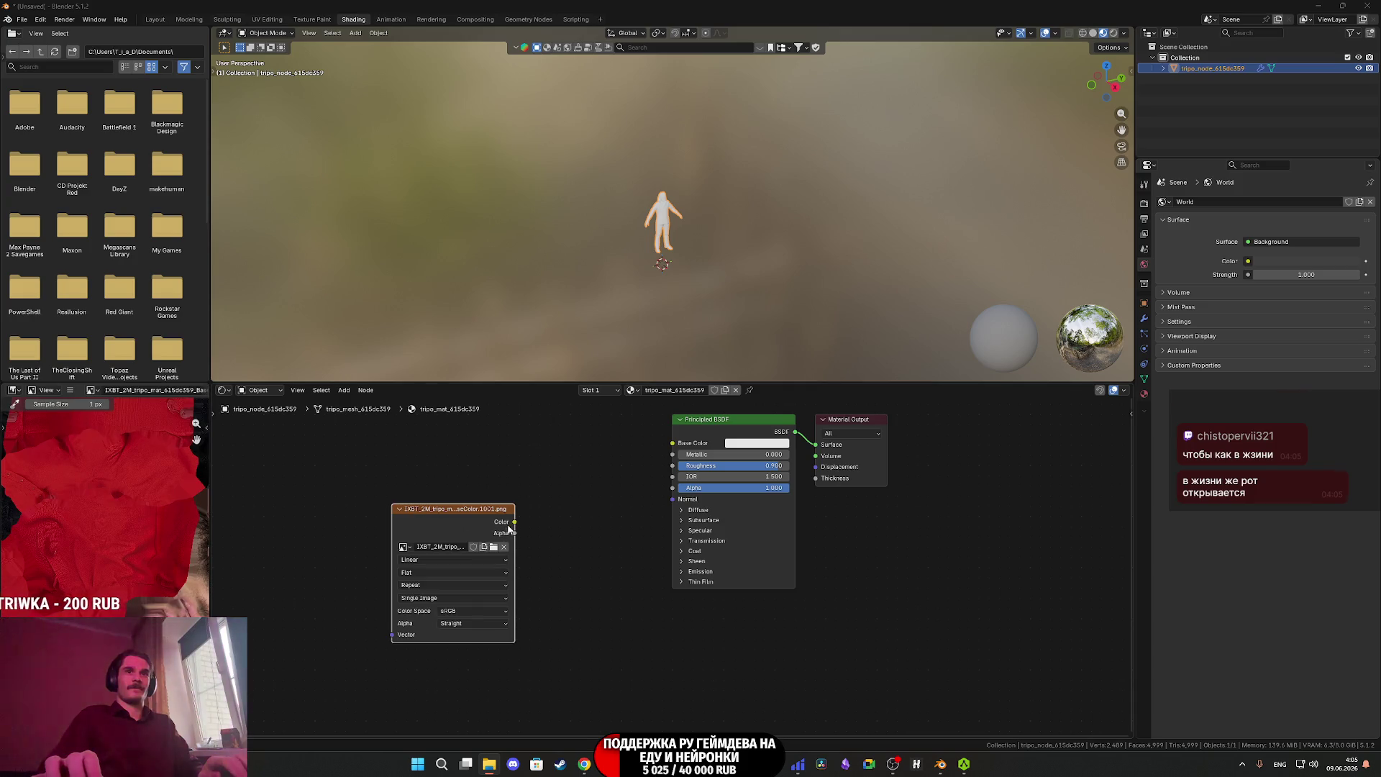
pyautogui.moveTo(515, 522); pyautogui.dragTo(672, 443)
pyautogui.moveTo(454, 509); pyautogui.dragTo(570, 444)
pyautogui.click(155, 19)
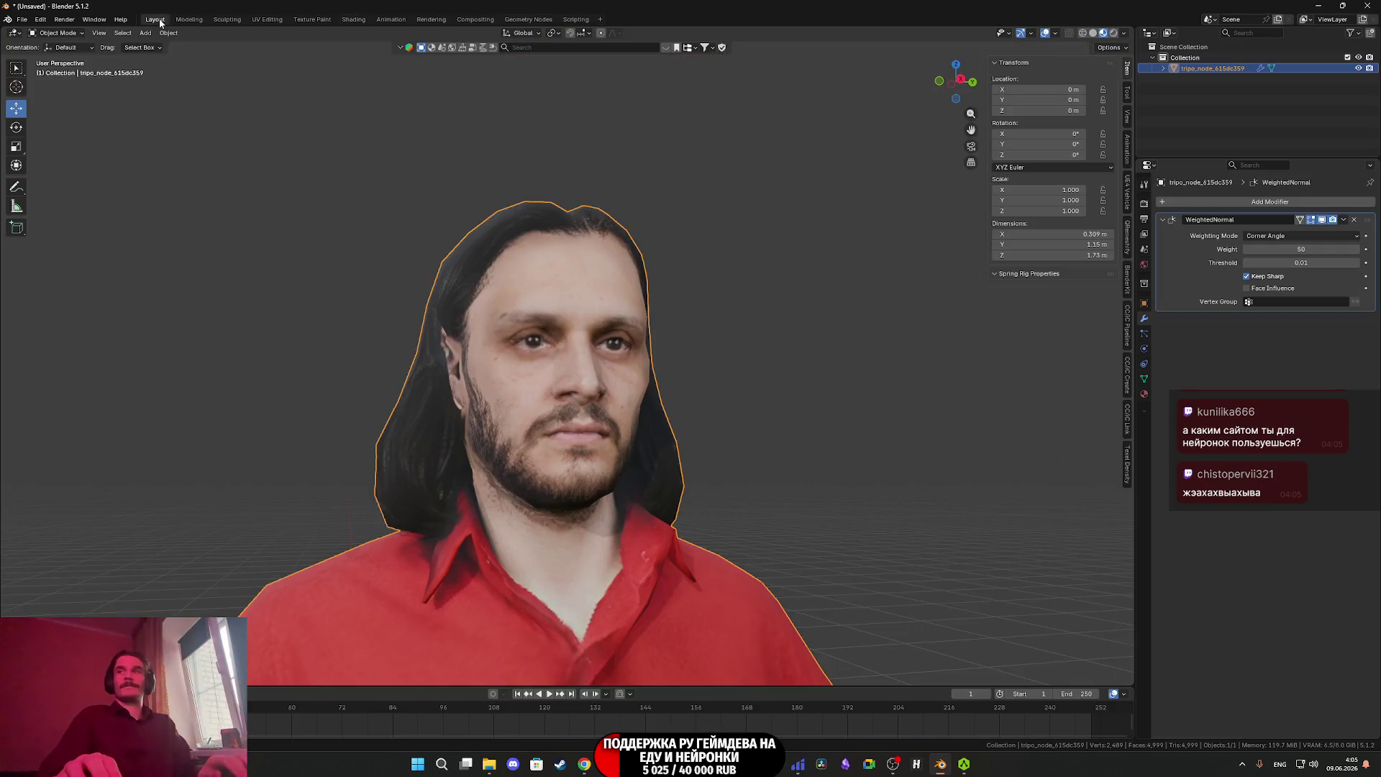
# Zoom and orbit around the retextured character's face, then bring up the Twitch dashboard in Chrome.
pyautogui.scroll(3)
pyautogui.scroll(-3)
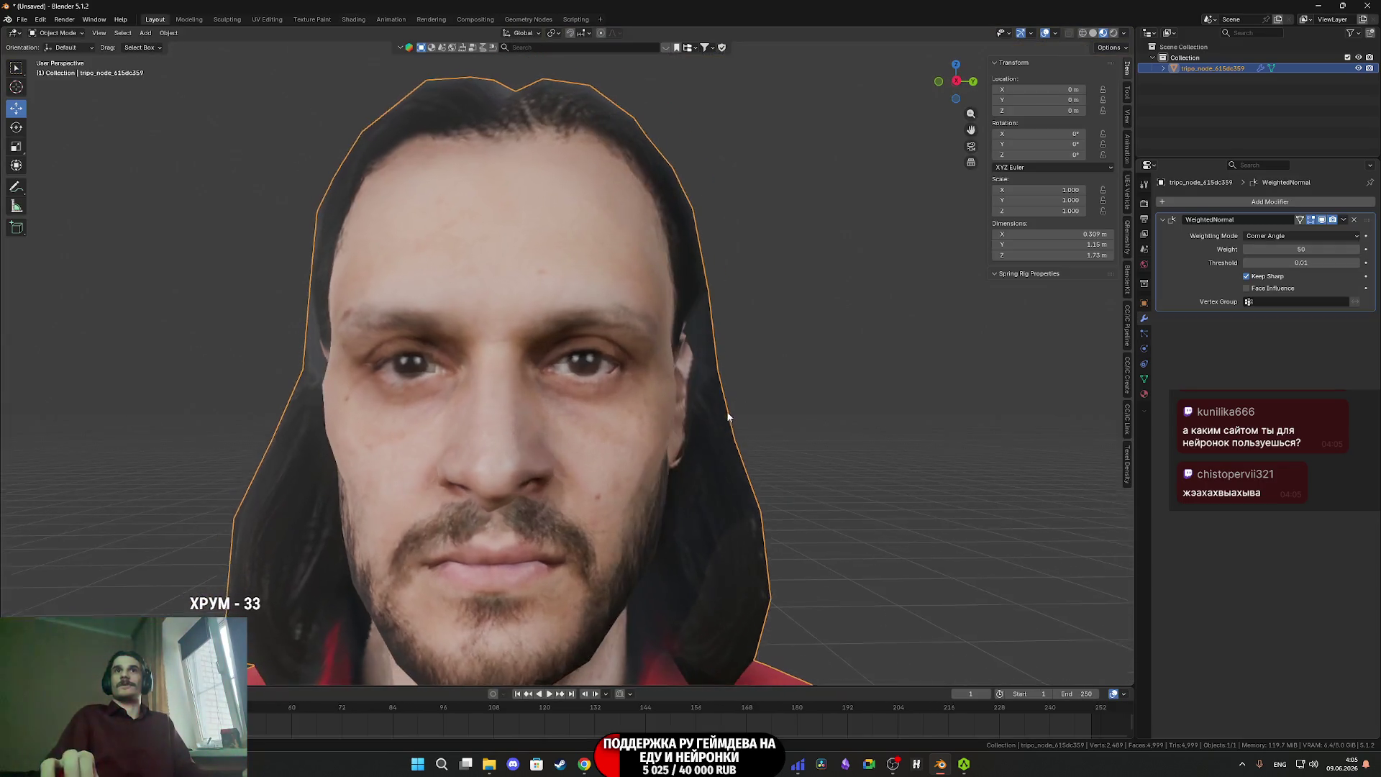
pyautogui.moveTo(735, 368); pyautogui.dragTo(795, 379)
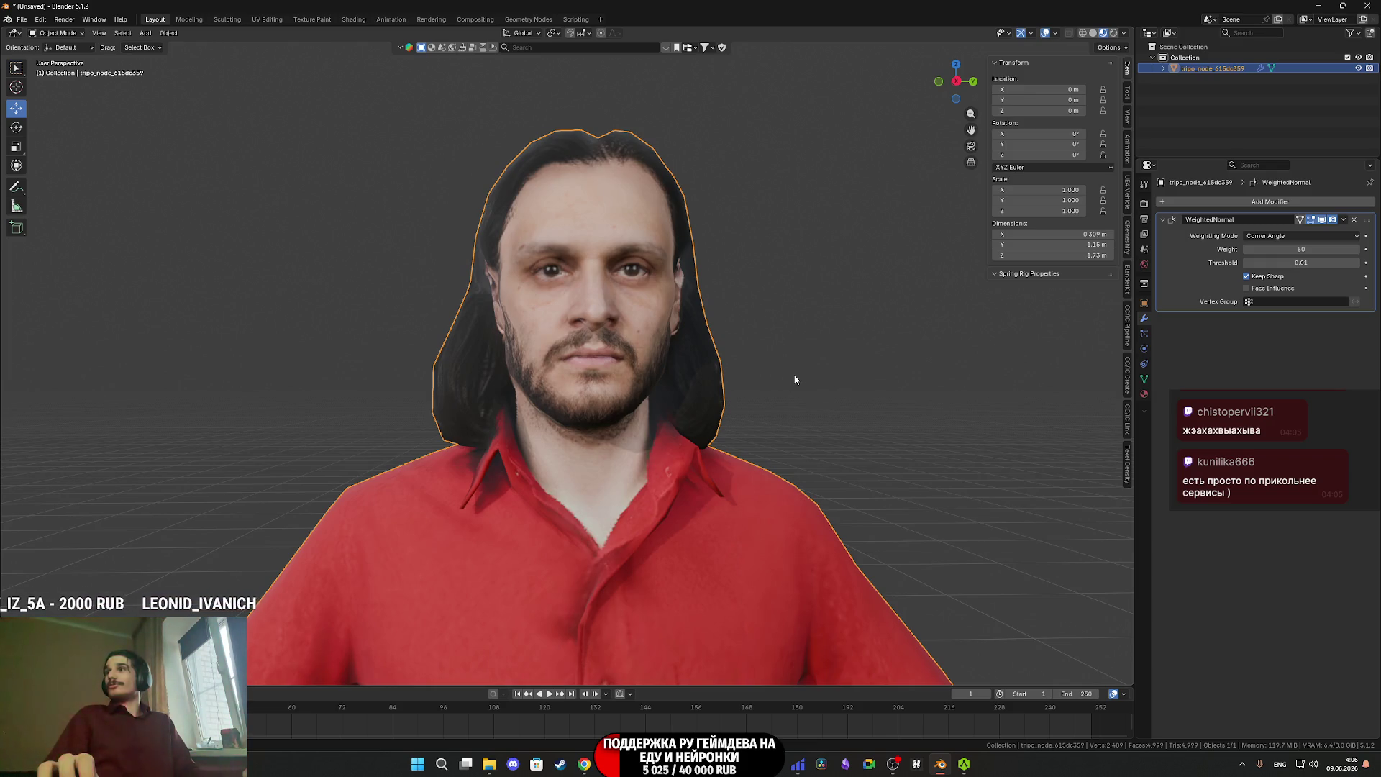
pyautogui.click(584, 764)
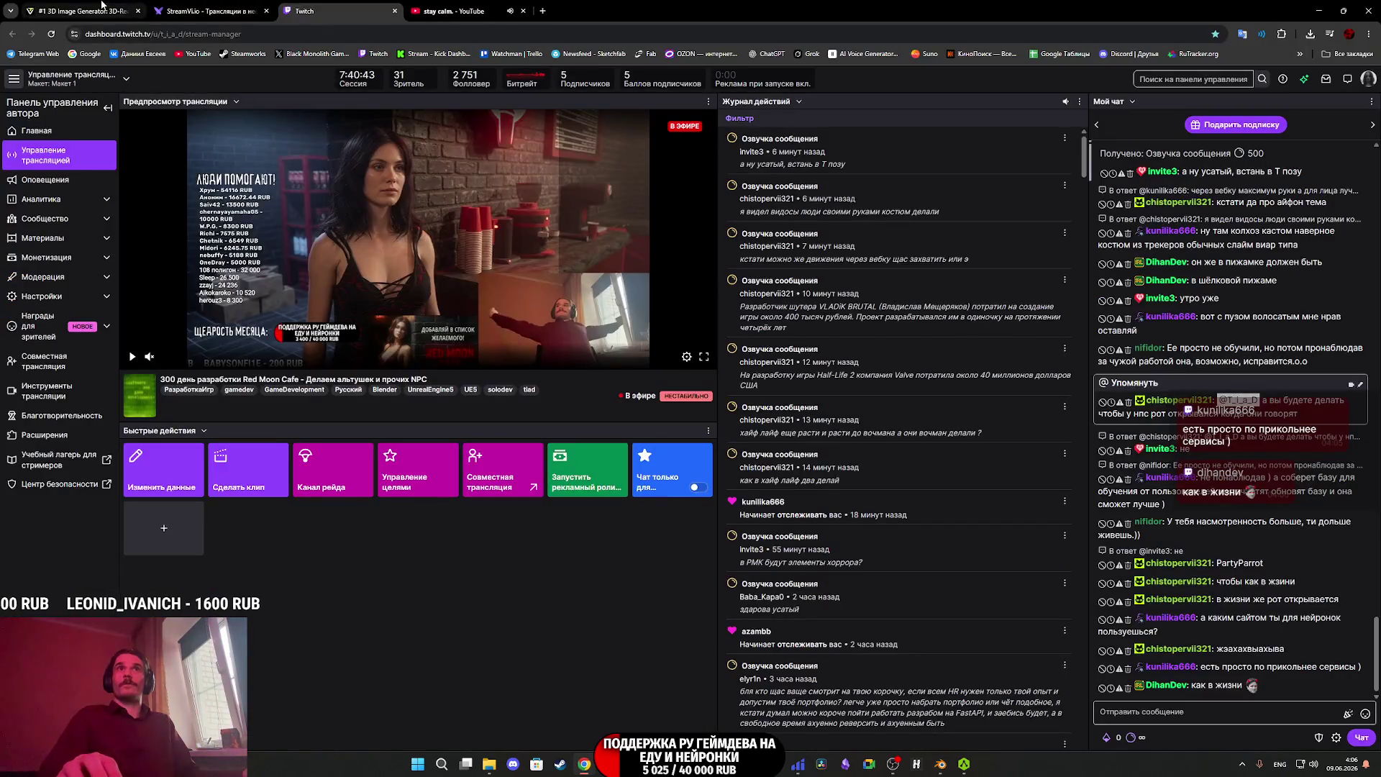
# In Tripo's image generator, set the generation model to Midjourney v7.
pyautogui.click(111, 10)
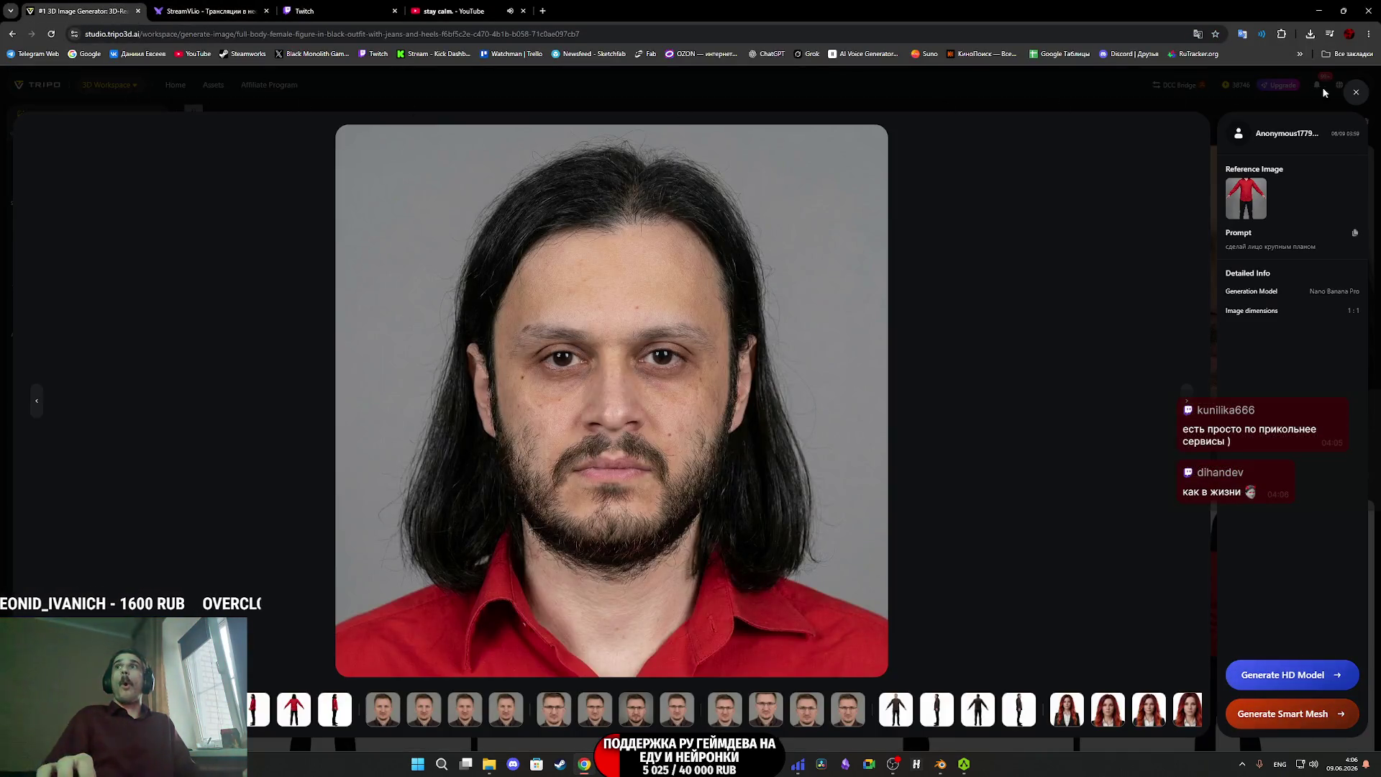
pyautogui.click(1355, 92)
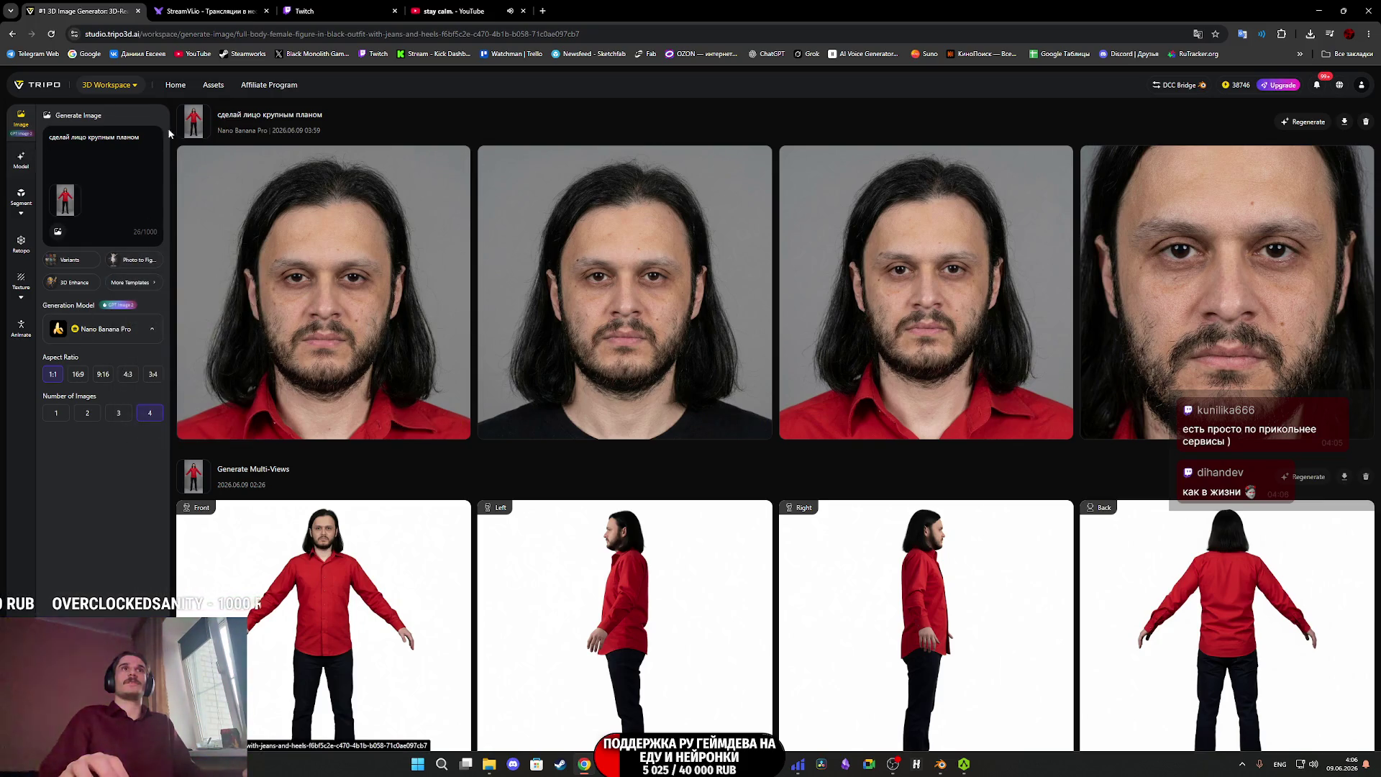
pyautogui.click(111, 330)
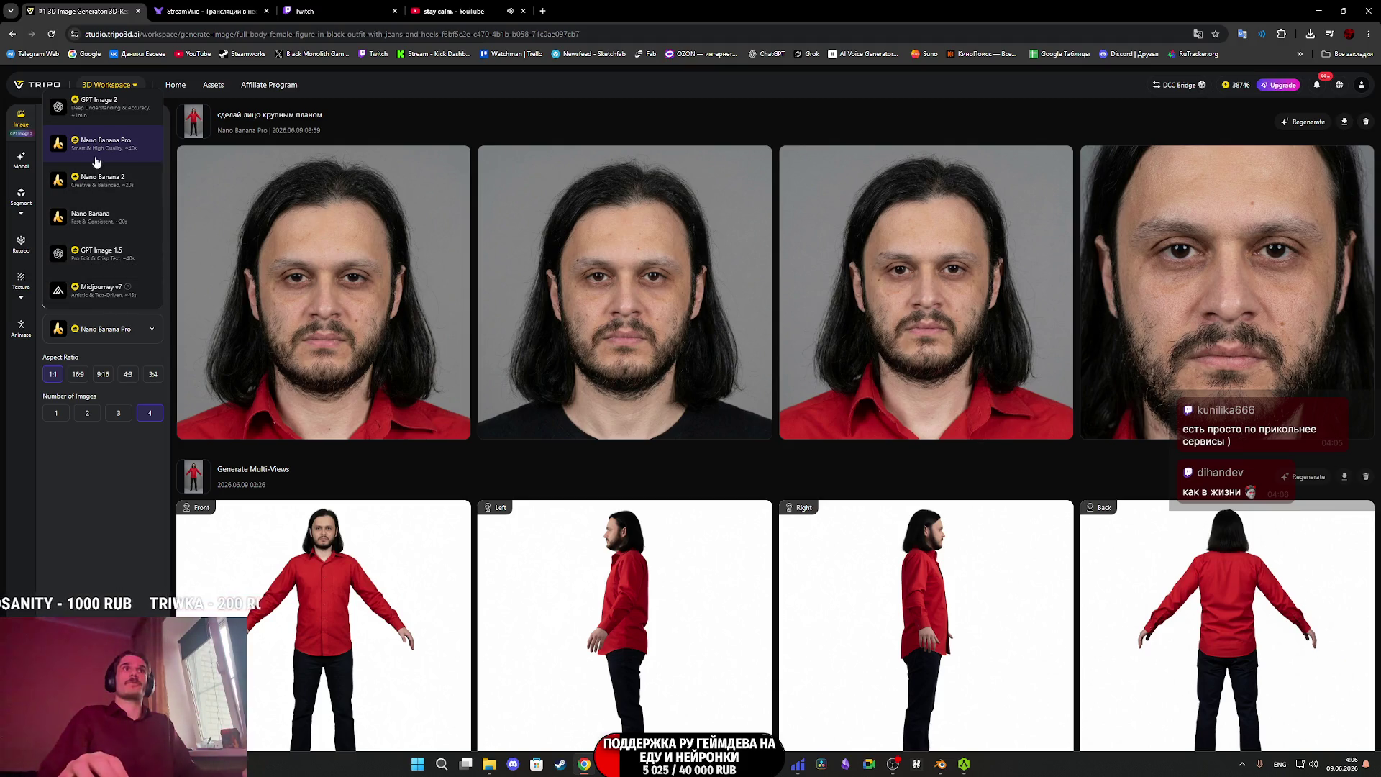
pyautogui.click(107, 297)
# Copy the earlier young-woman A-pose generation's full prompt and select the current prompt text.
pyautogui.scroll(-3)
pyautogui.scroll(-3)
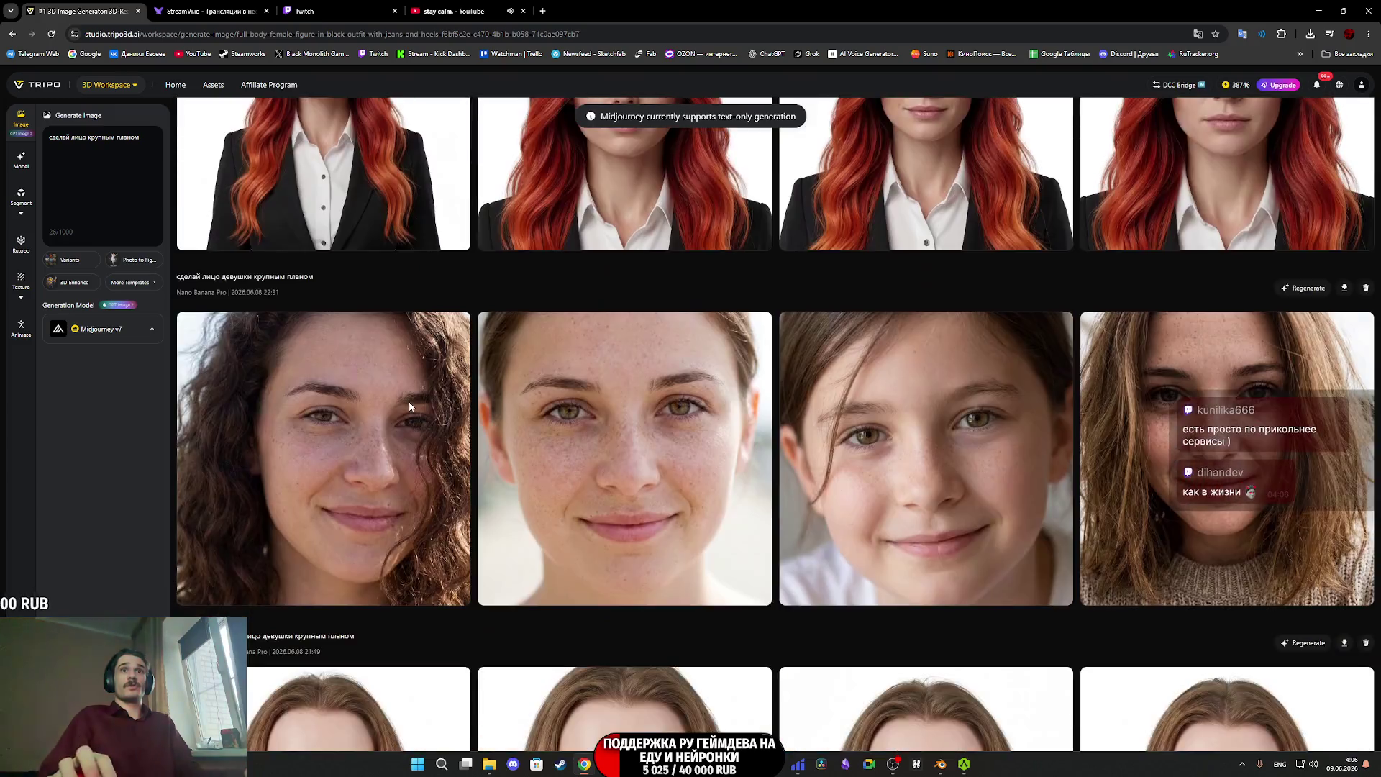
pyautogui.scroll(-3)
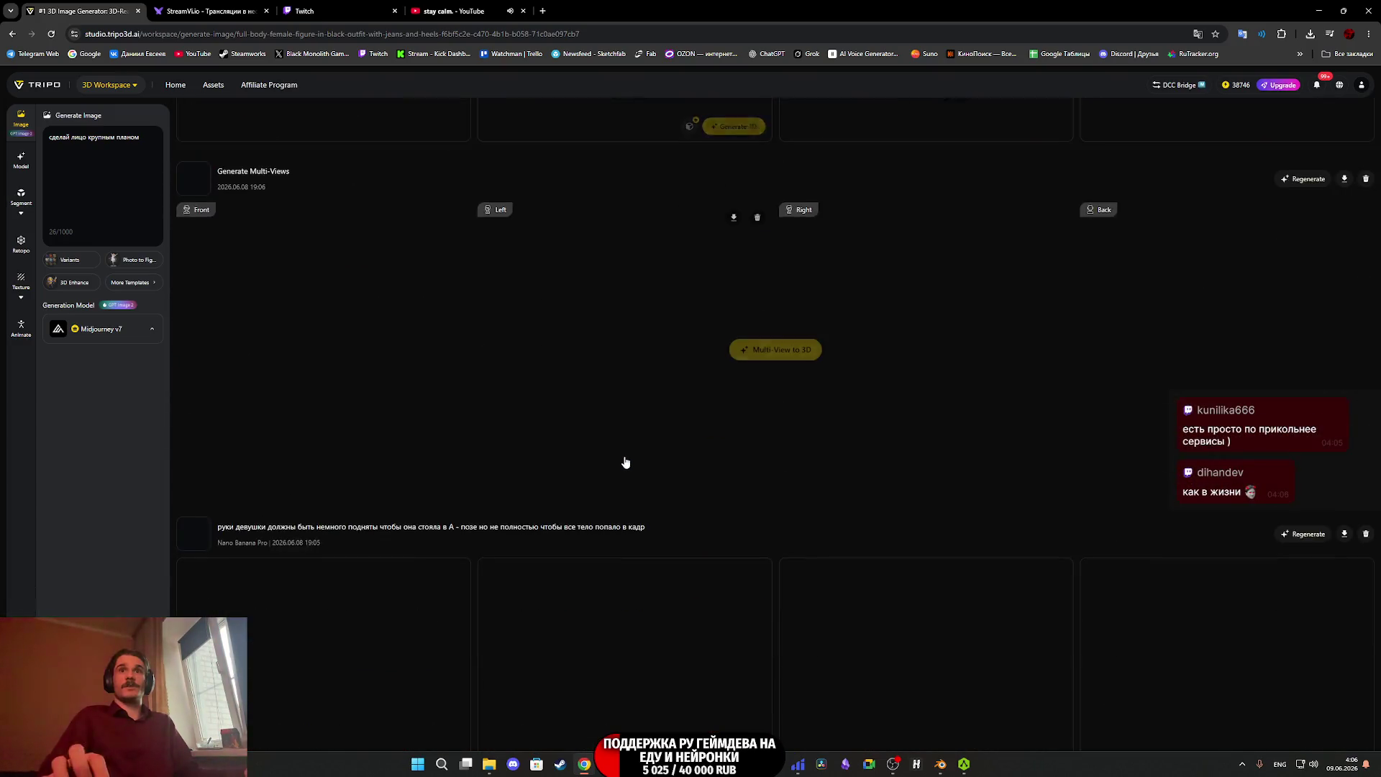
pyautogui.scroll(-3)
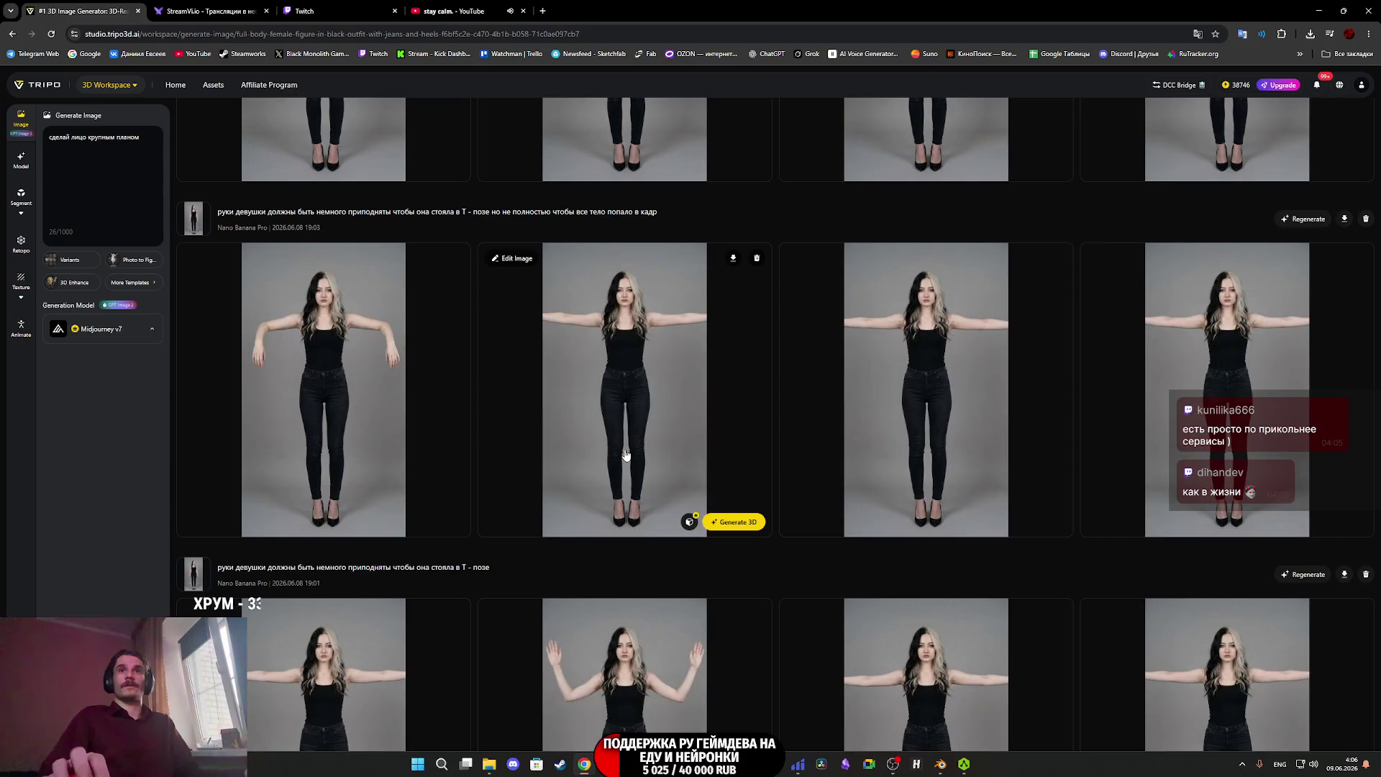
pyautogui.scroll(-3)
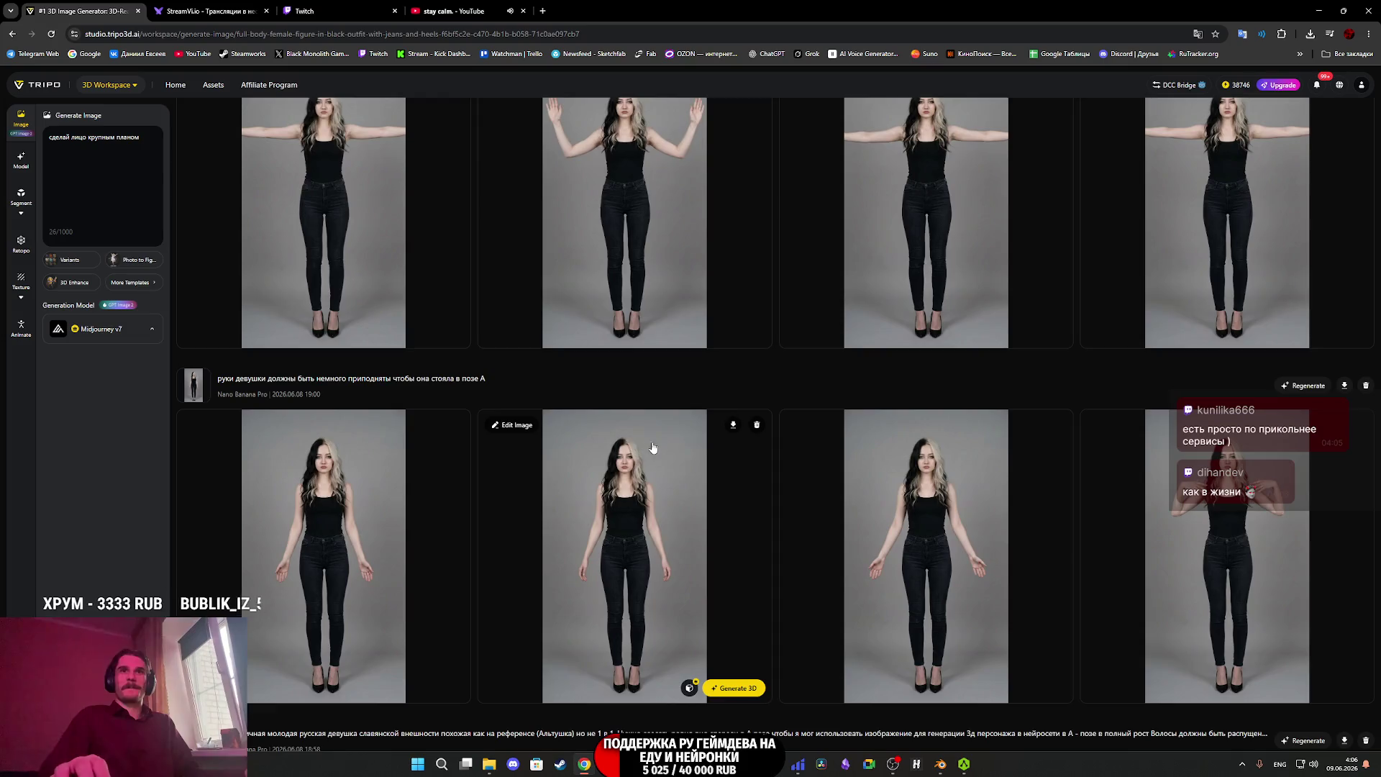
pyautogui.scroll(-3)
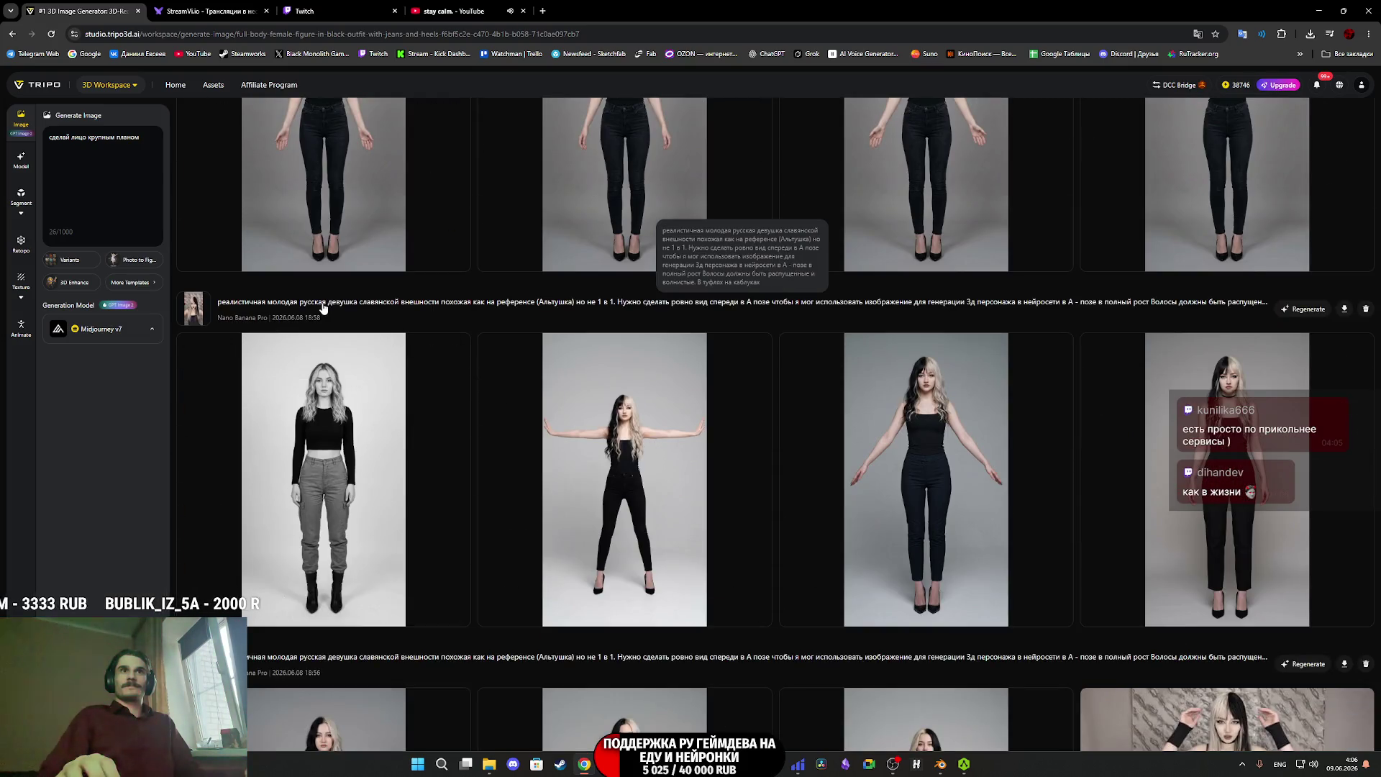
pyautogui.click(471, 306)
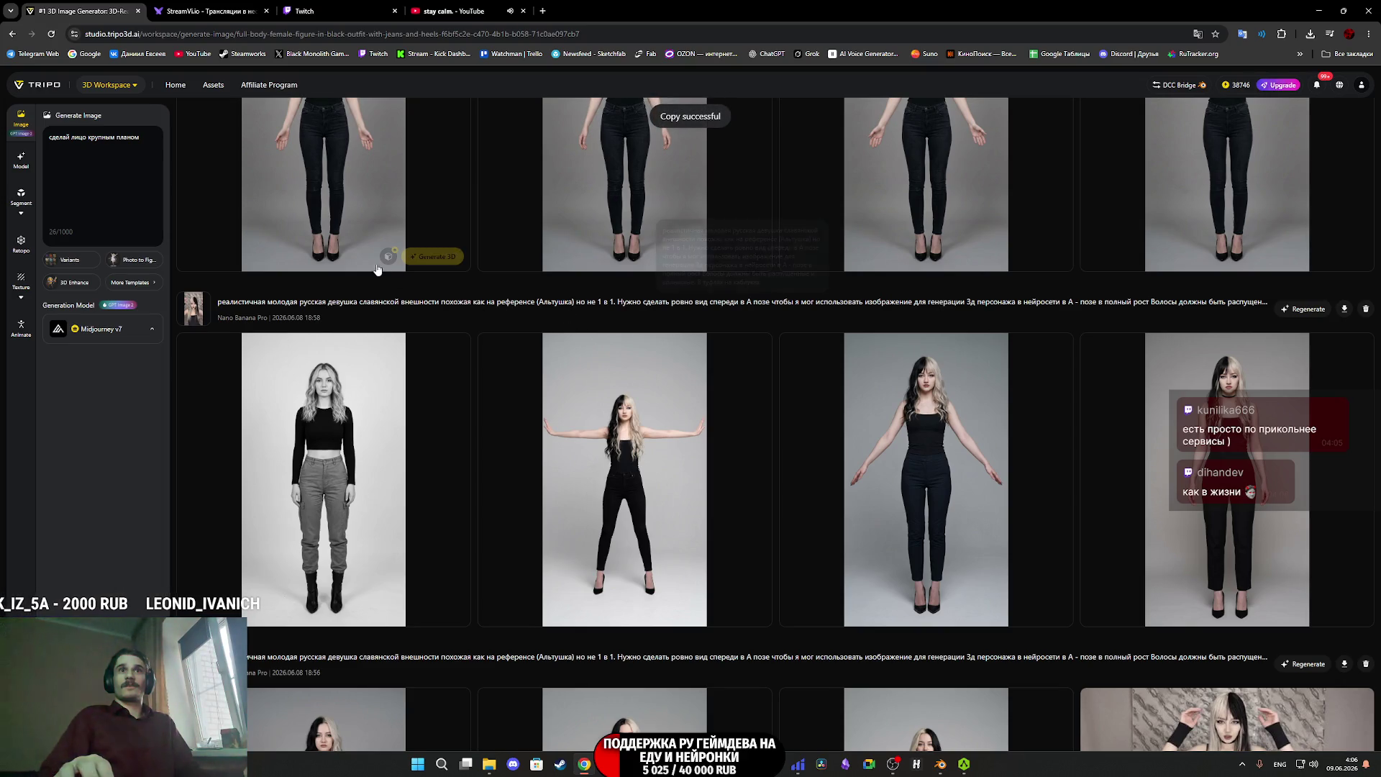
pyautogui.click(147, 139)
pyautogui.hotkey('ctrl', 'a')
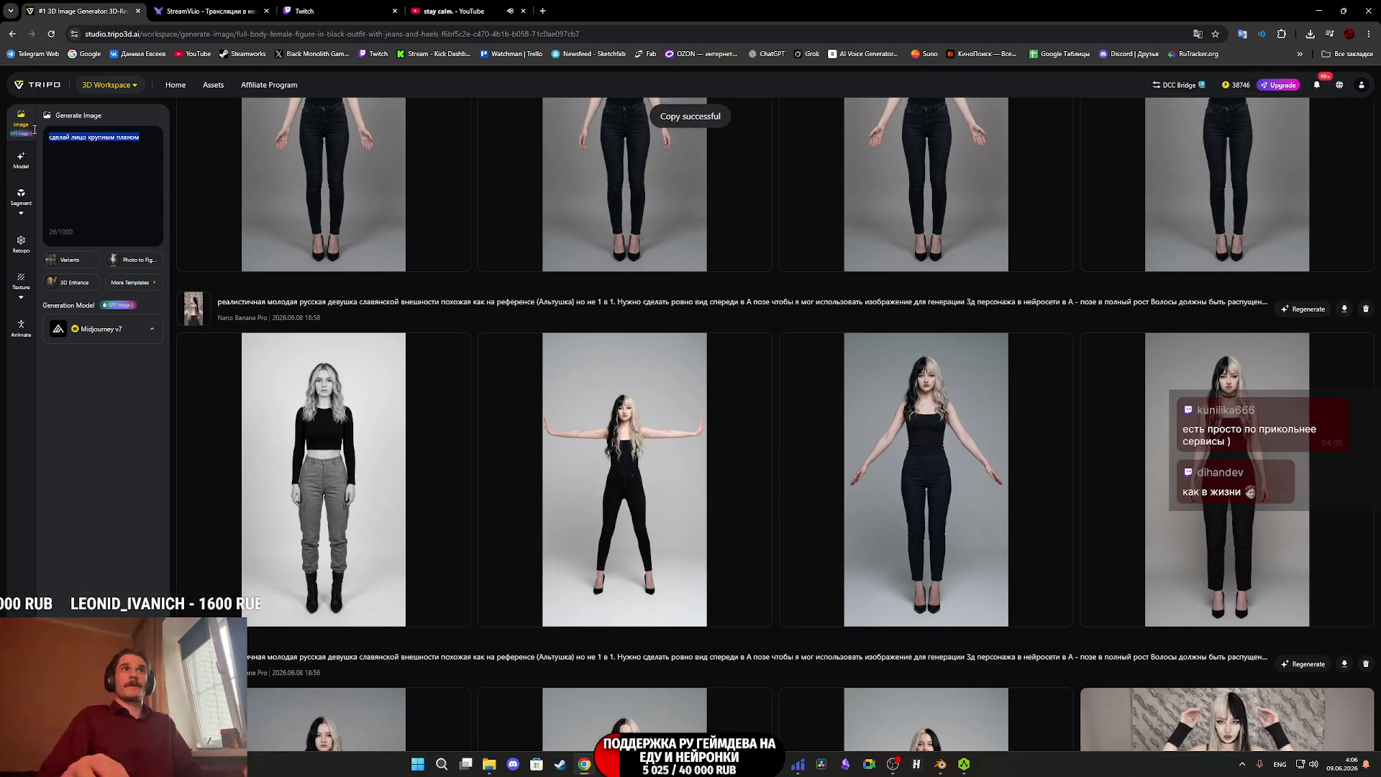
# Paste the copied young-woman A-pose prompt and delete its reference-likeness phrase.
pyautogui.write('реалистичная молодая русская девушка славянской внешности похожая как на референсе (Альтушка) но не 1 в 1. Нужно сделать ровно вид спереди в А позе чтобы я мог использовать изображение для генерации 3д персонажа в нейросети в А - позе в полный рост Волосы должны быть распущенные и волнистые. В туфлях на каблуках')
pyautogui.scroll(3)
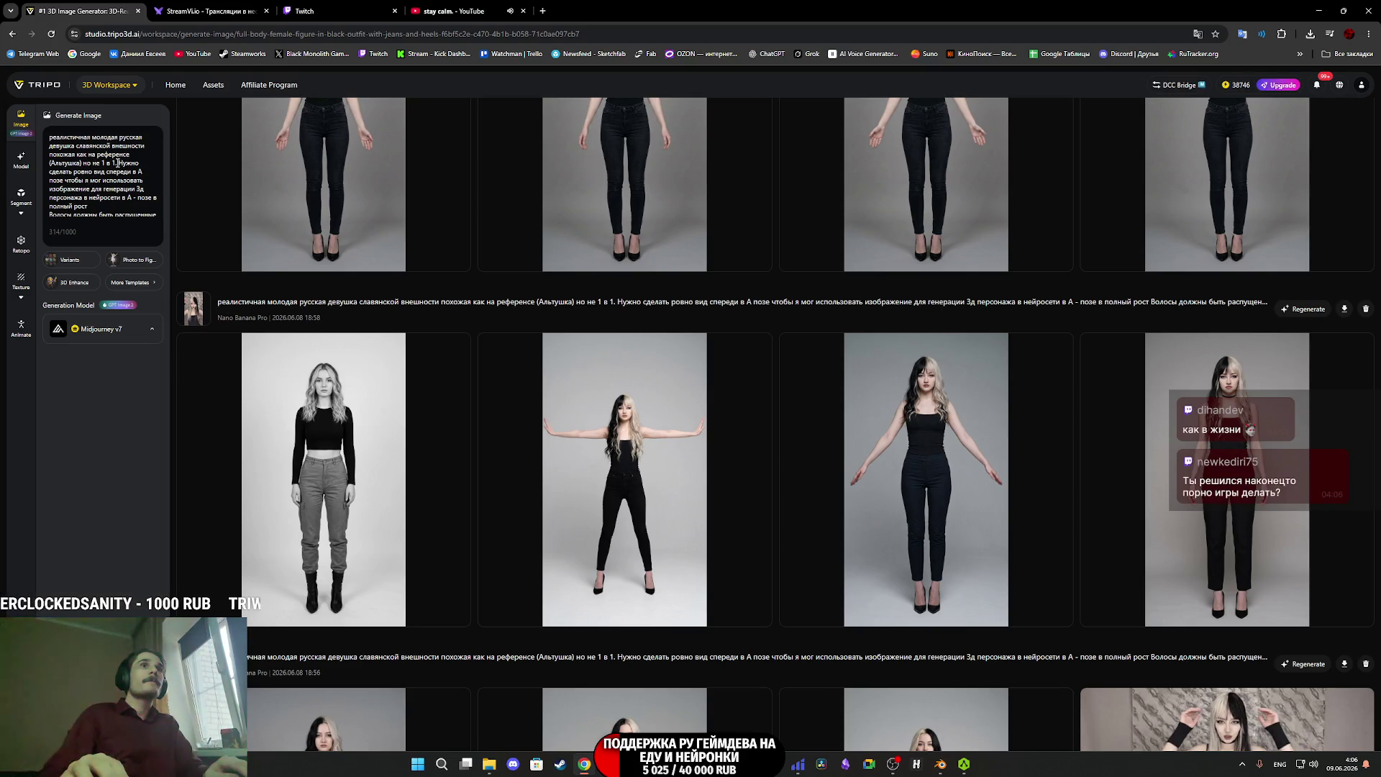
pyautogui.moveTo(113, 163); pyautogui.dragTo(35, 156)
pyautogui.press('BackSpace')
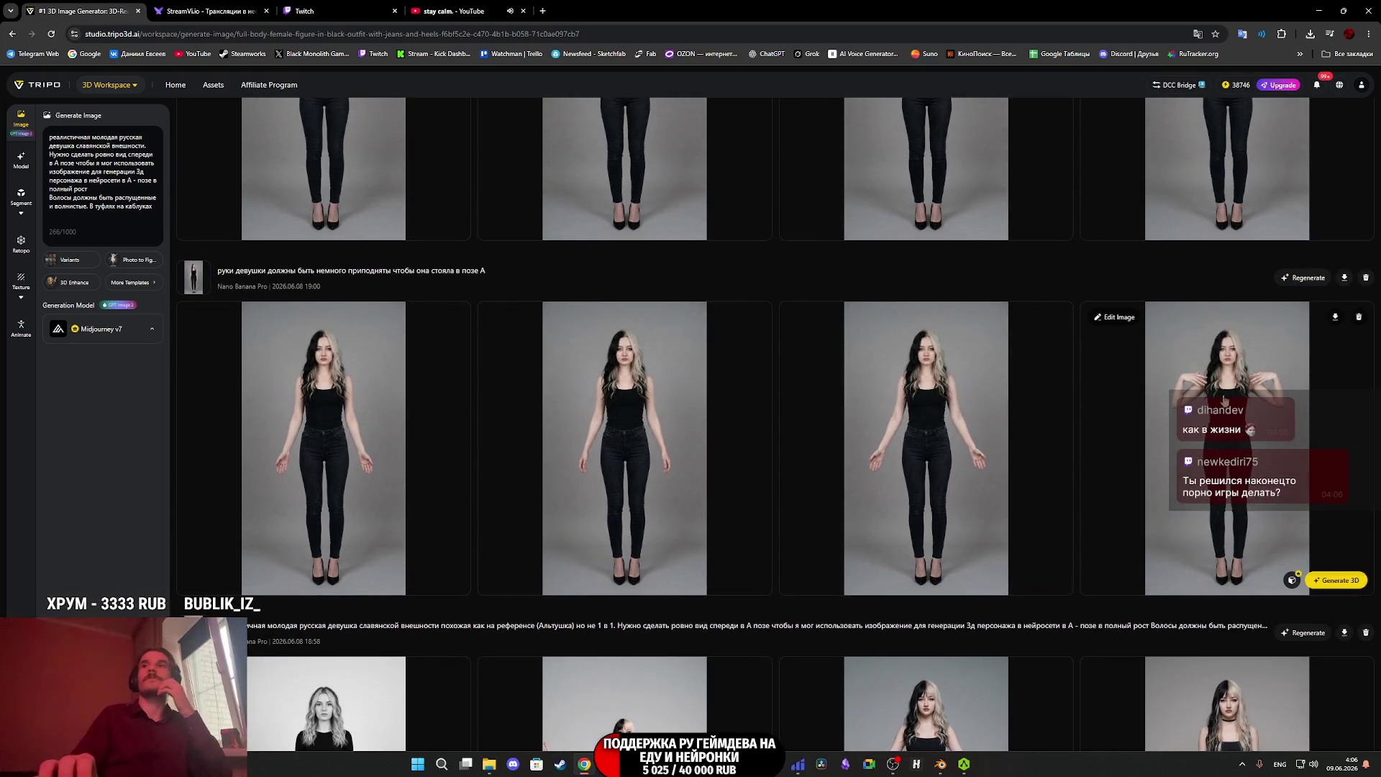
pyautogui.scroll(3)
pyautogui.scroll(3)
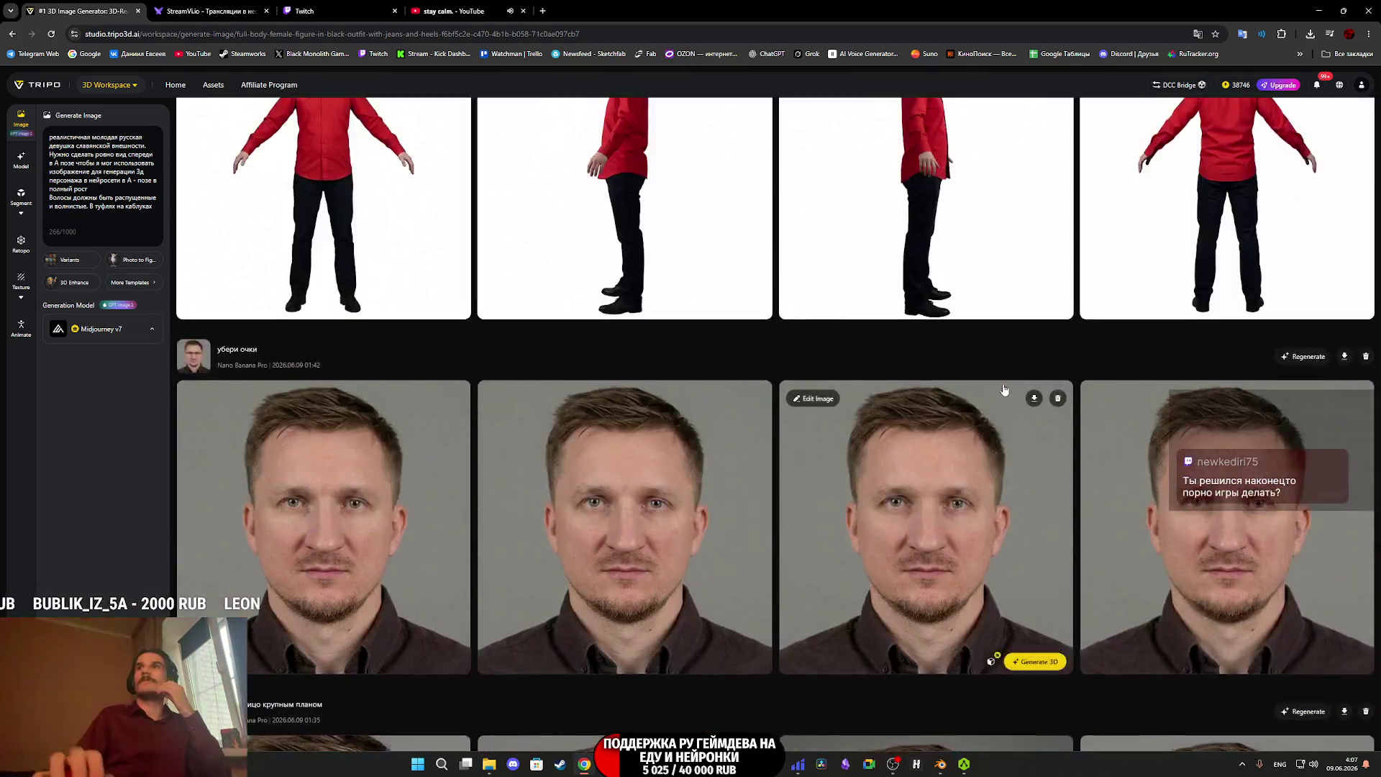
# Review the new Midjourney v7 images full size, including the black-dress woman and the curly-haired blonde.
pyautogui.scroll(3)
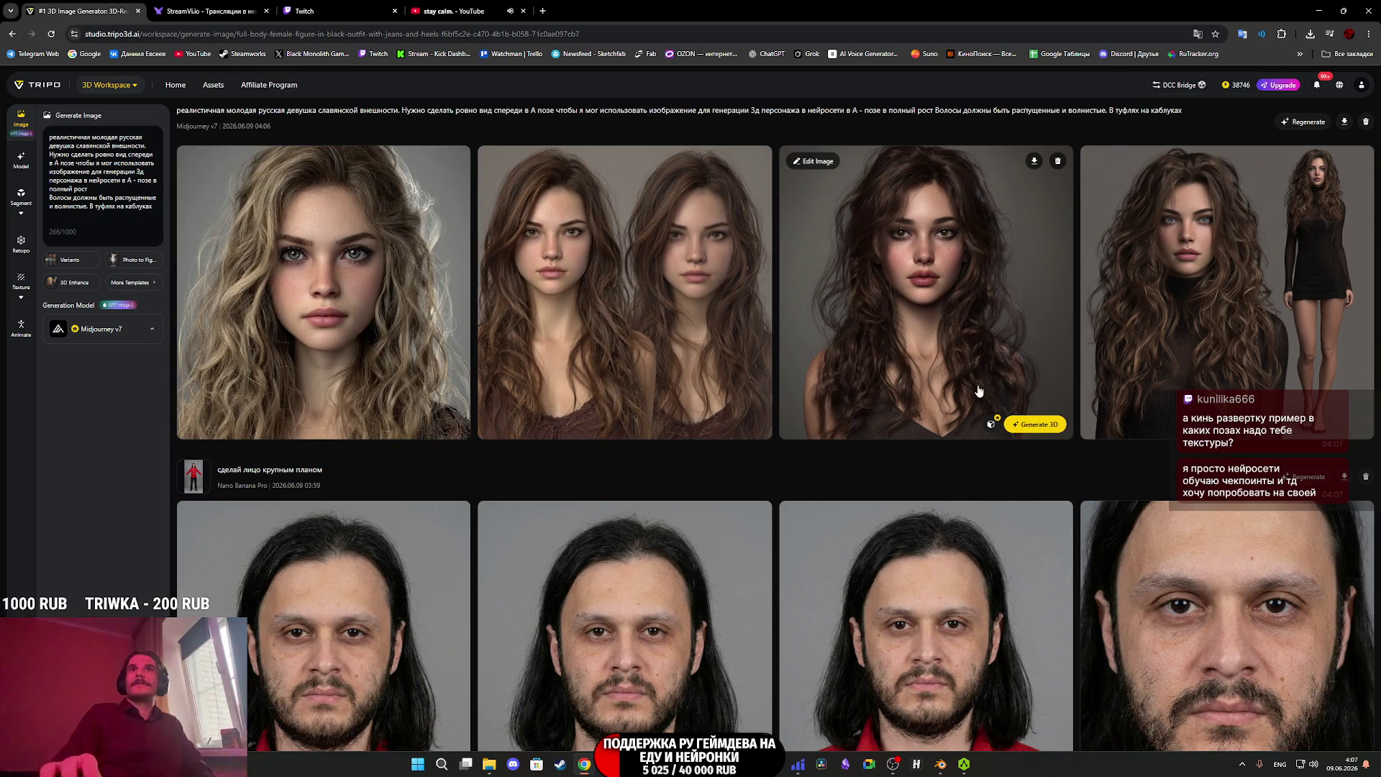
pyautogui.click(1211, 279)
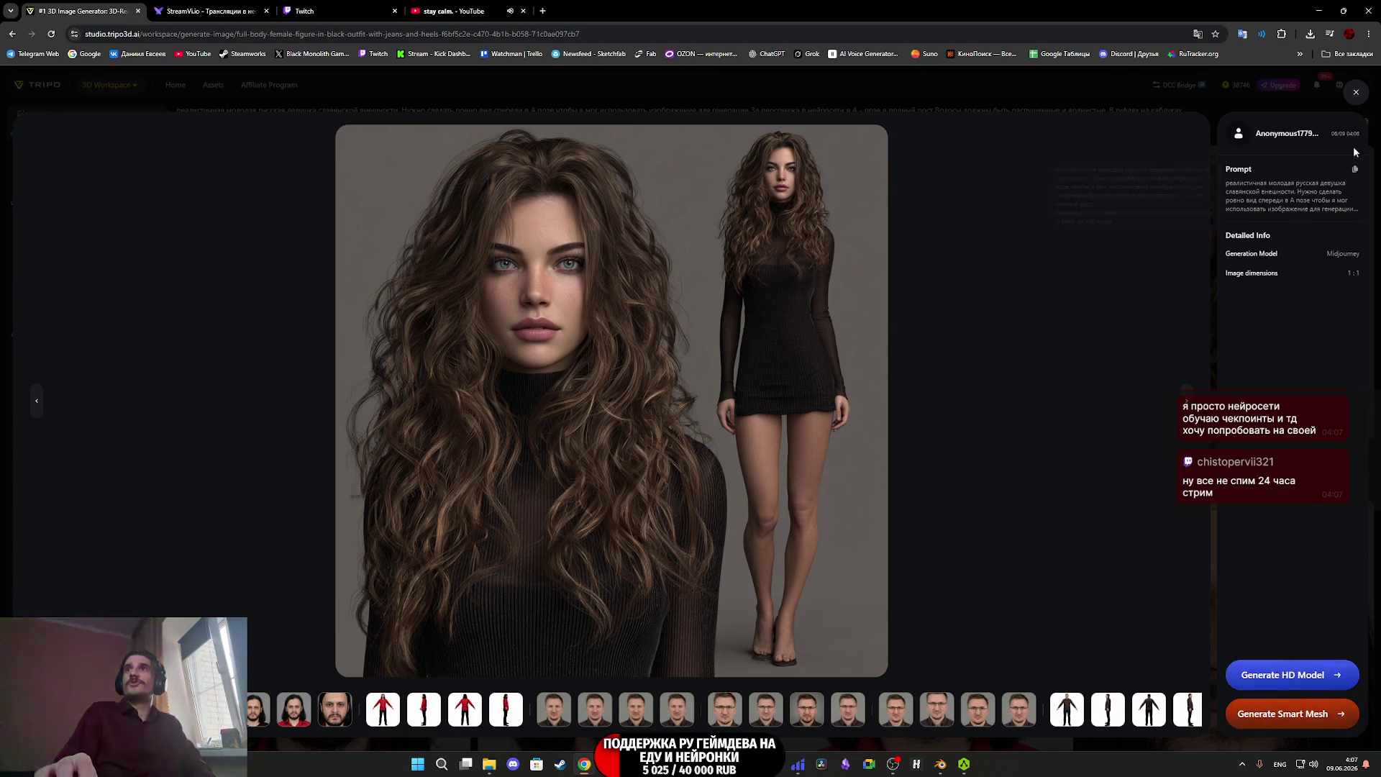
pyautogui.click(1355, 92)
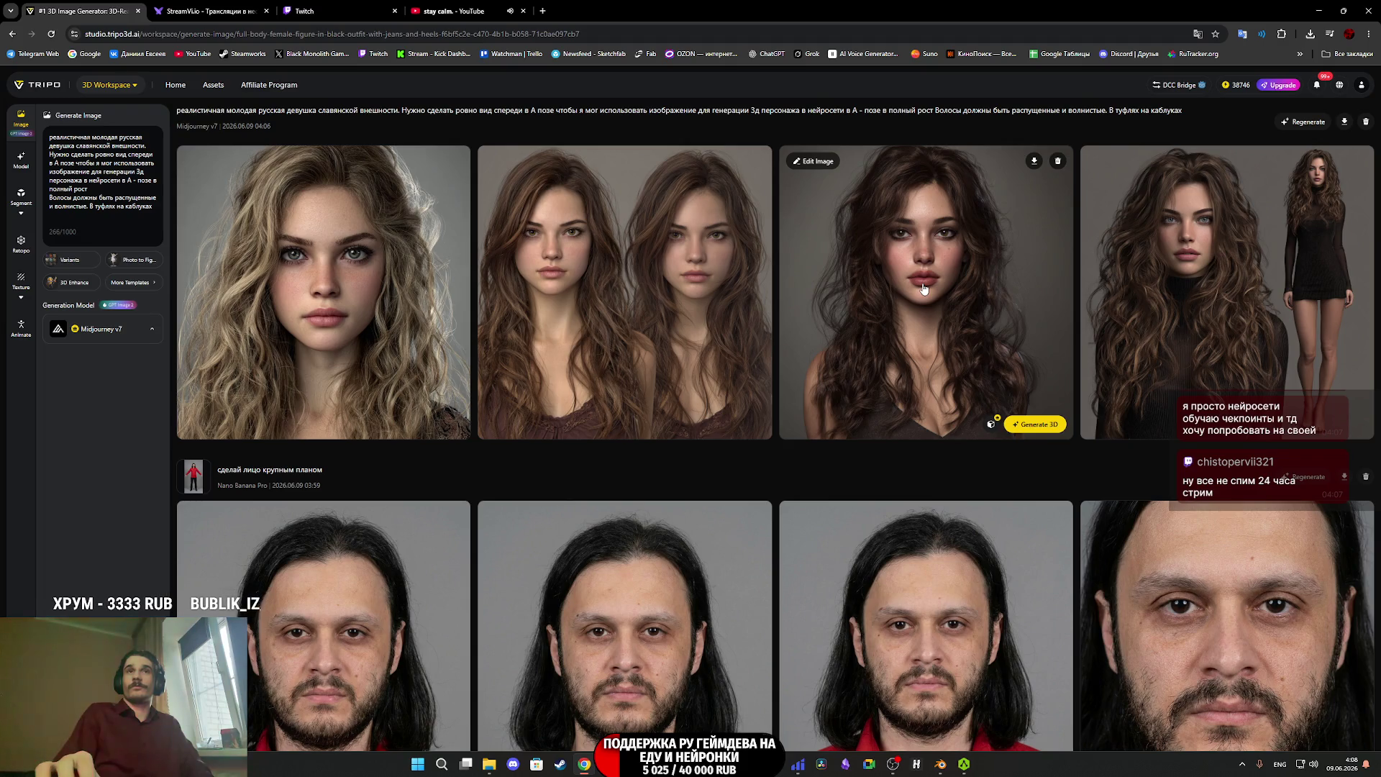
pyautogui.click(300, 299)
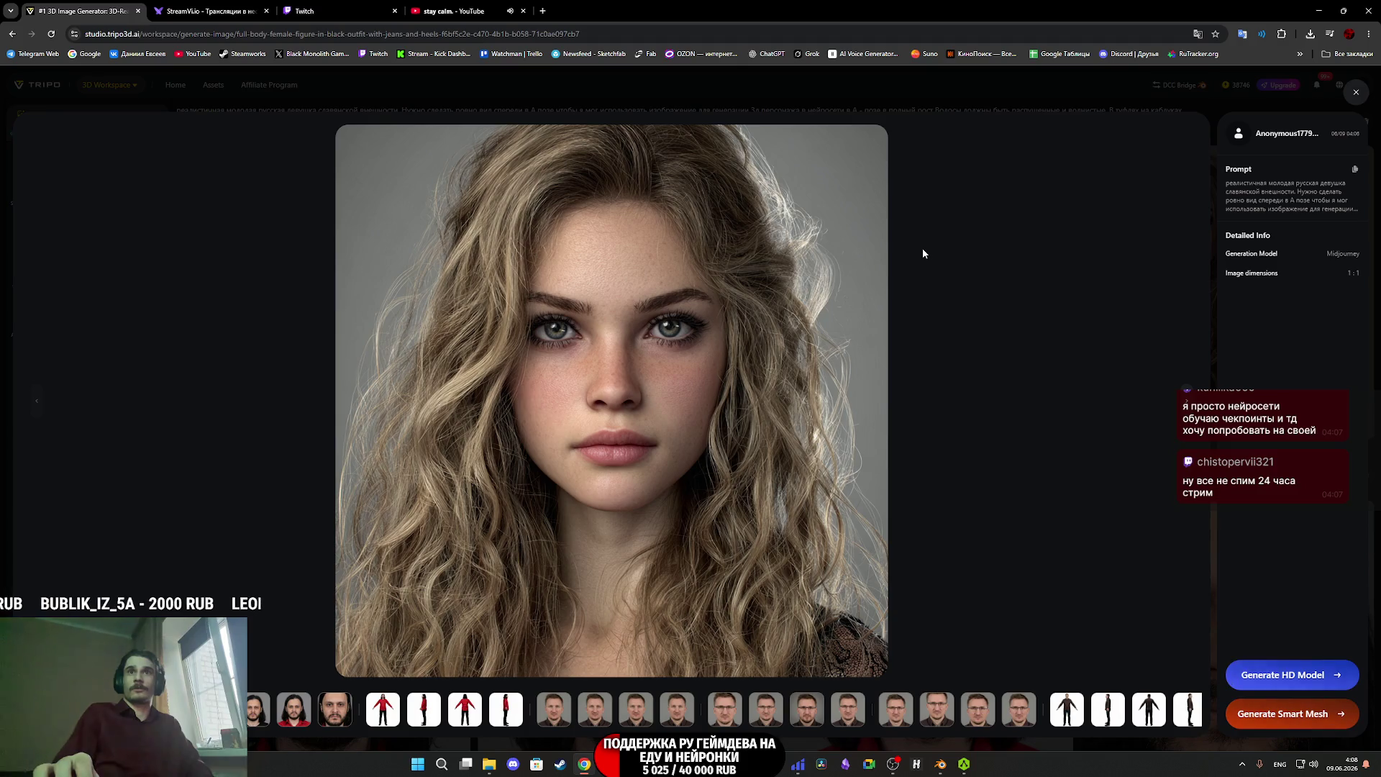
pyautogui.click(1313, 105)
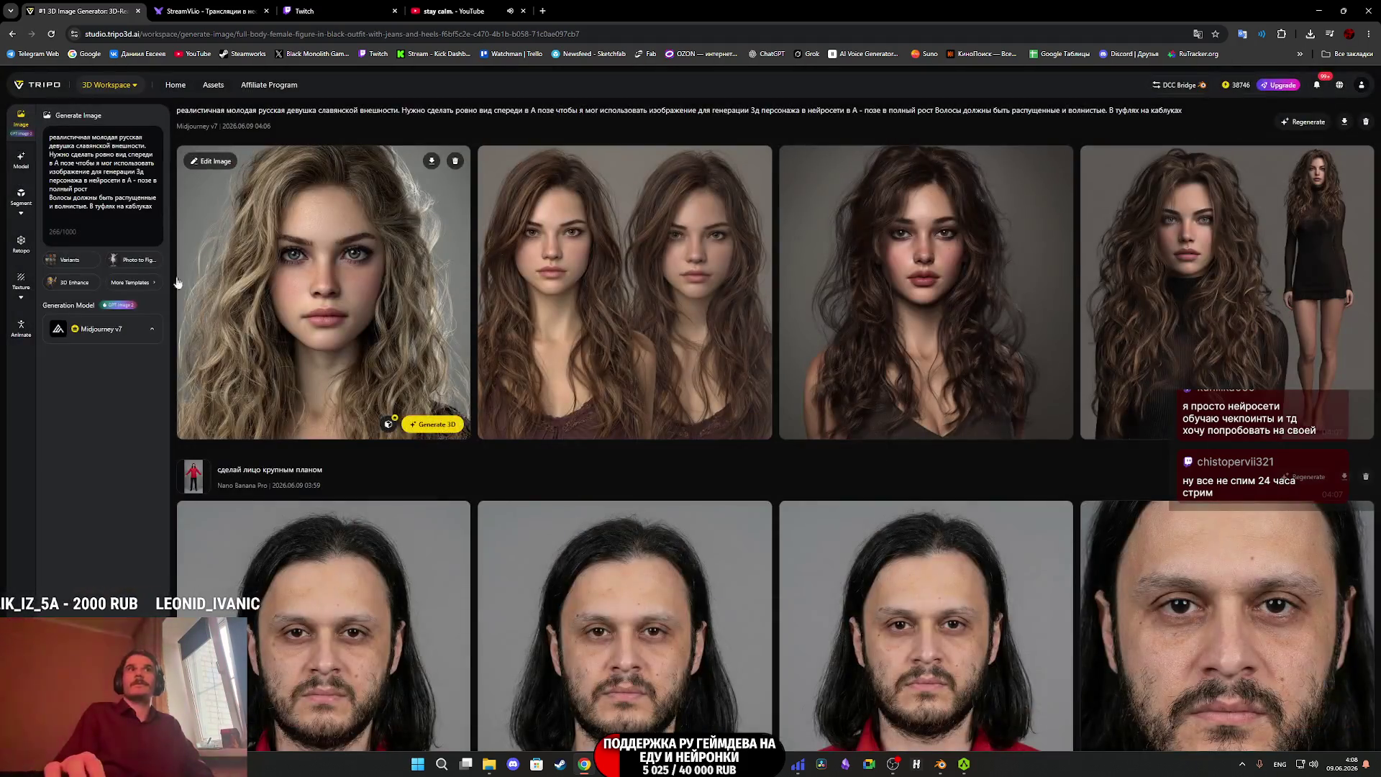
pyautogui.click(127, 331)
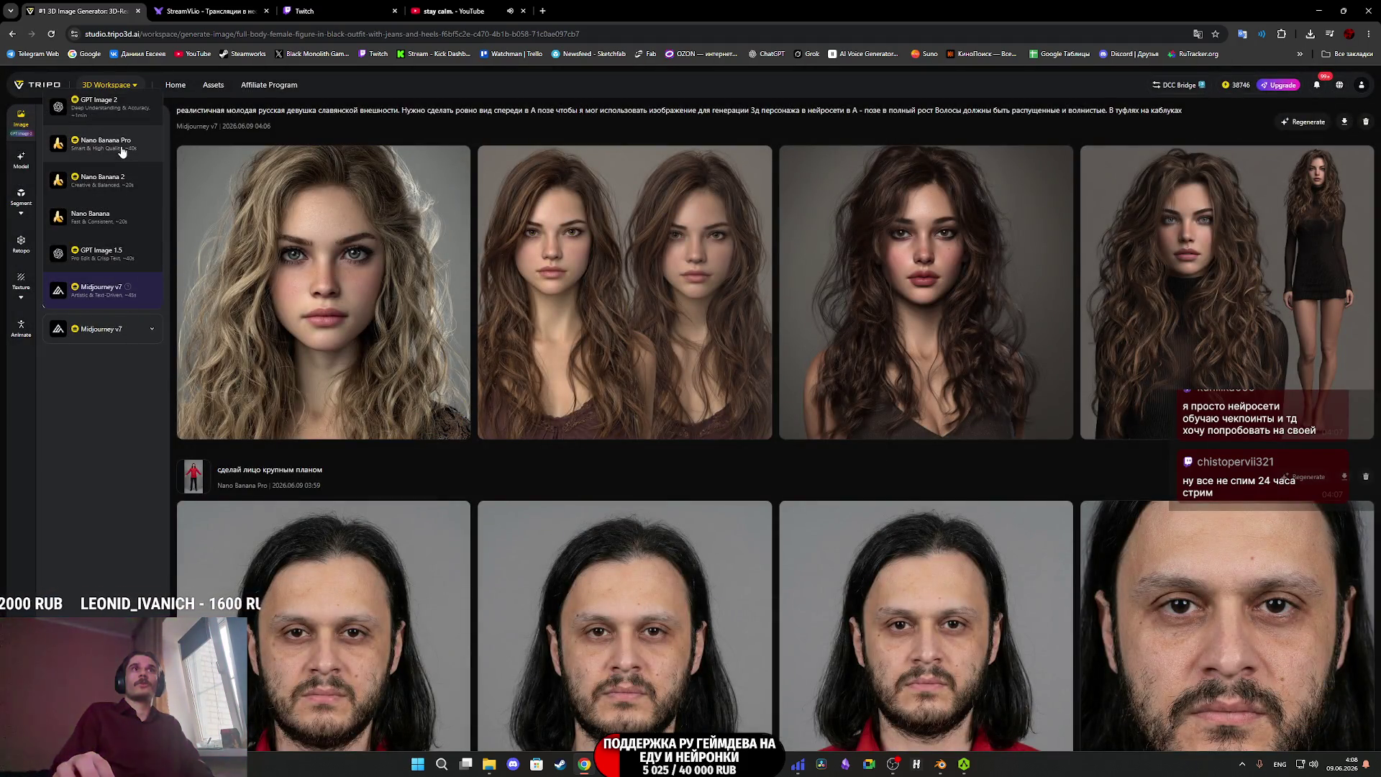
# Switch the generation model to Nano Banana Pro and generate four images from the prompt.
pyautogui.click(108, 143)
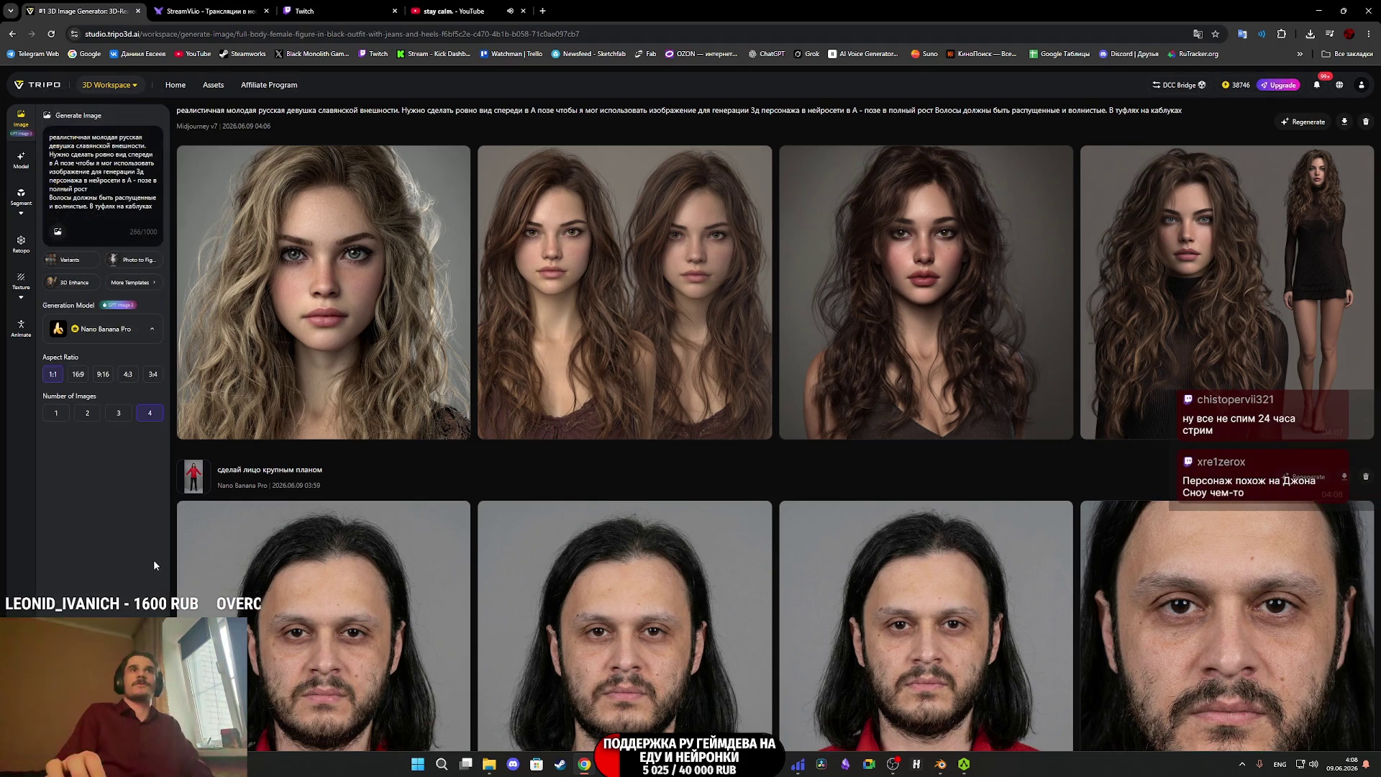
pyautogui.click(154, 561)
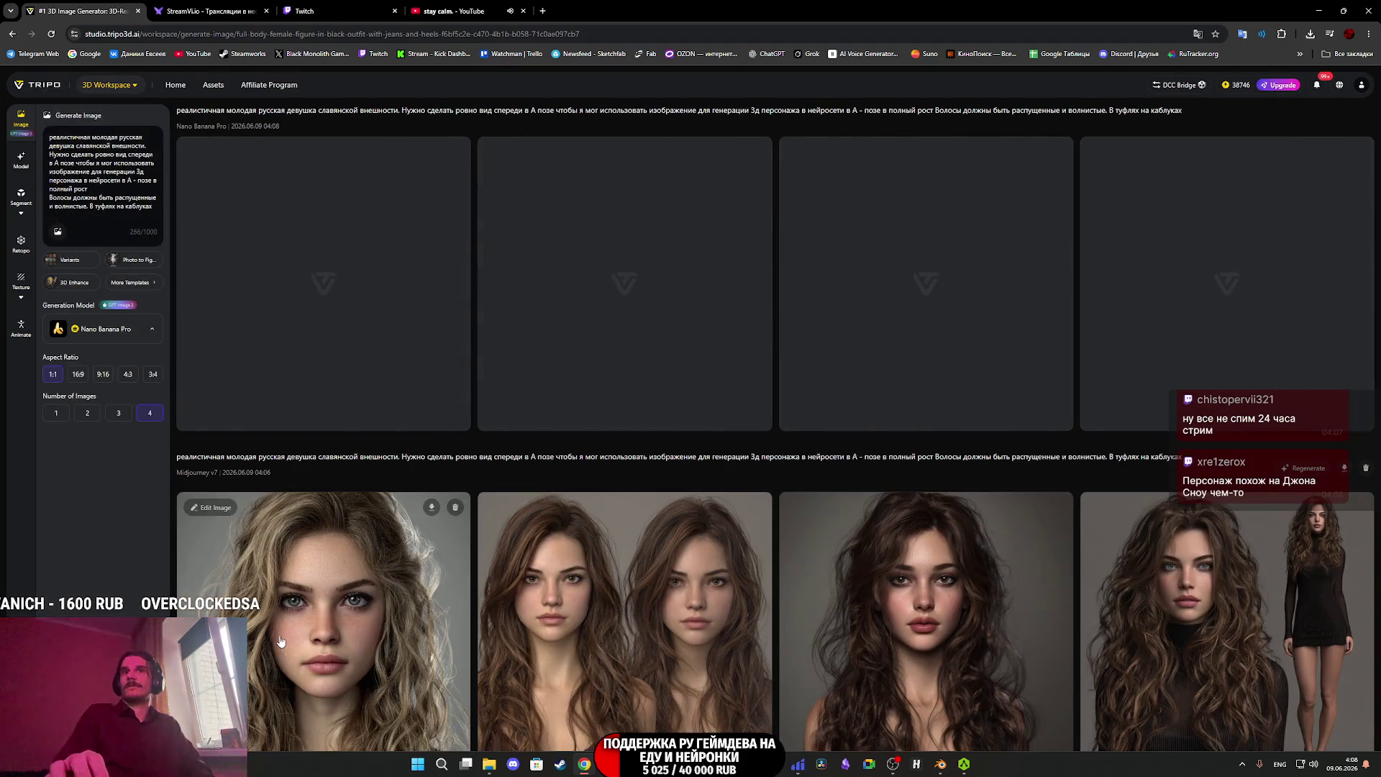
pyautogui.scroll(-3)
pyautogui.moveTo(617, 446)
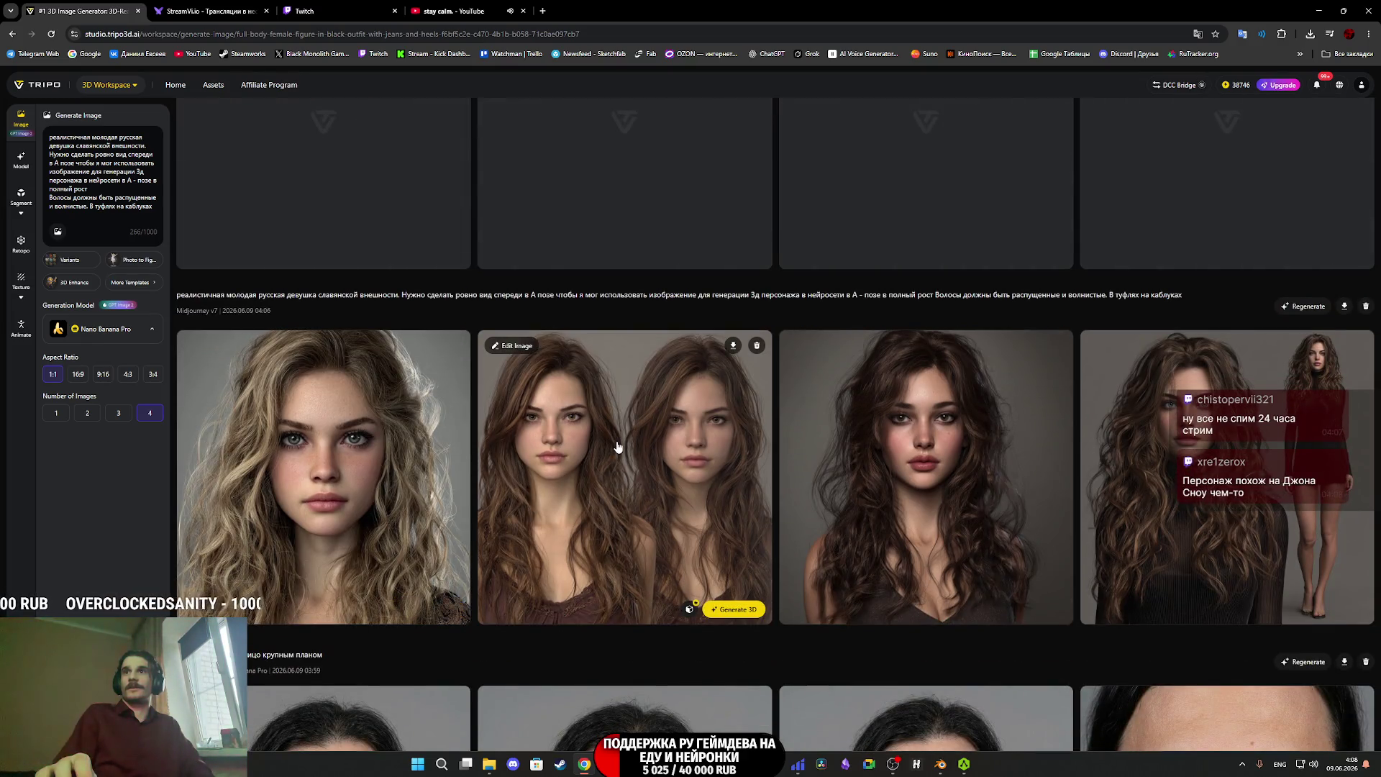
pyautogui.moveTo(927, 468)
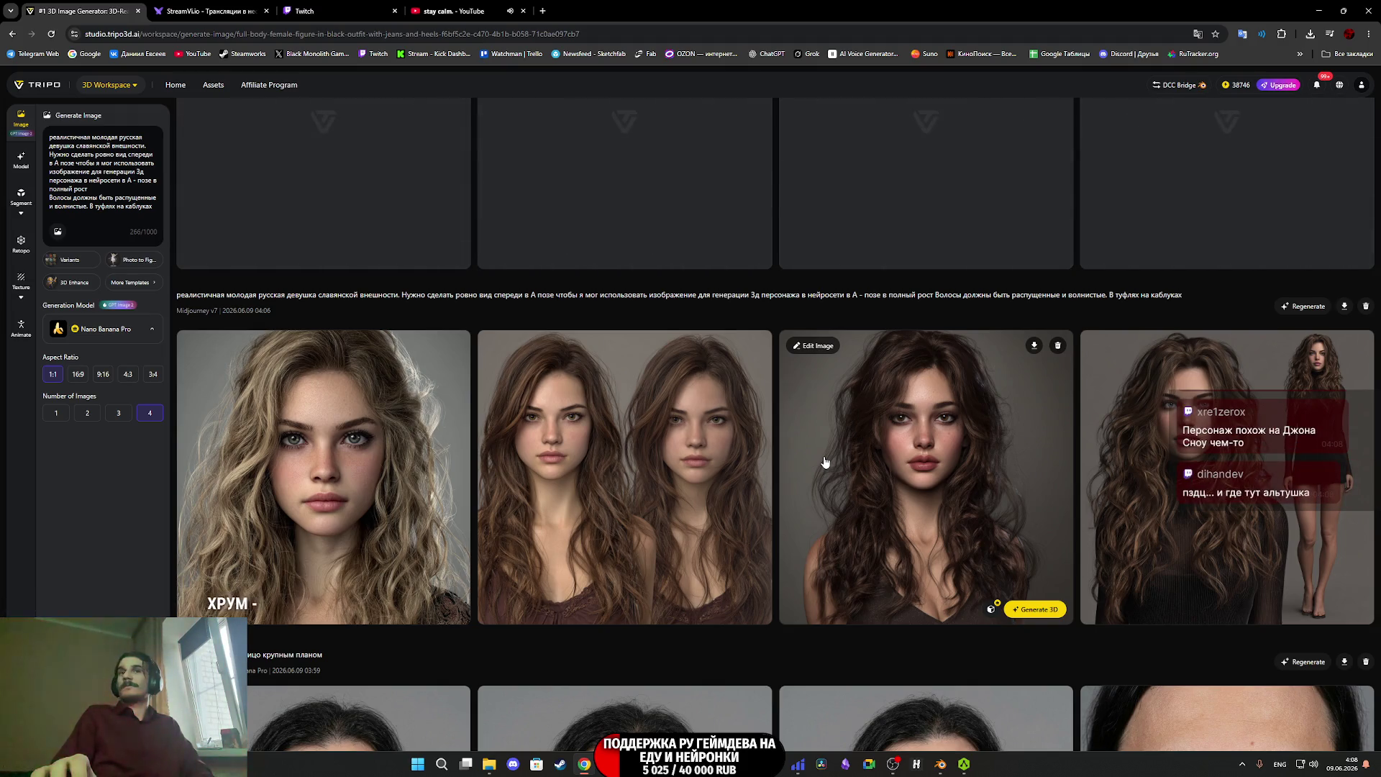
pyautogui.scroll(3)
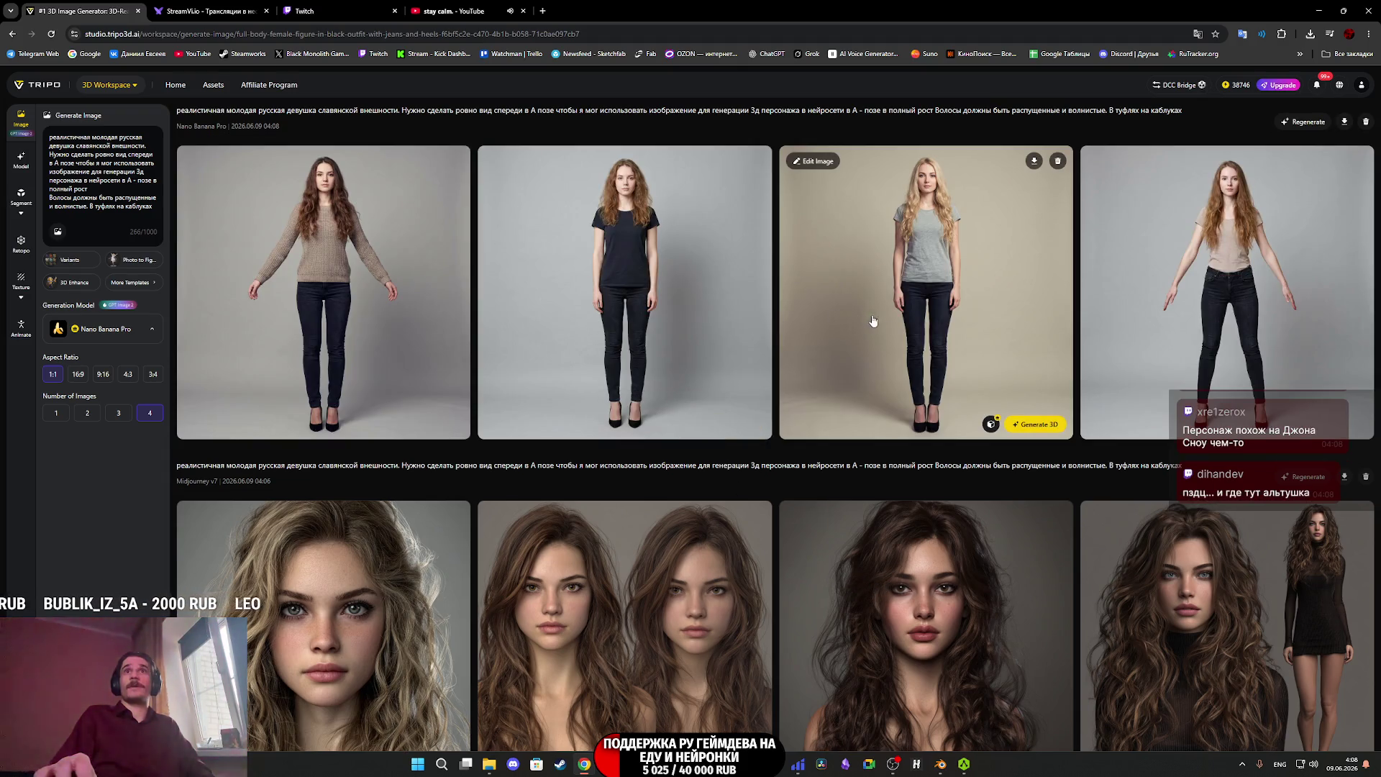
# Inspect the Nano Banana Pro A-pose results full size: grey T-shirt, fourth image and sweater.
pyautogui.click(990, 225)
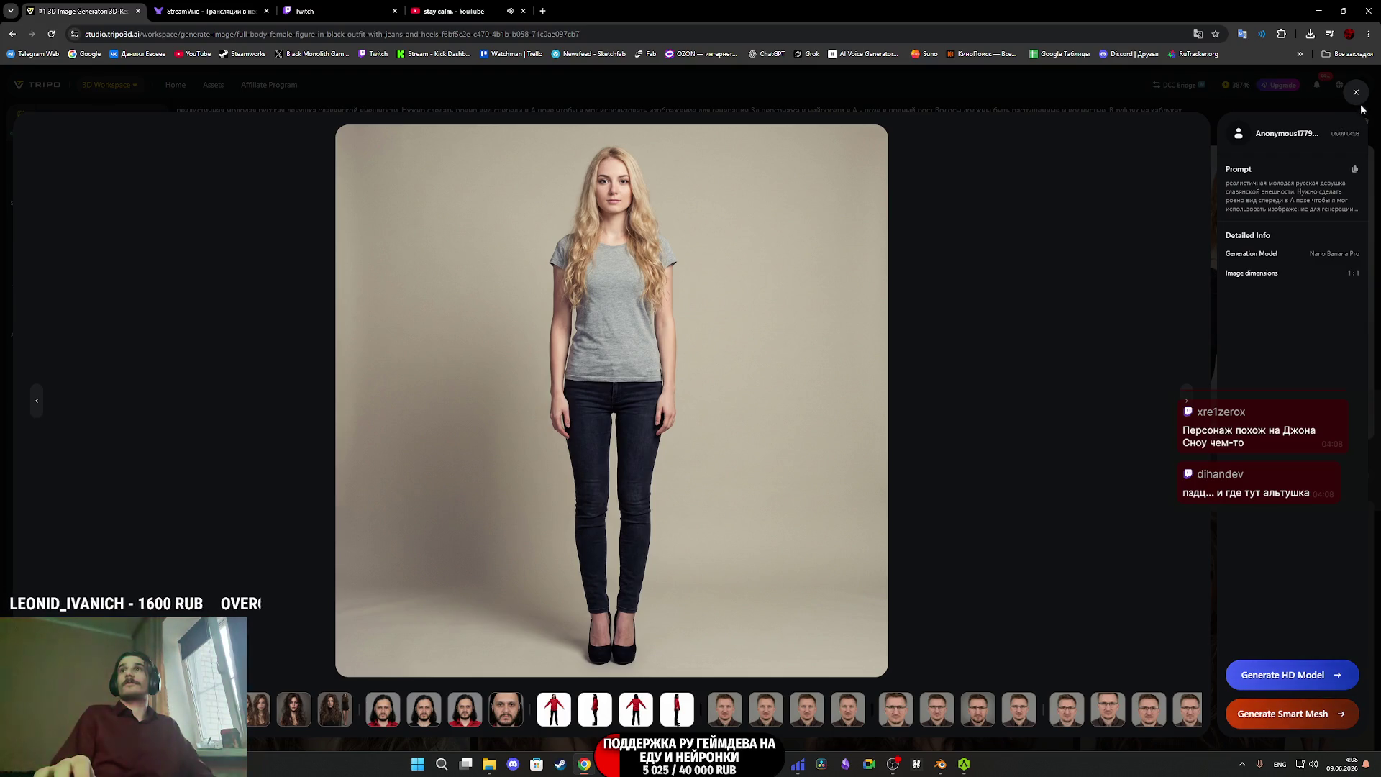
pyautogui.click(1356, 92)
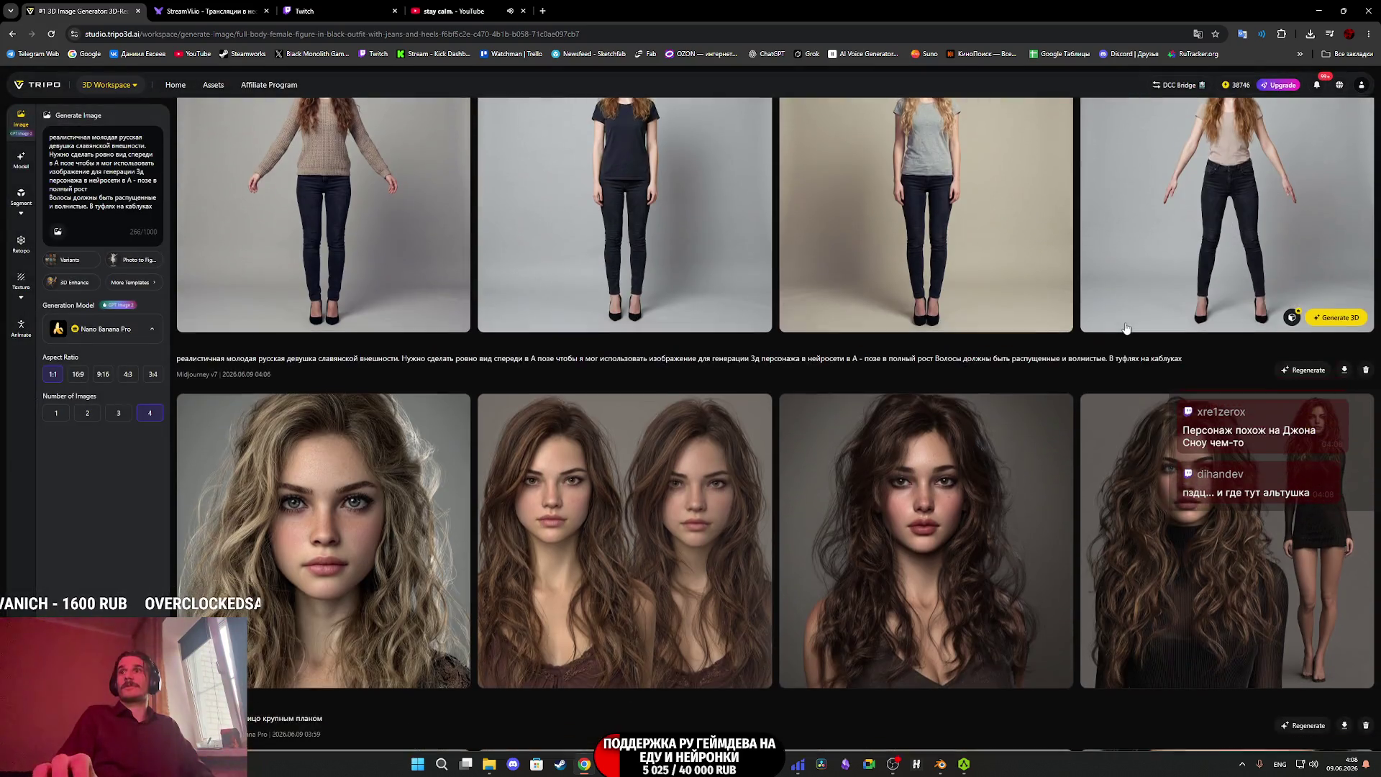
pyautogui.scroll(3)
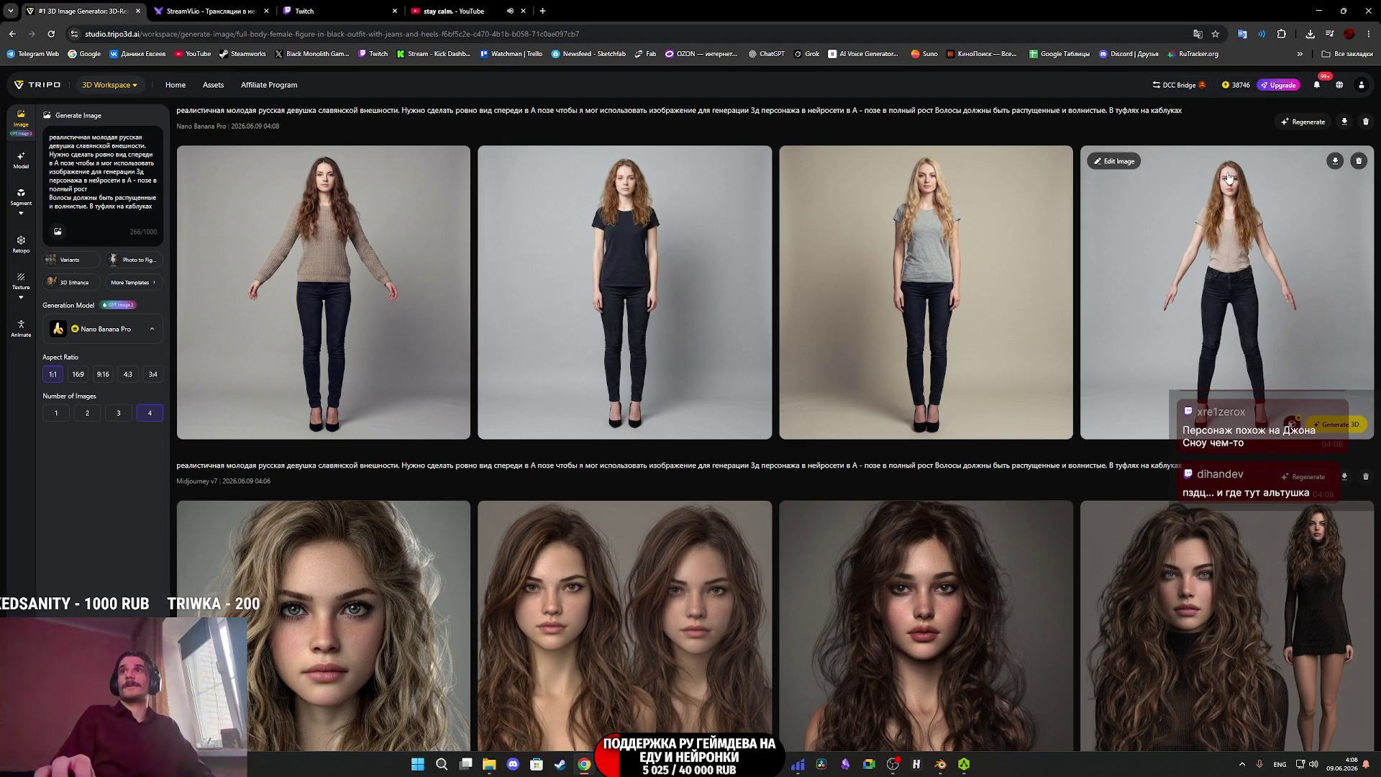
pyautogui.click(1229, 177)
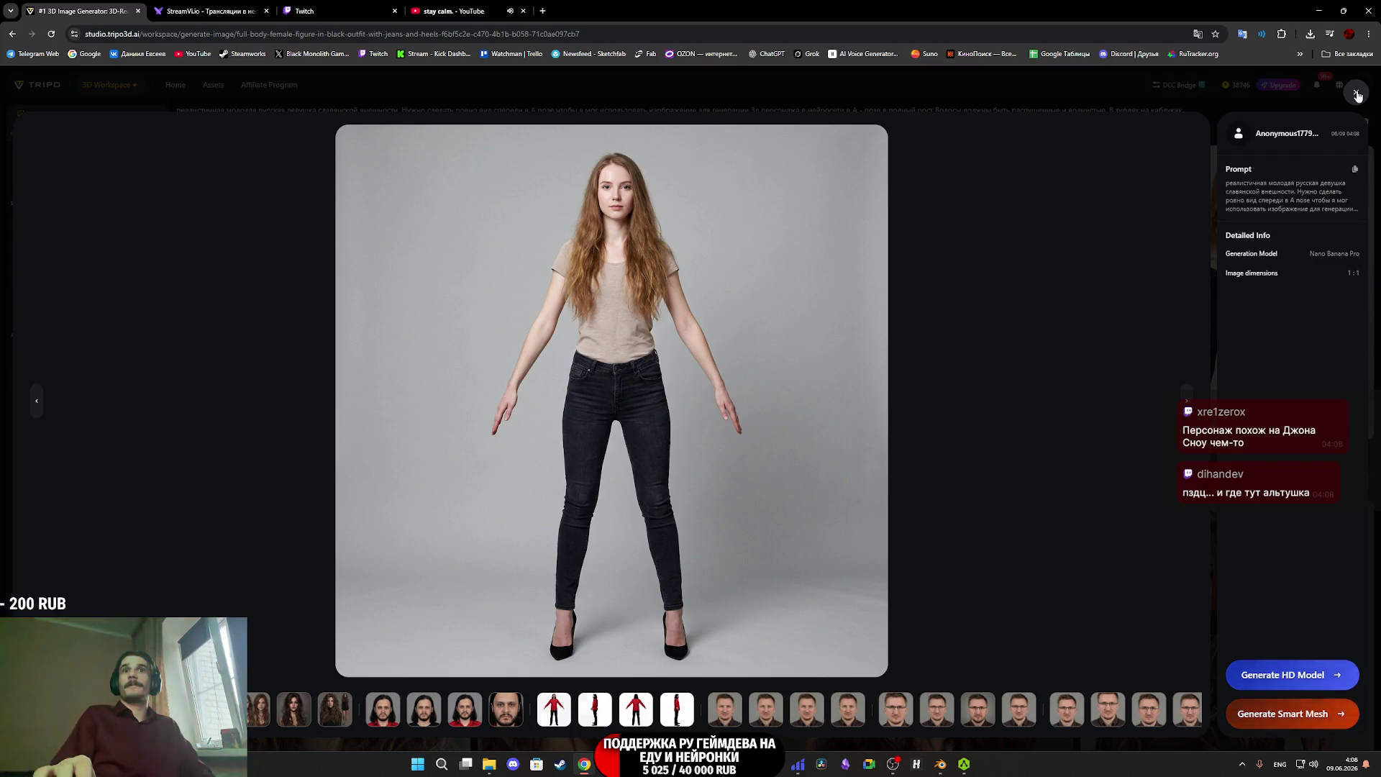
pyautogui.click(1357, 95)
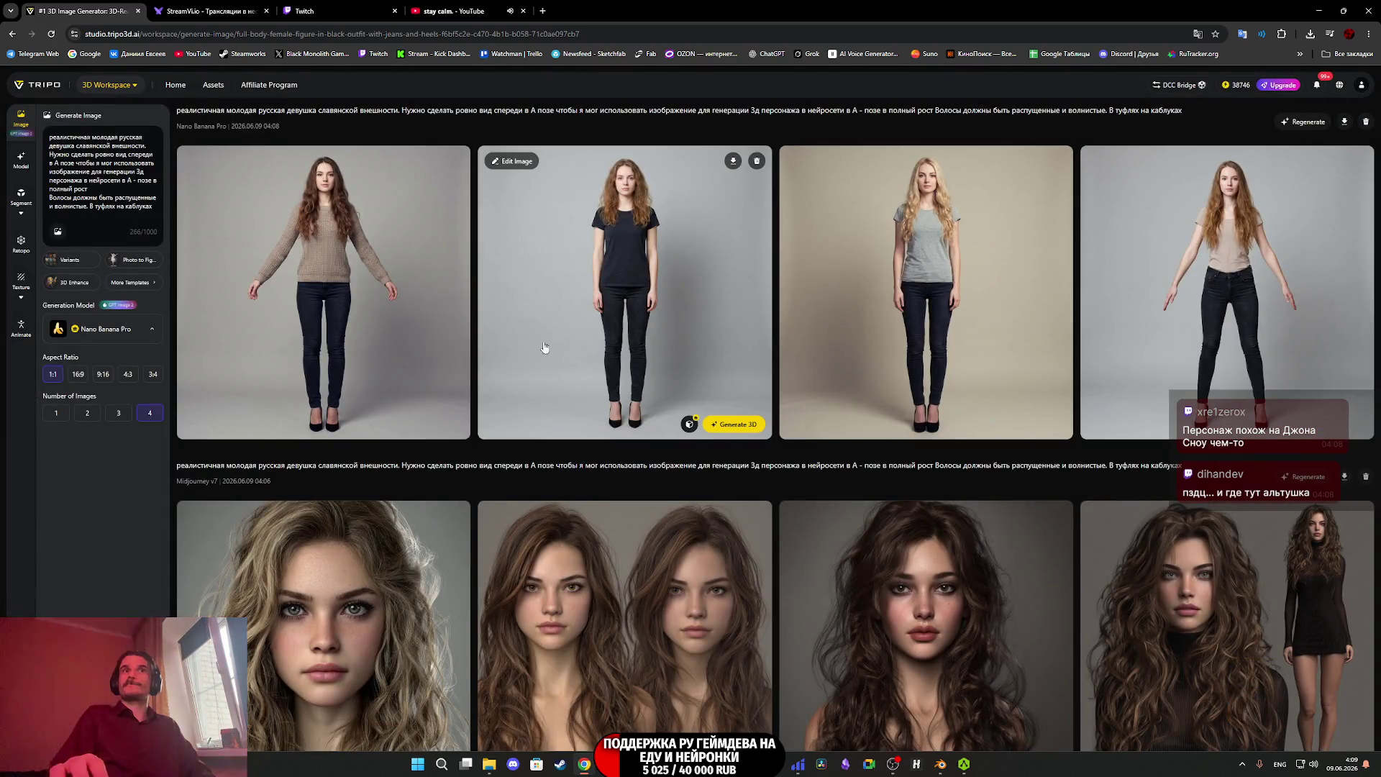
pyautogui.click(389, 221)
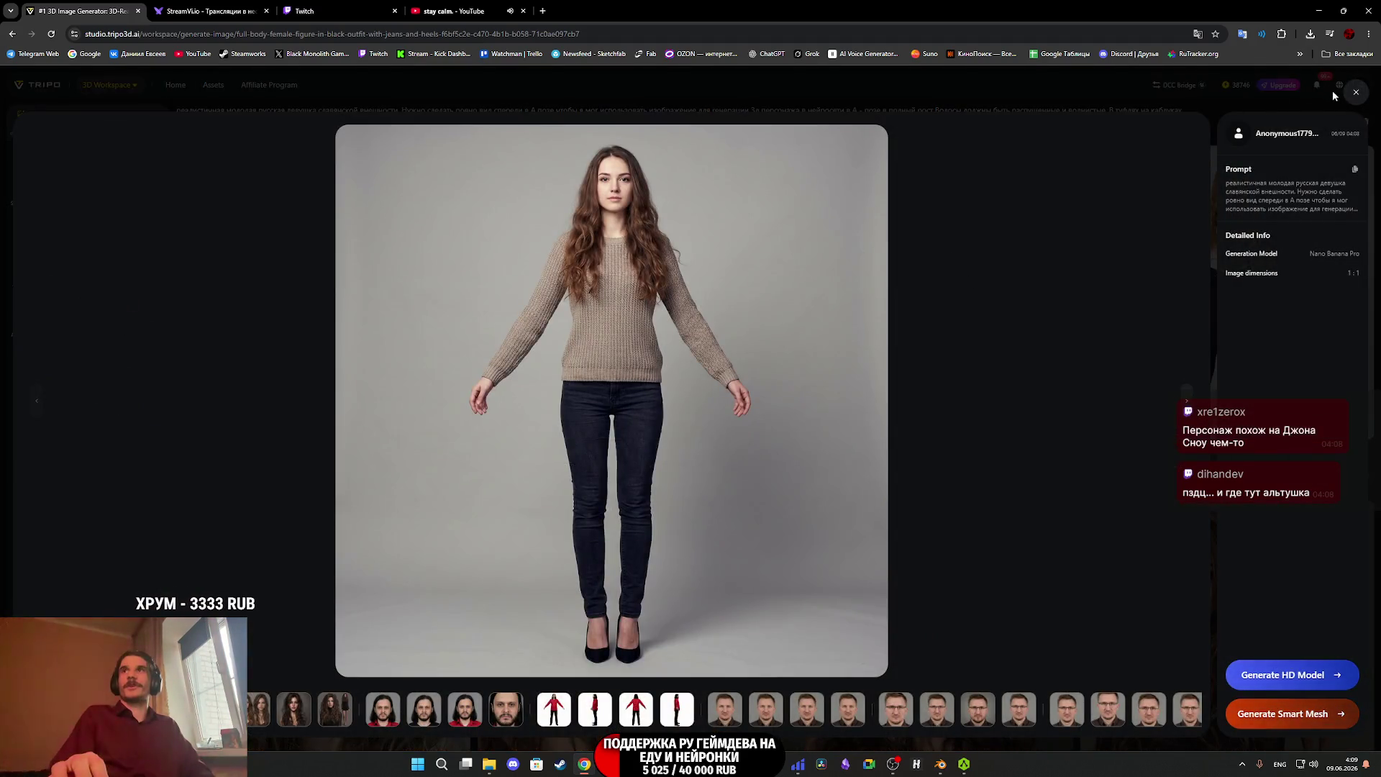
pyautogui.click(1331, 89)
pyautogui.click(108, 328)
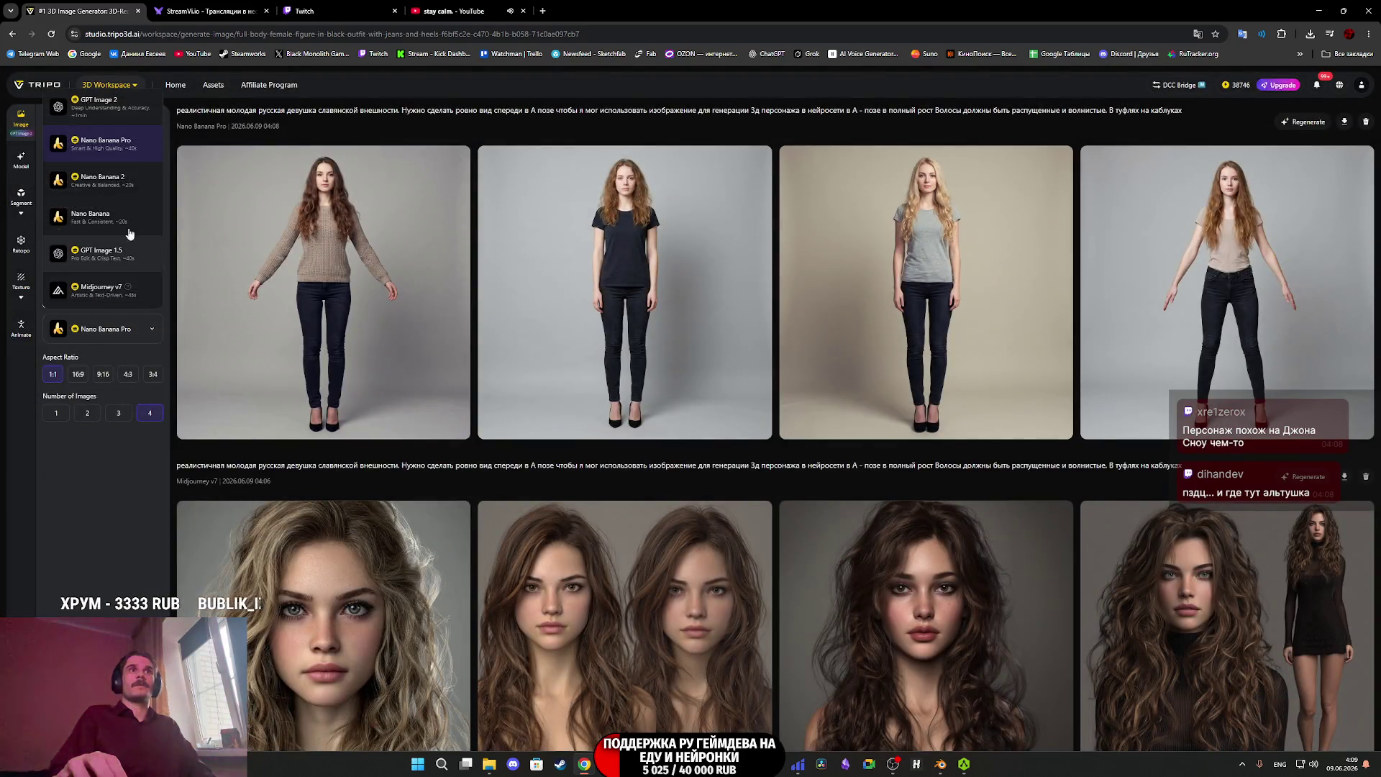
# Start a four-image GPT Image 2 generation, then close AccuRIG.
pyautogui.click(97, 104)
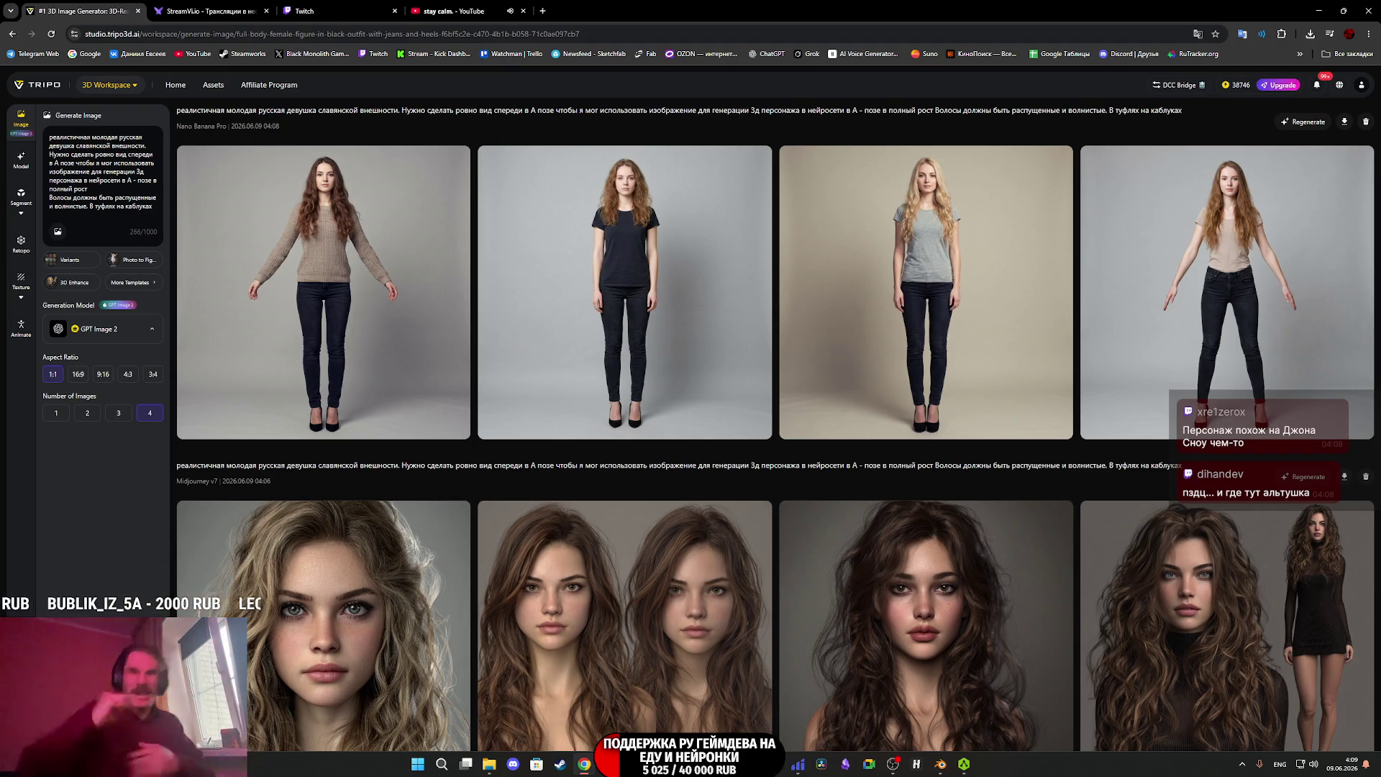
pyautogui.hotkey('ctrl', 'Return')
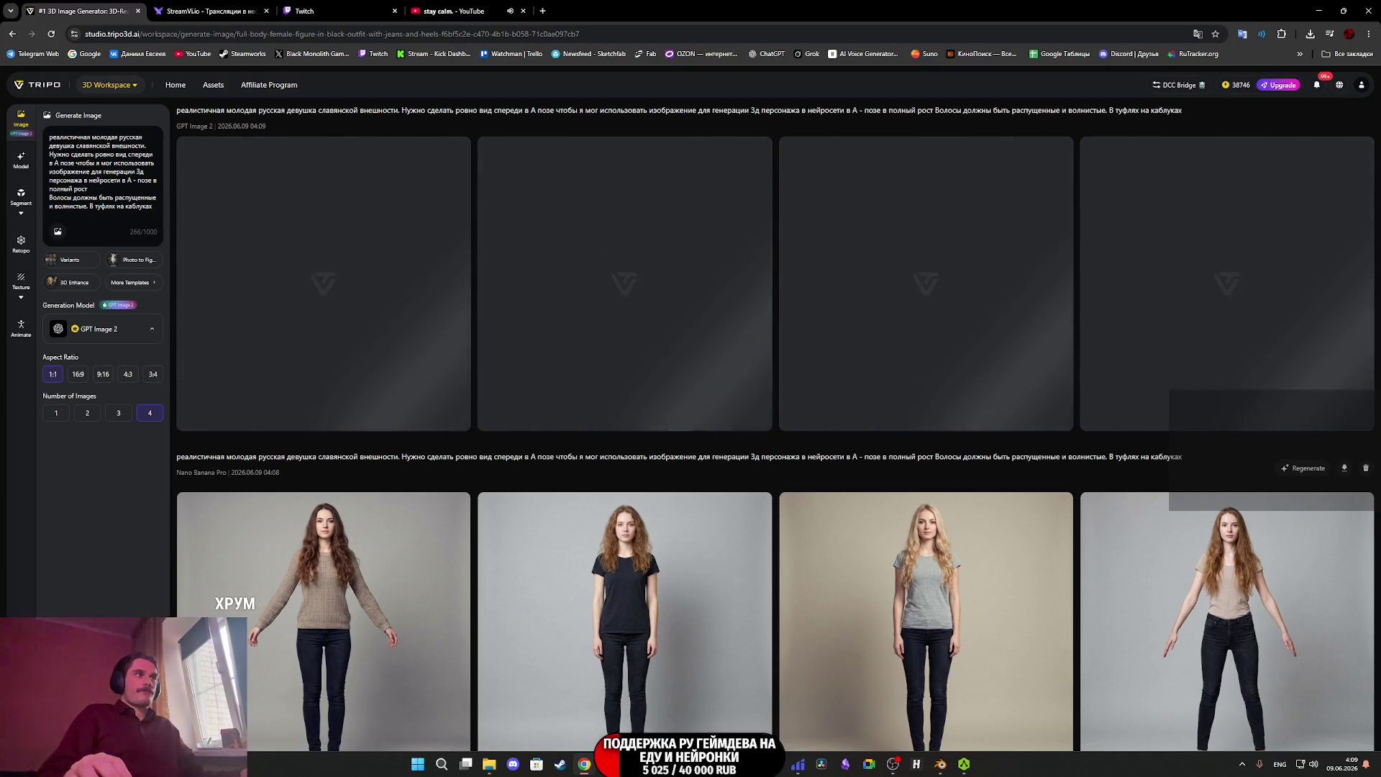
pyautogui.hotkey('alt', 'Tab')
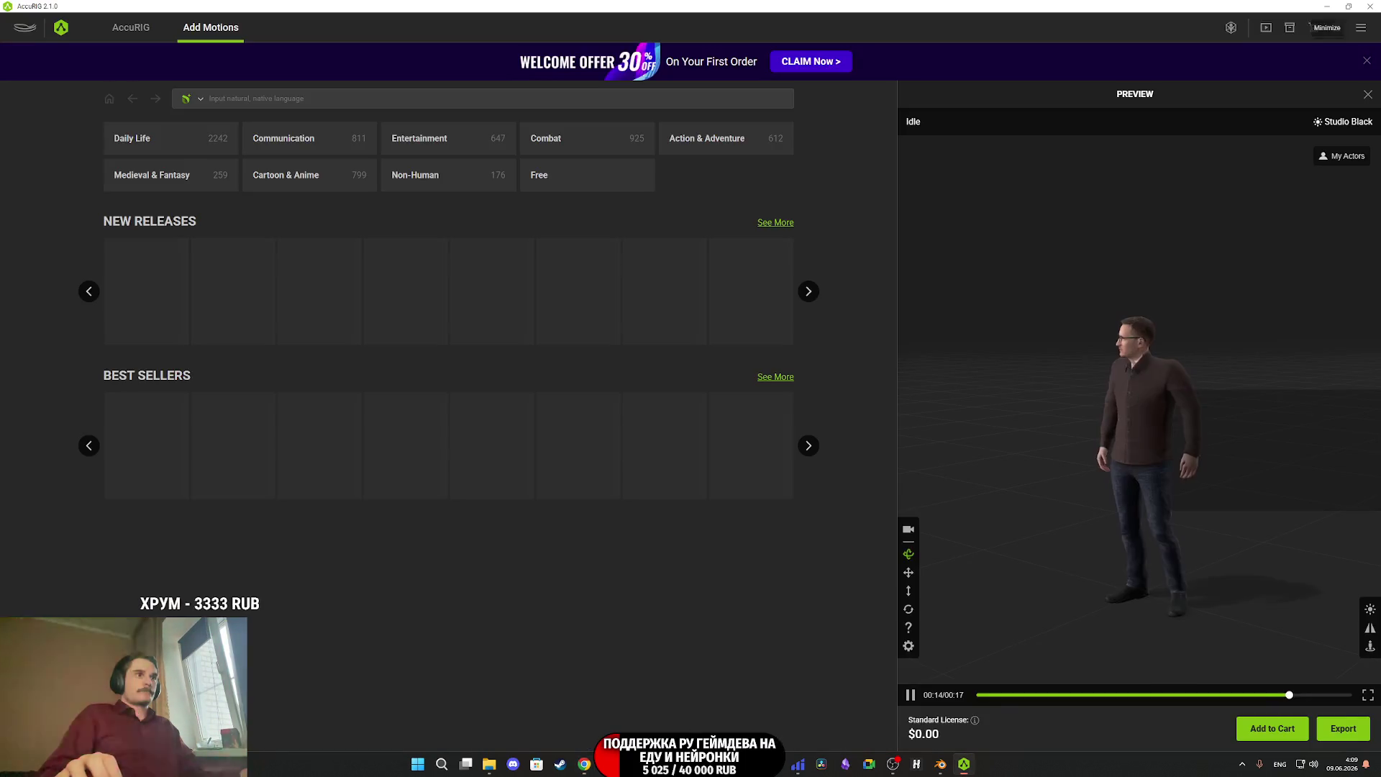
pyautogui.click(1375, 6)
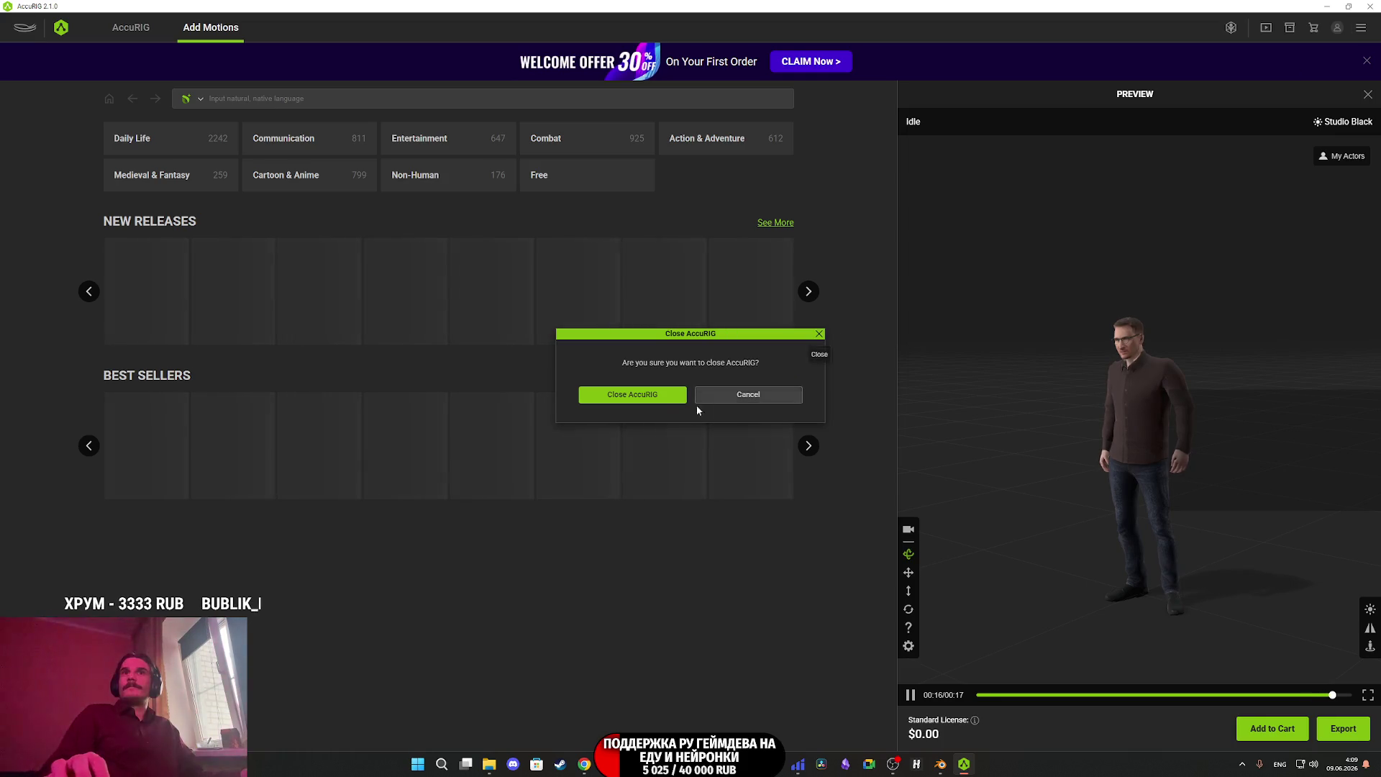
pyautogui.click(649, 399)
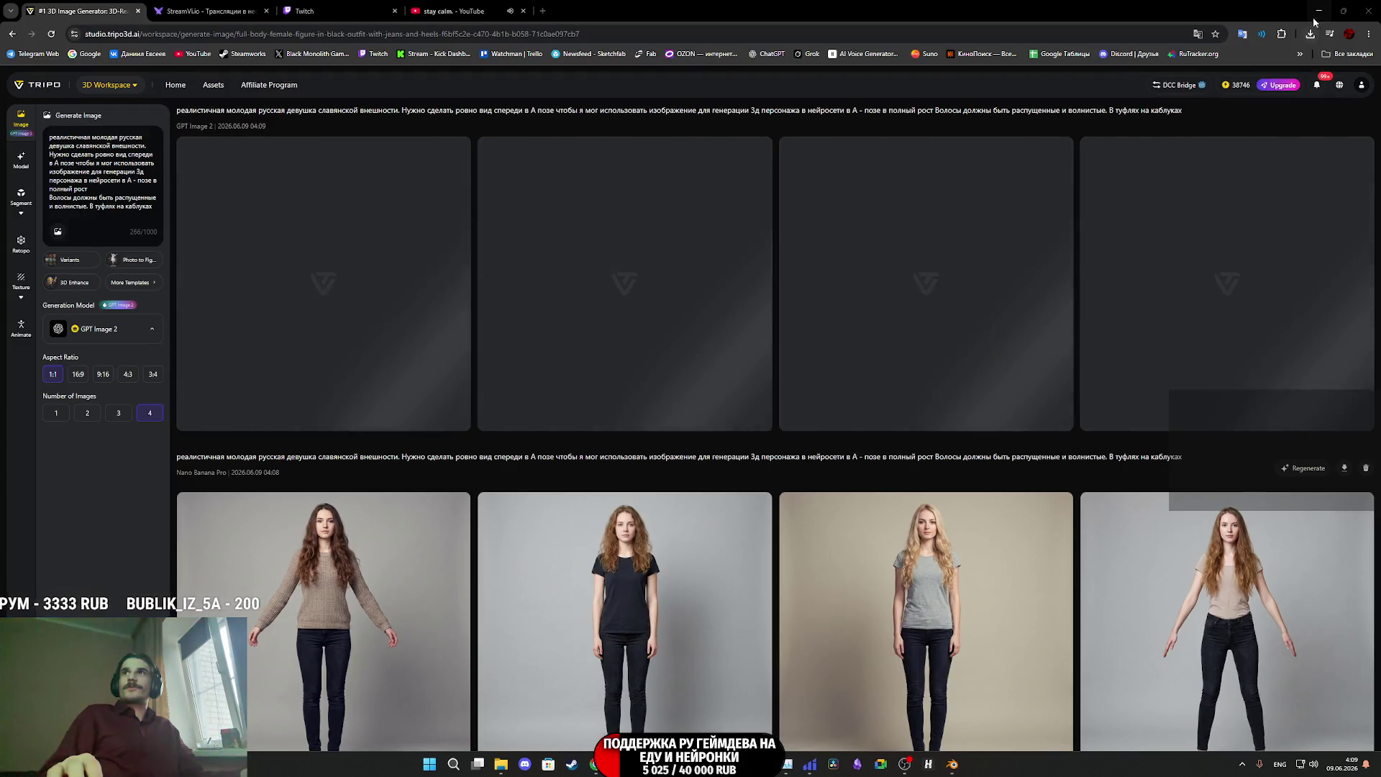
# In Blender, open the FBX export dialog for the character, targeting 1XBT_2M.fbx.
pyautogui.hotkey('alt', 'Tab')
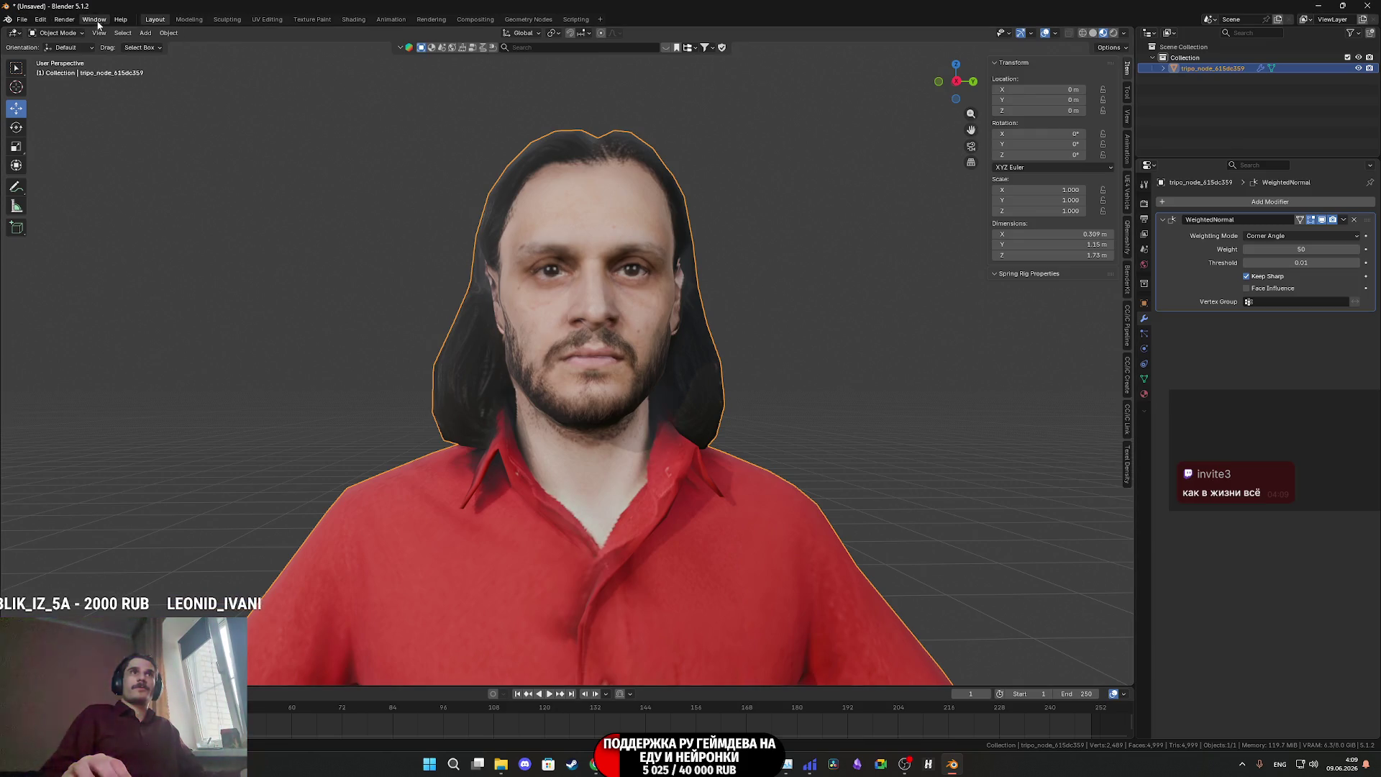
pyautogui.click(21, 19)
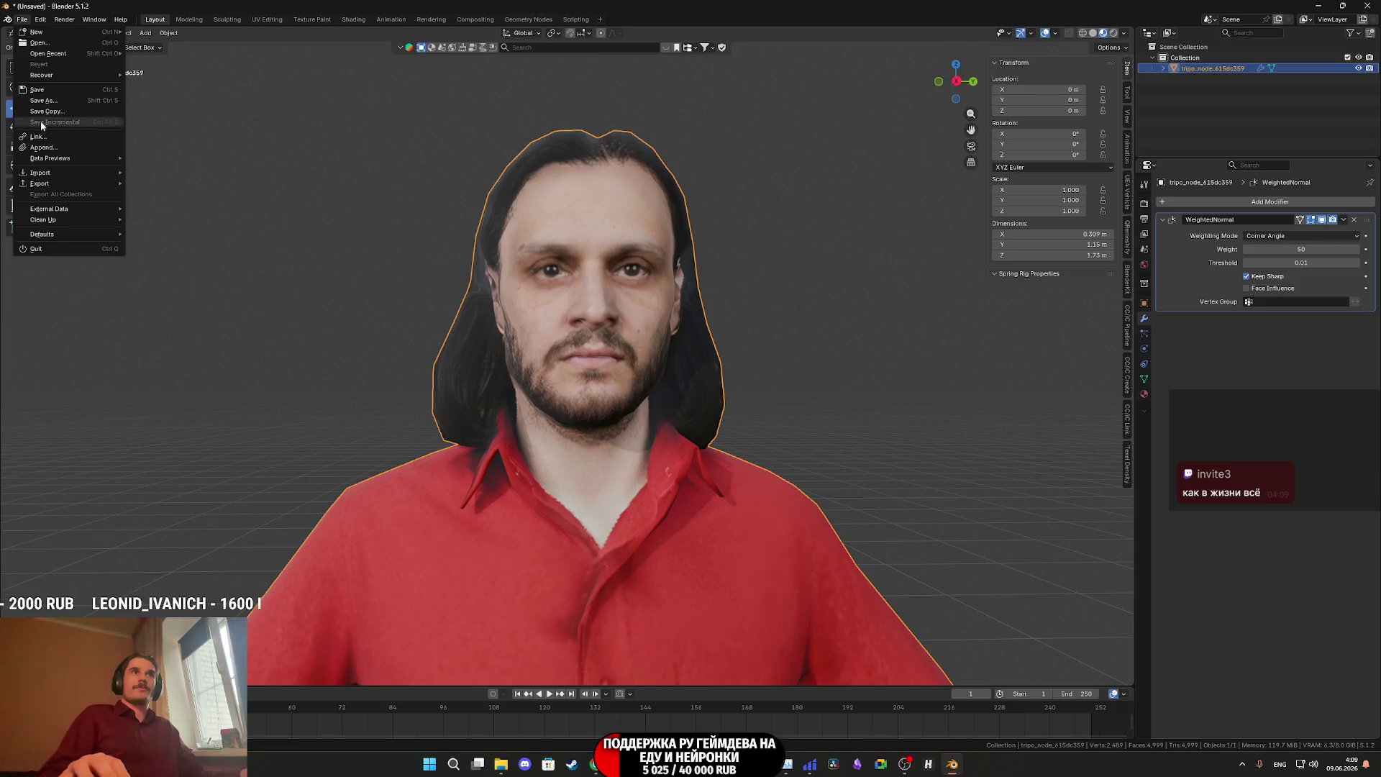
pyautogui.moveTo(72, 183)
pyautogui.click(155, 269)
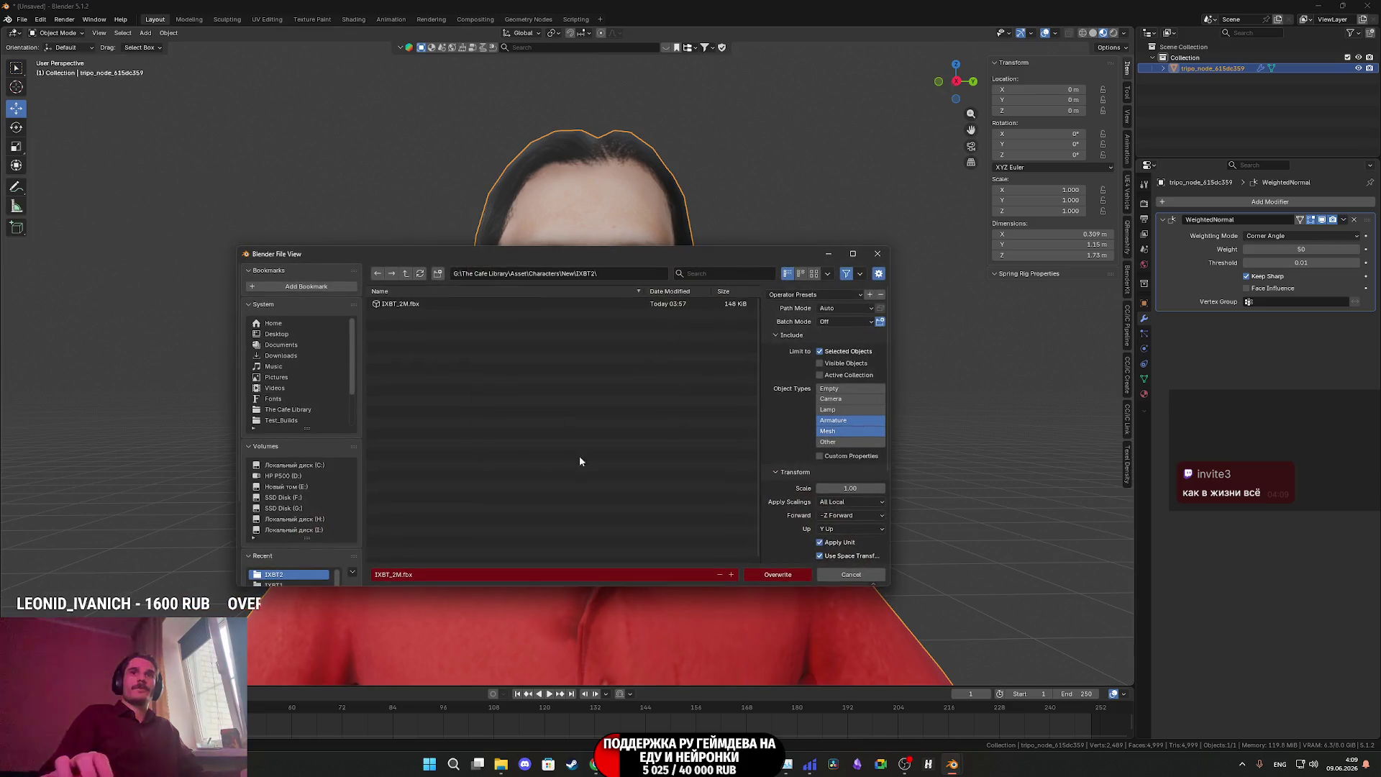
# Overwrite IXBT_2M.fbx with the exported character, then relaunch AccuRIG from the desktop.
pyautogui.click(778, 574)
pyautogui.click(1316, 6)
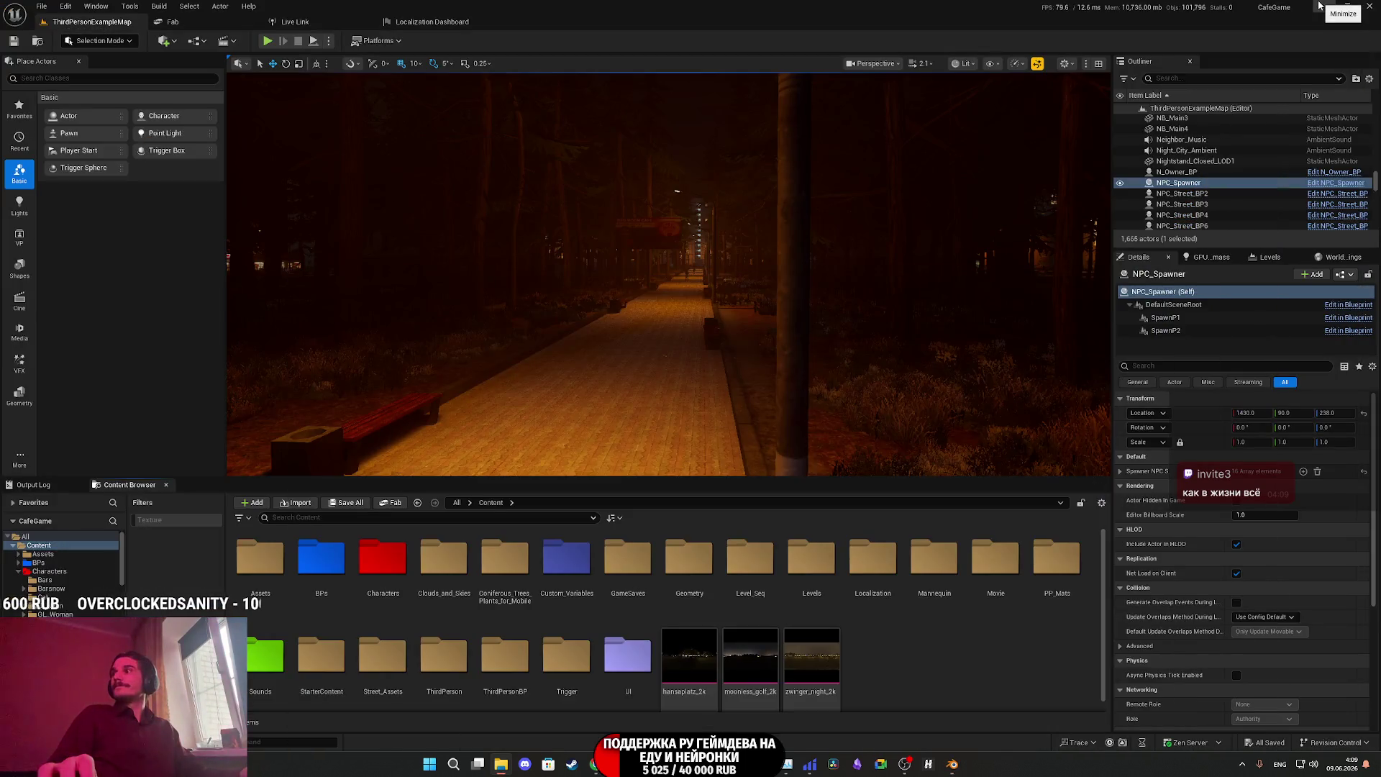
pyautogui.click(1319, 6)
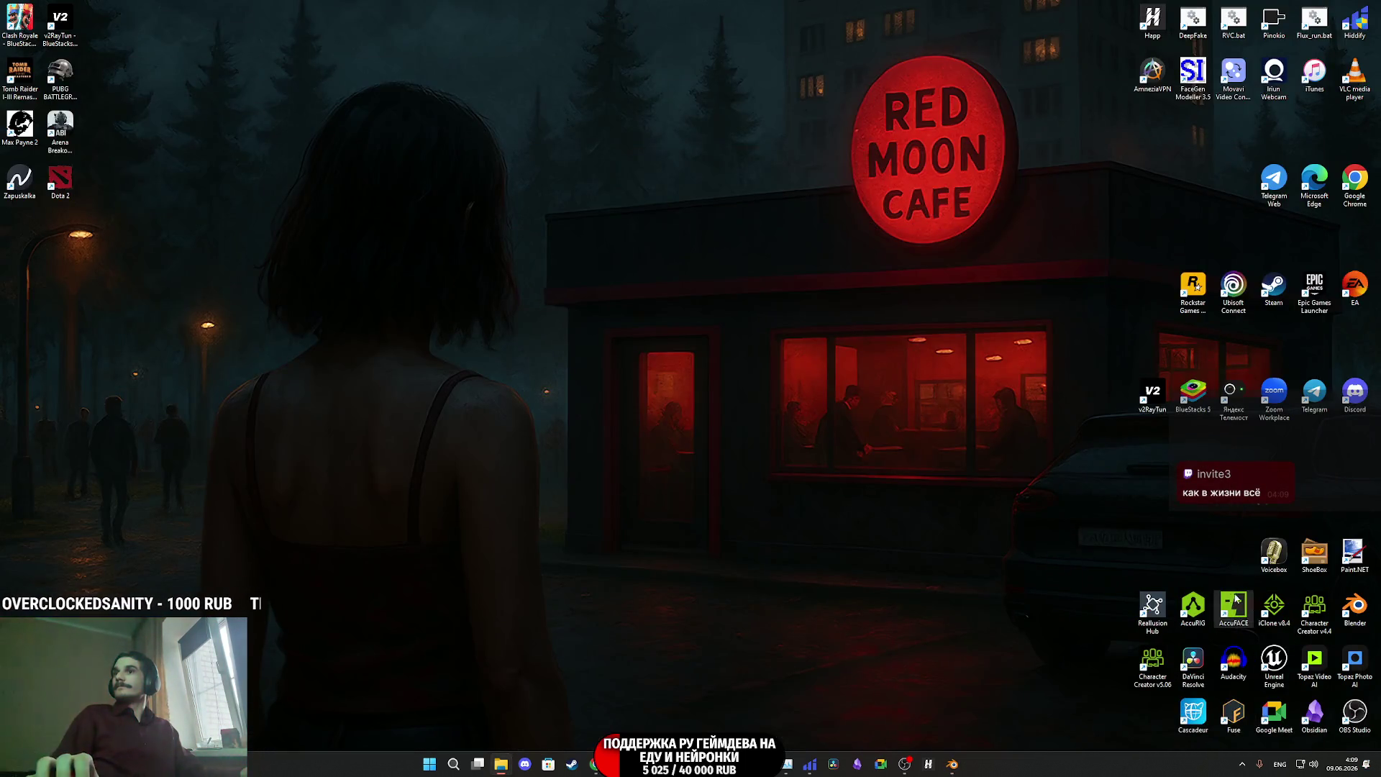
pyautogui.doubleClick(1194, 607)
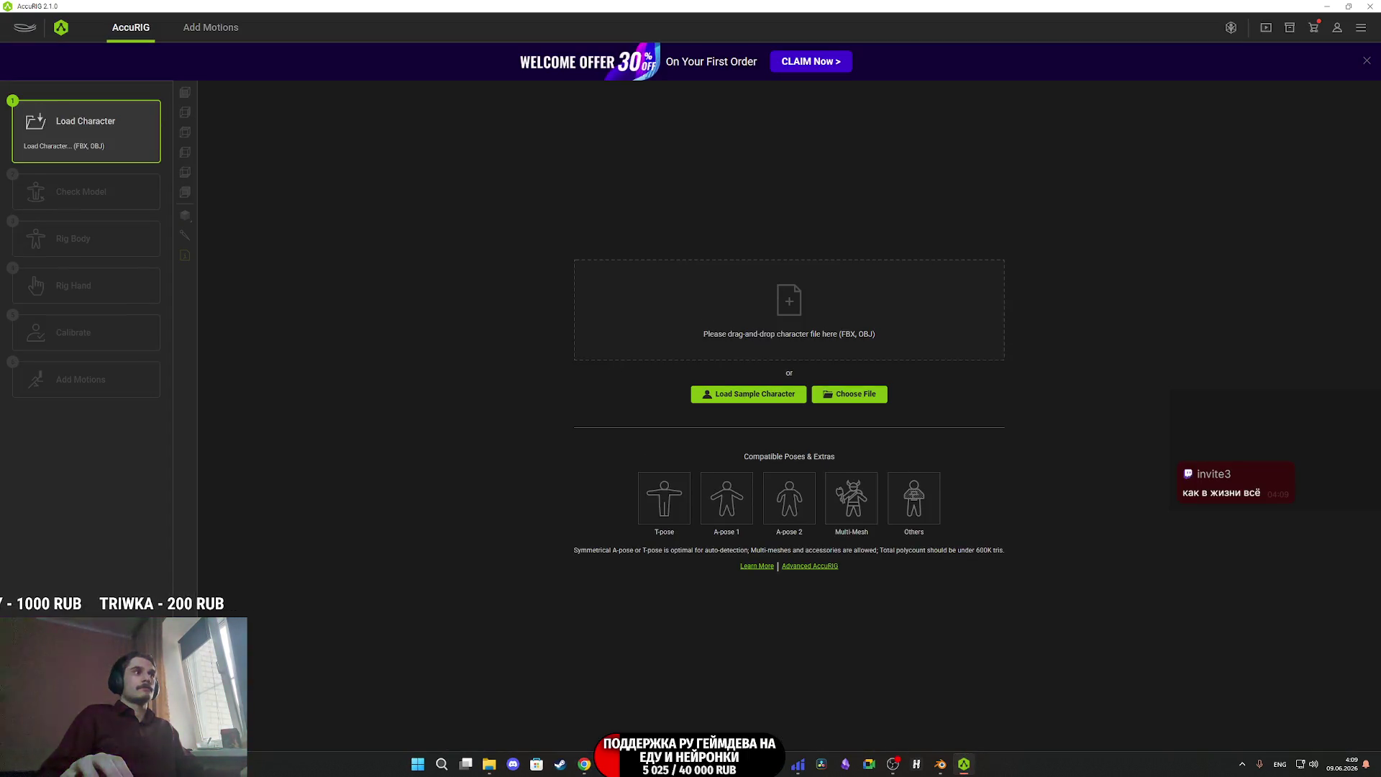
# Load the exported FBX into AccuRIG, rotate it Y 90° to face front, and start Rig Body.
pyautogui.moveTo(1380, 331); pyautogui.dragTo(813, 332)
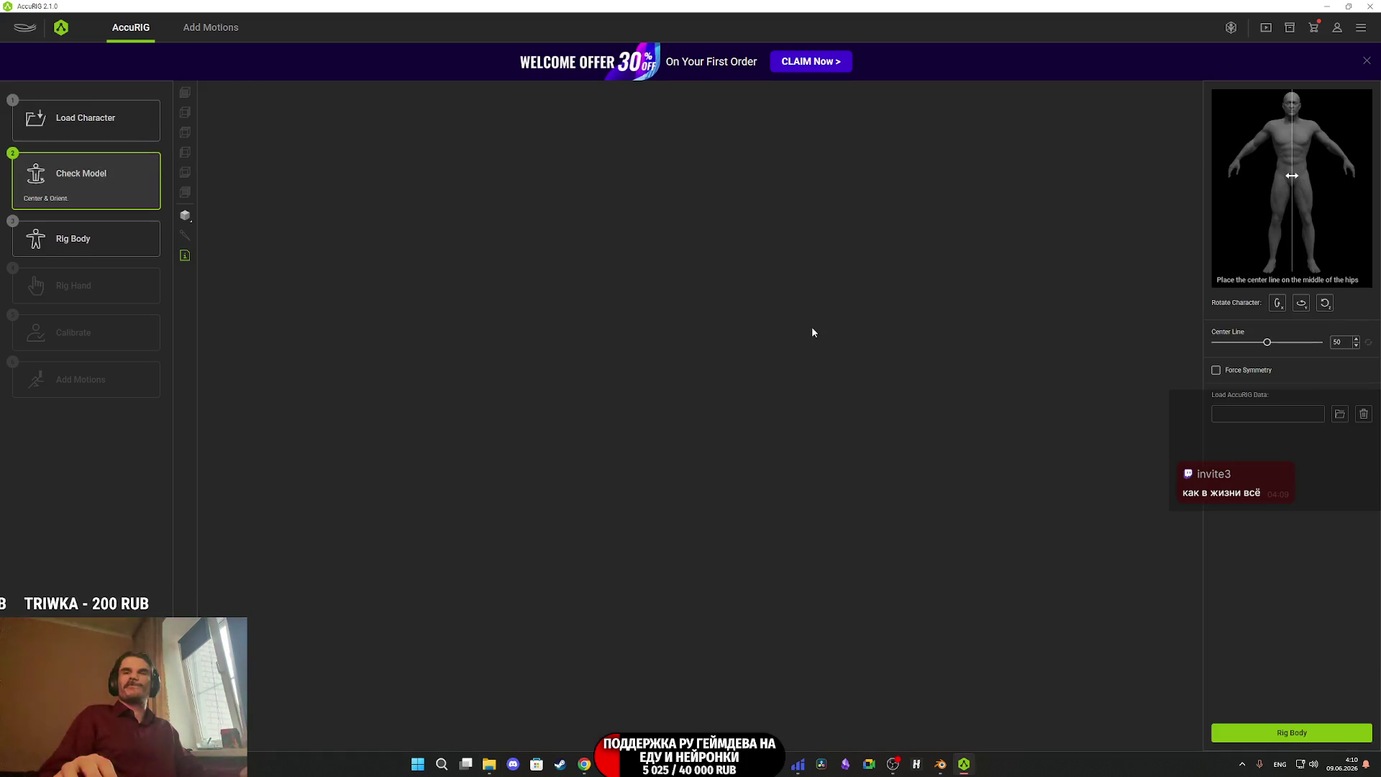
pyautogui.click(1304, 309)
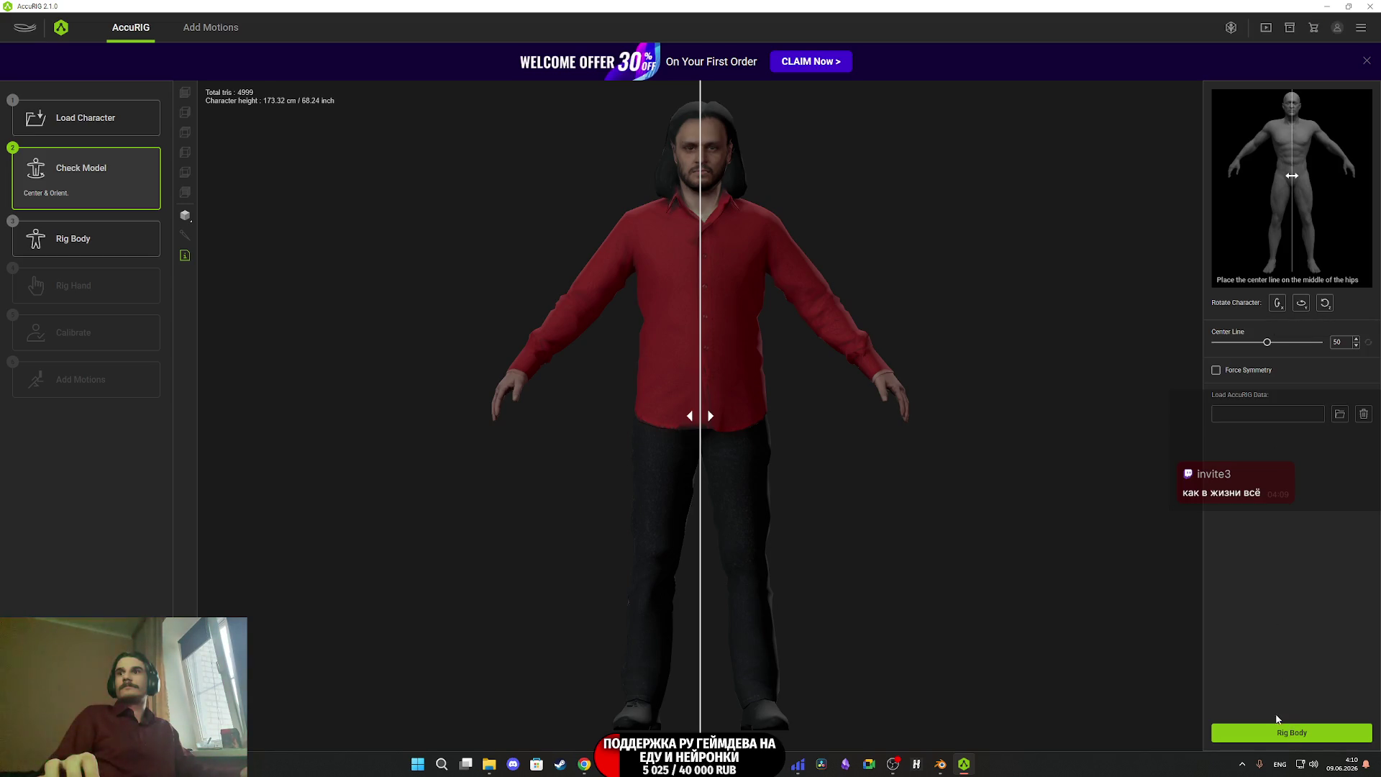
pyautogui.click(1286, 728)
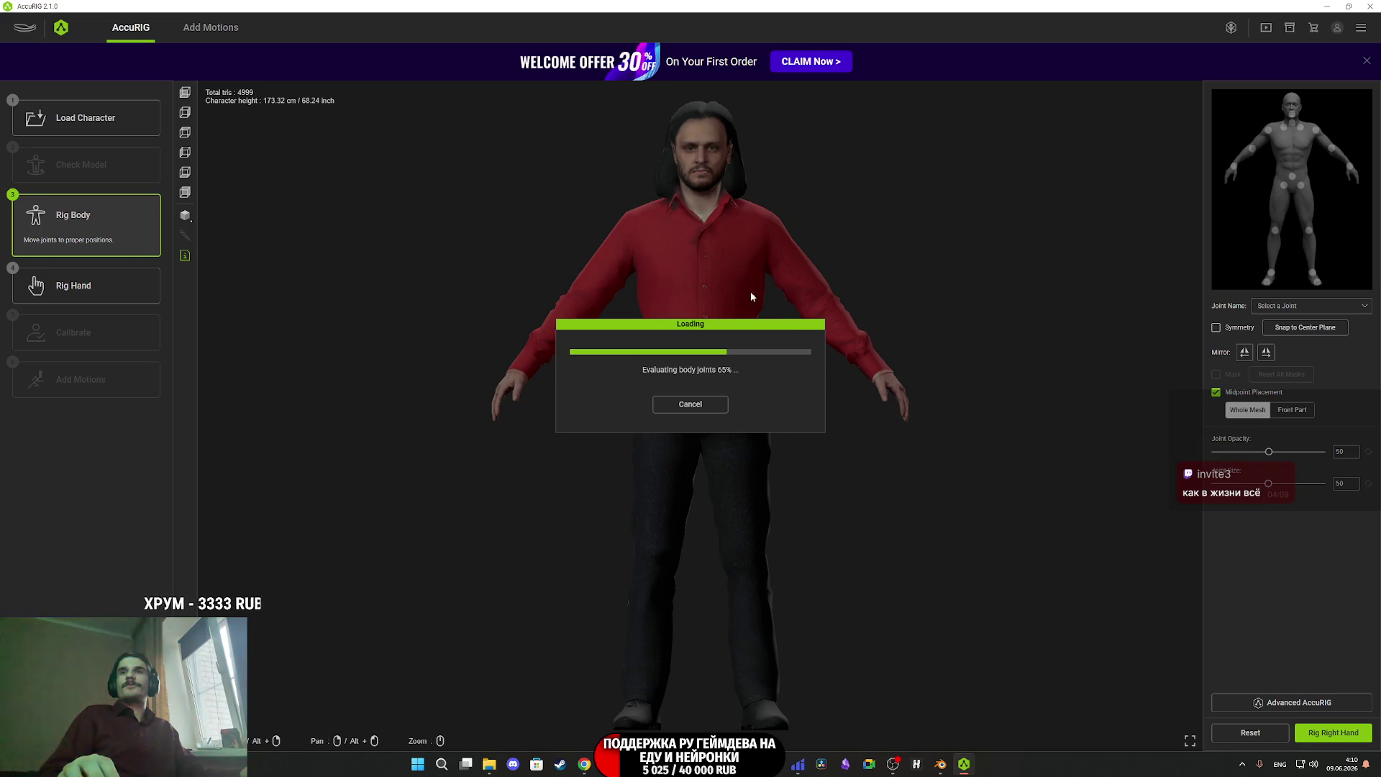
pyautogui.click(582, 761)
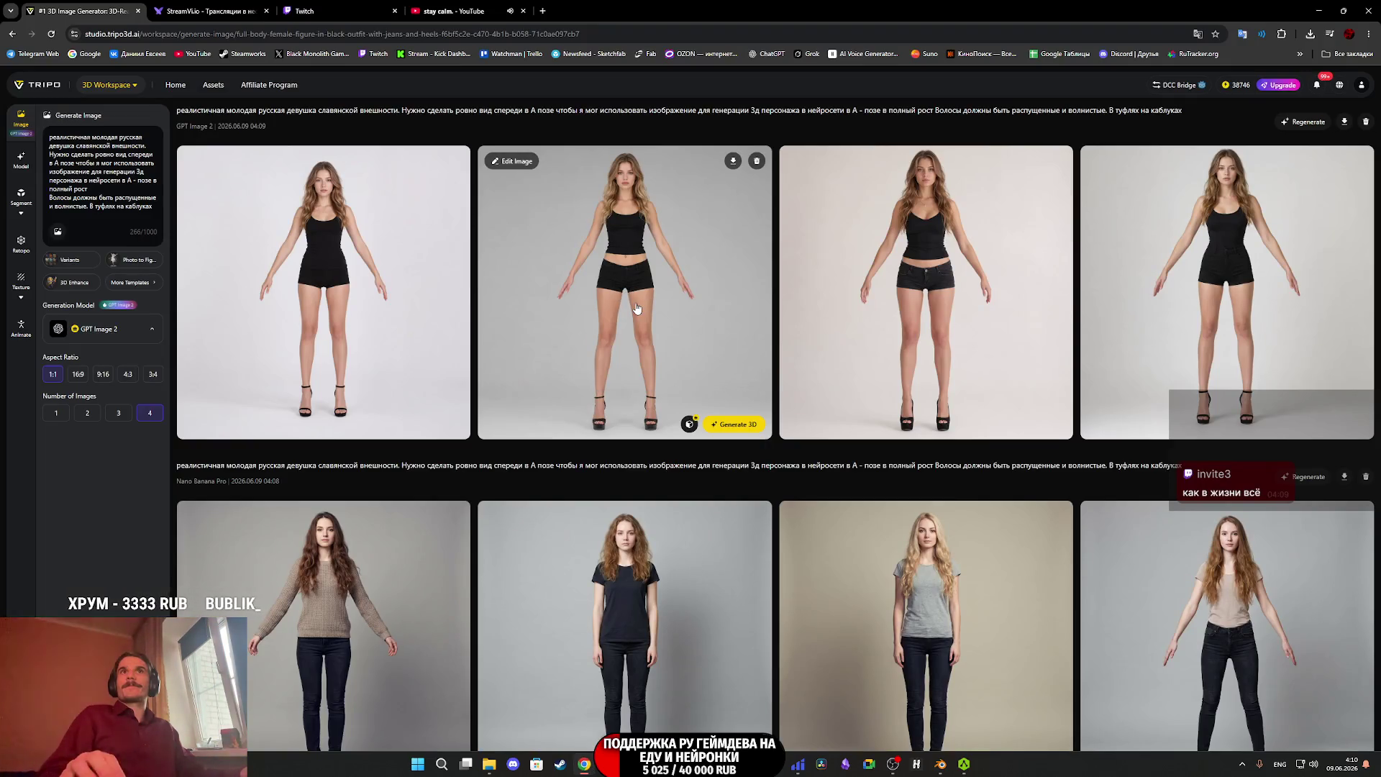
pyautogui.click(365, 250)
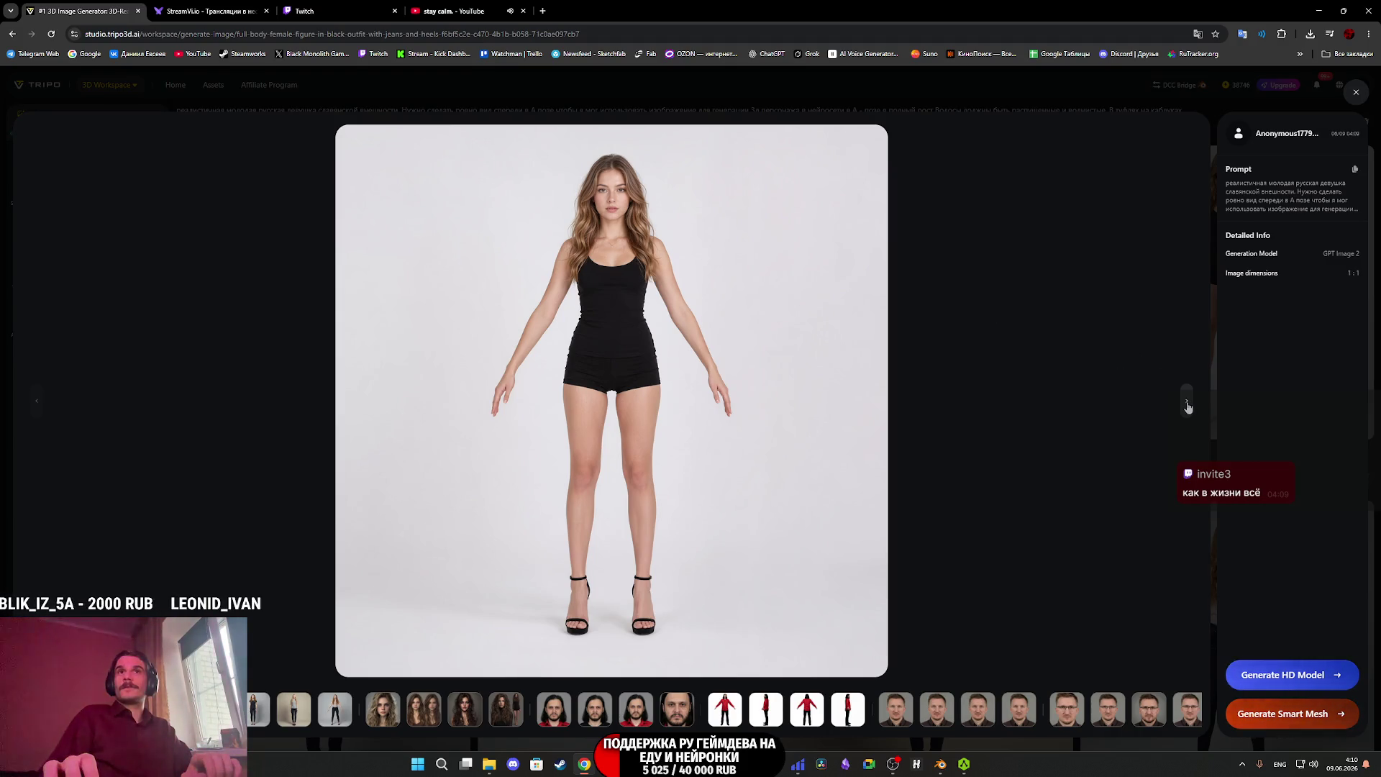
pyautogui.click(1188, 406)
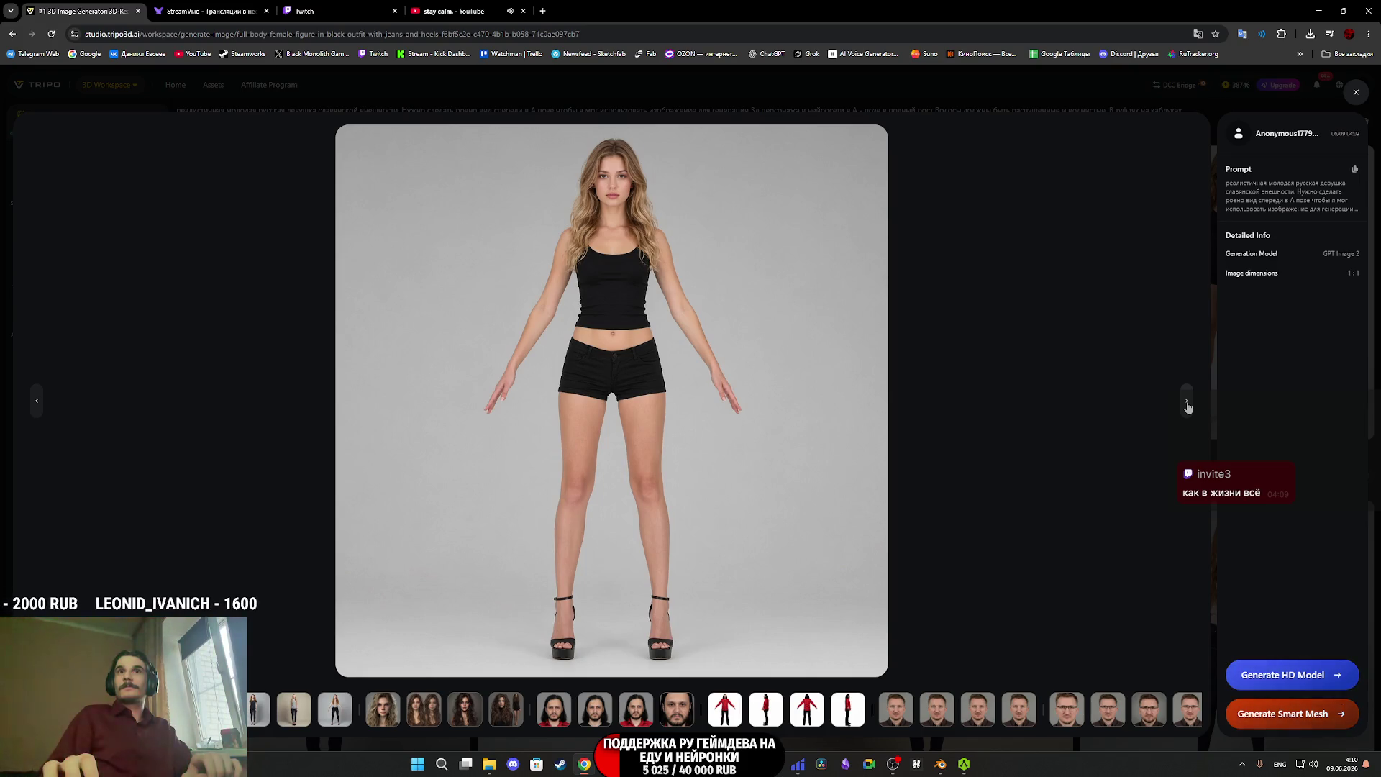
pyautogui.click(1188, 405)
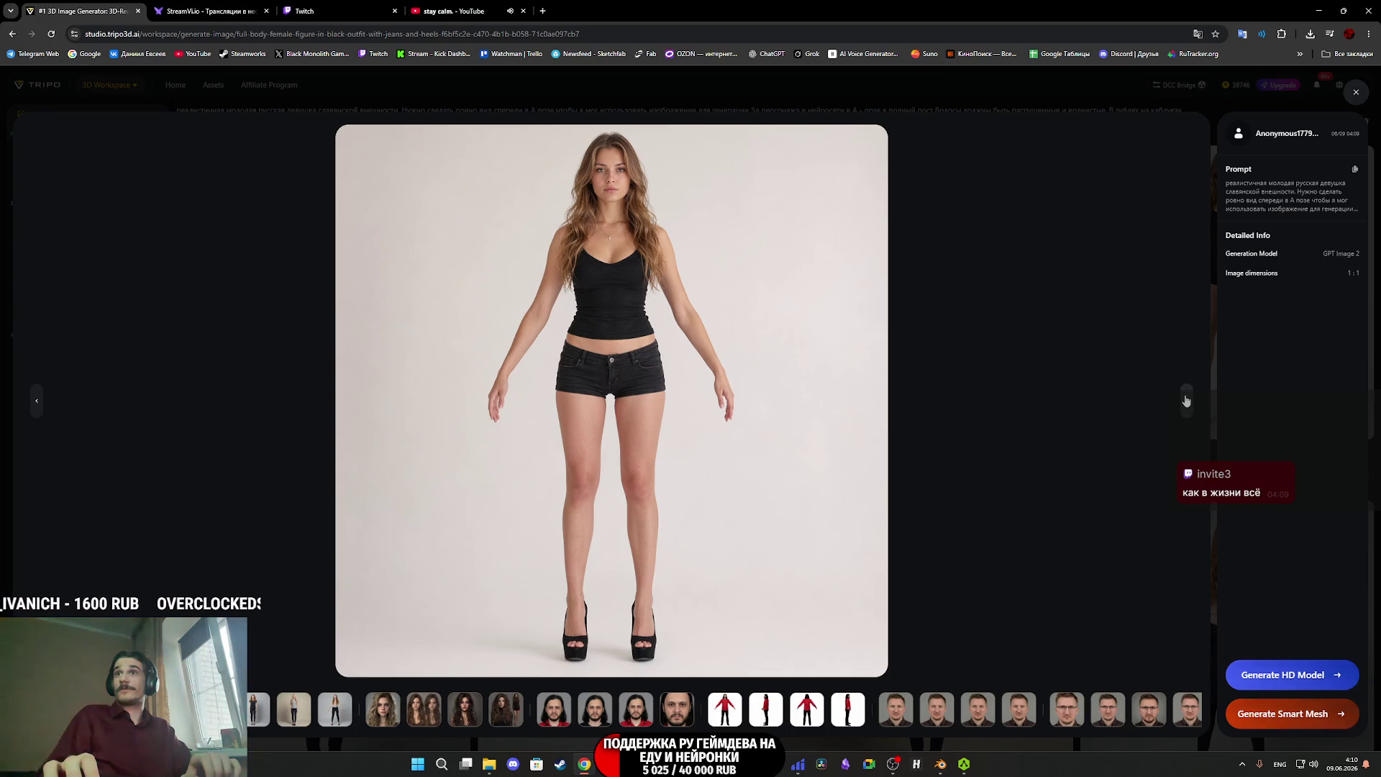
pyautogui.click(1186, 402)
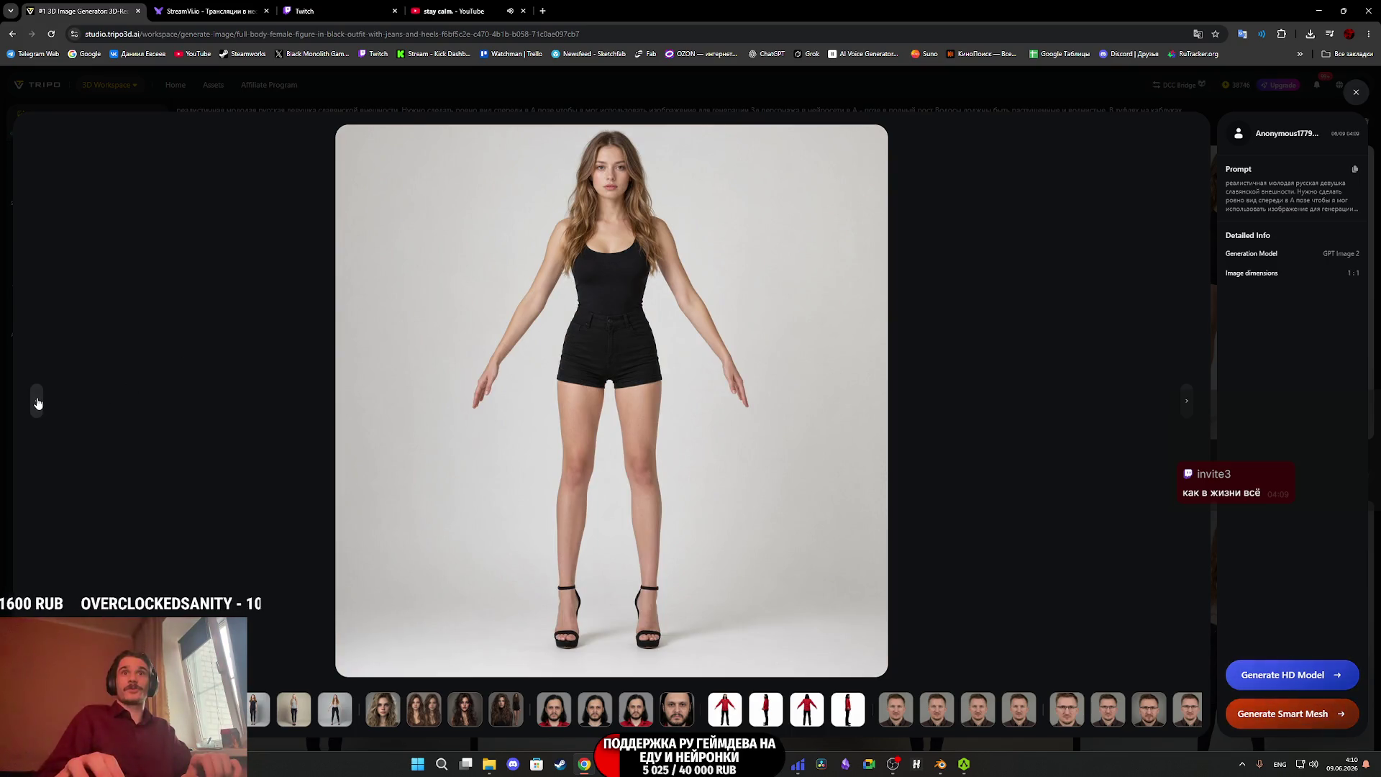
pyautogui.click(38, 403)
pyautogui.click(1186, 403)
pyautogui.click(1187, 404)
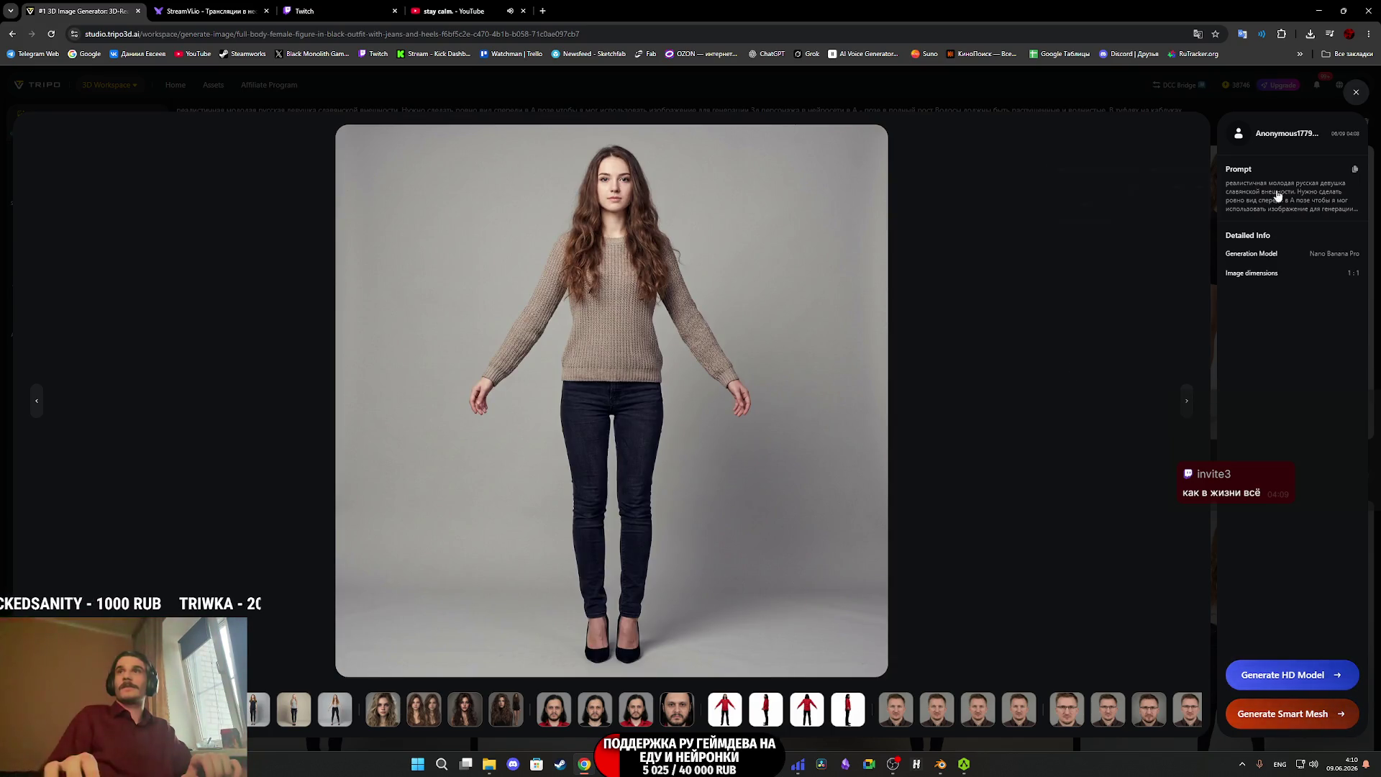
pyautogui.click(1355, 92)
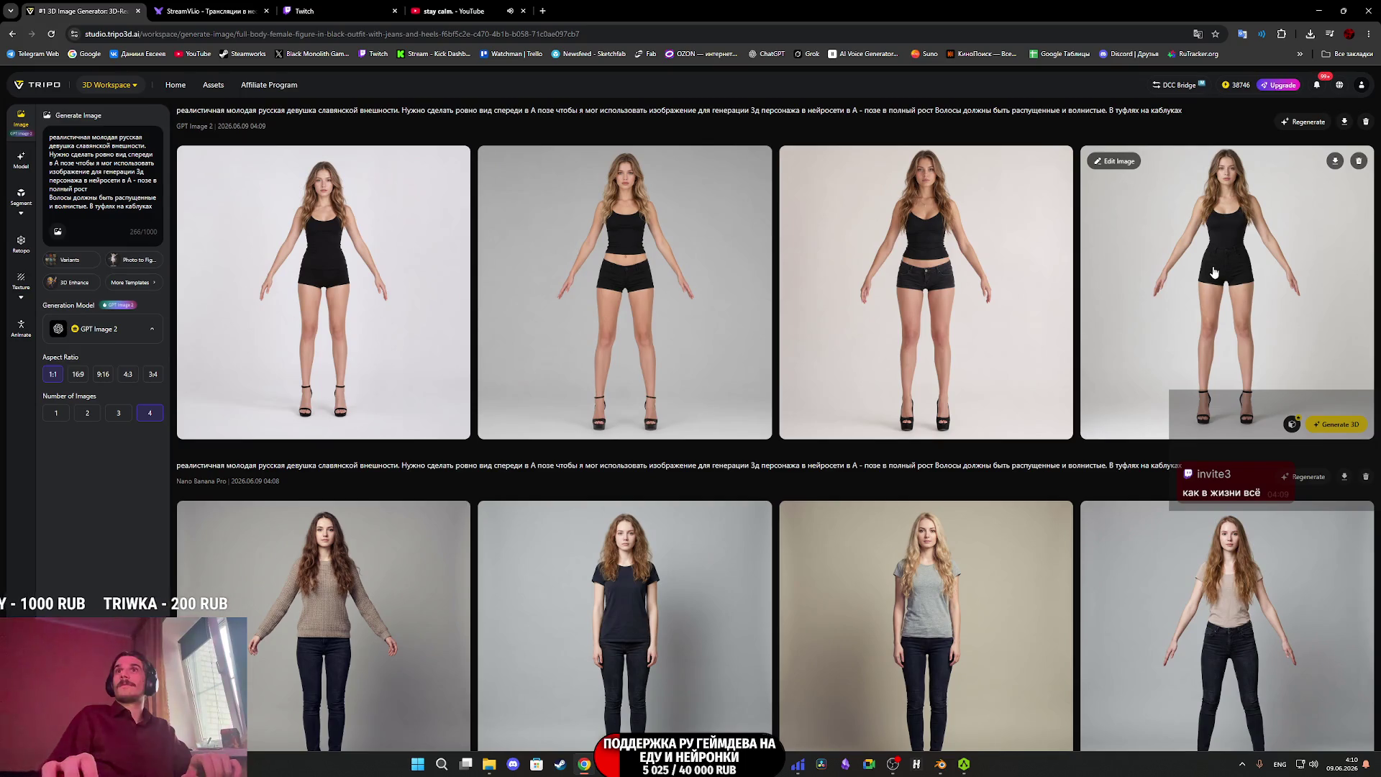
pyautogui.click(942, 268)
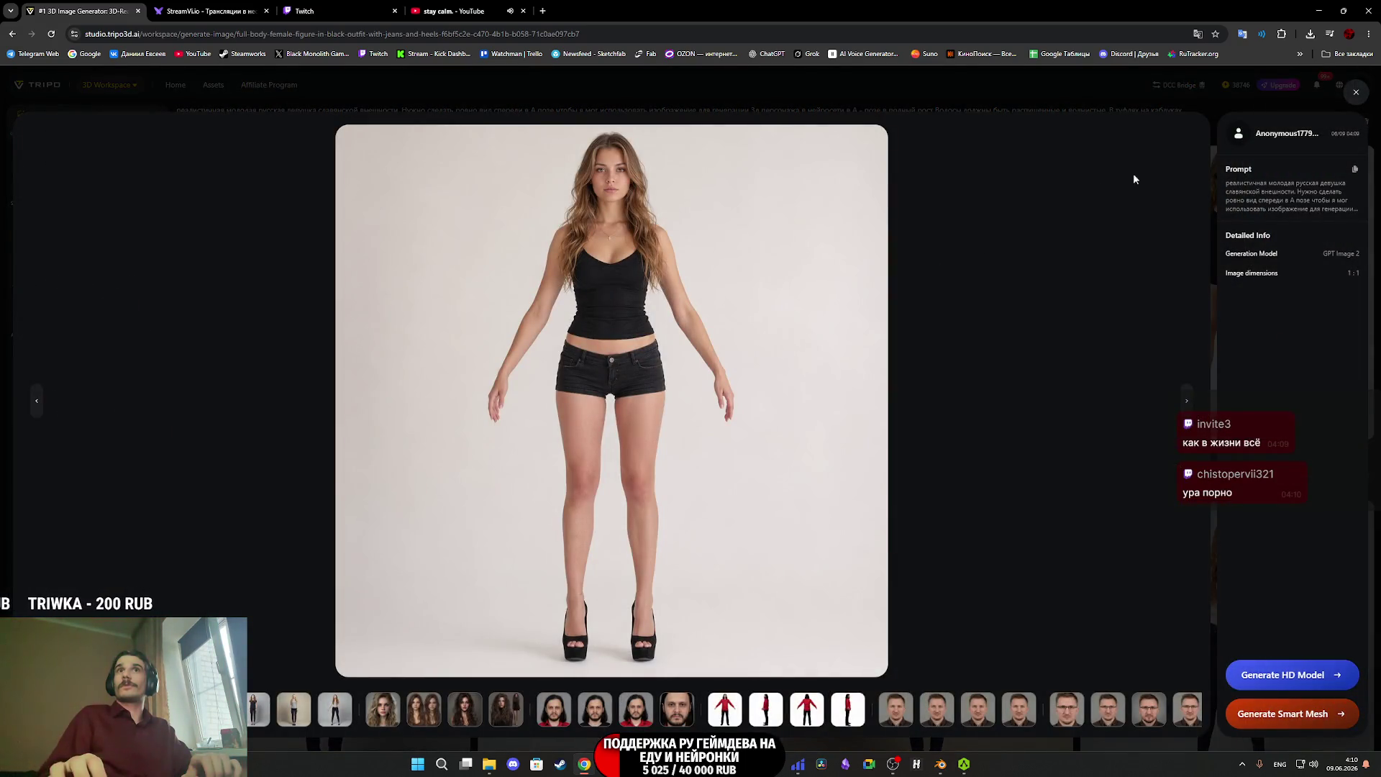
pyautogui.click(1356, 92)
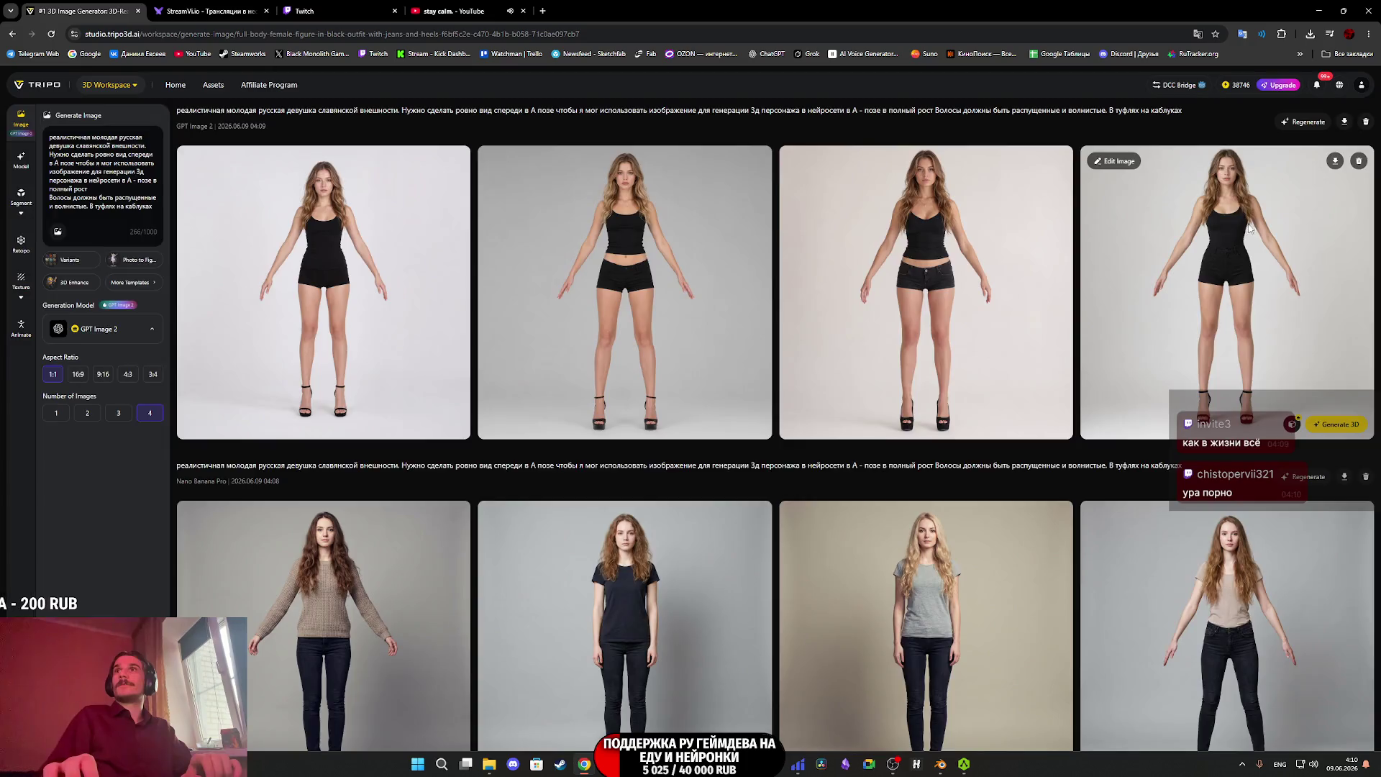
pyautogui.click(1249, 228)
pyautogui.click(1356, 92)
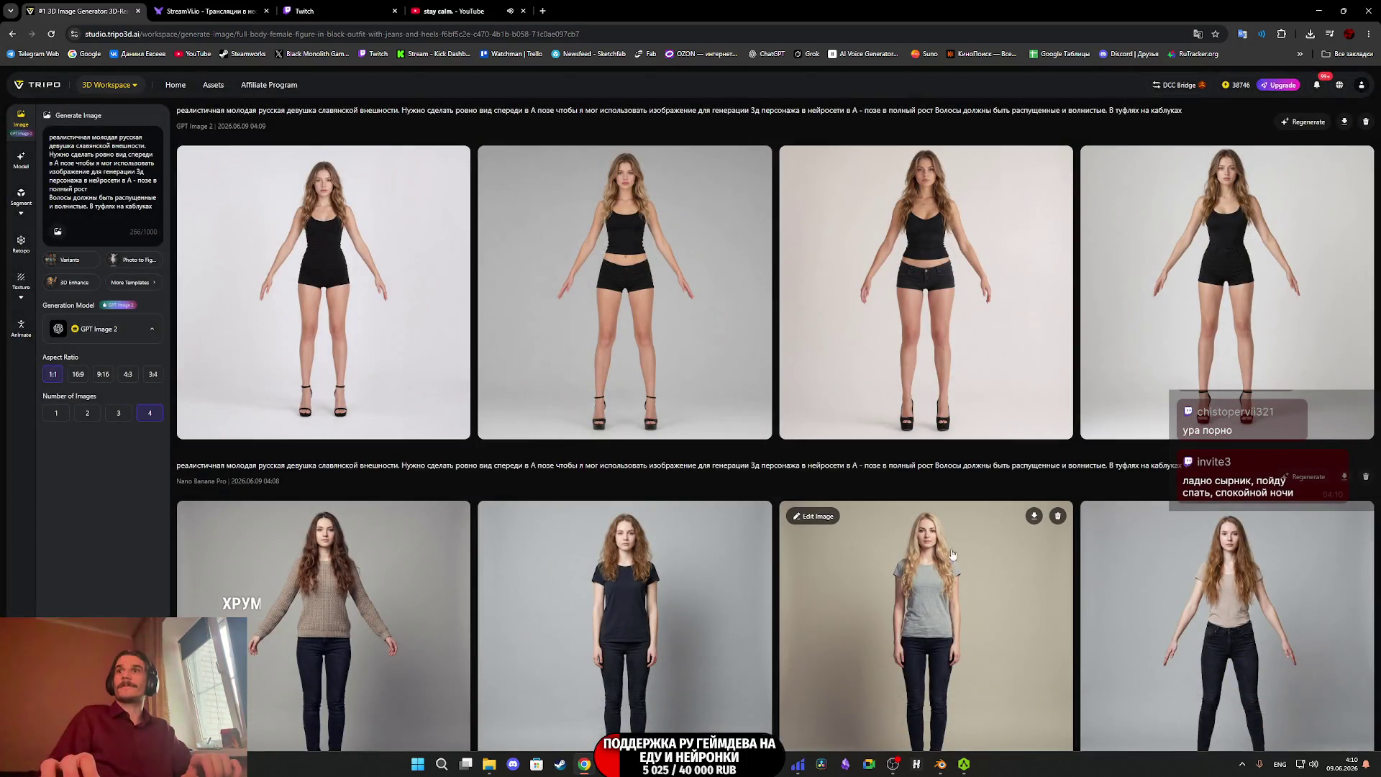
pyautogui.click(1200, 546)
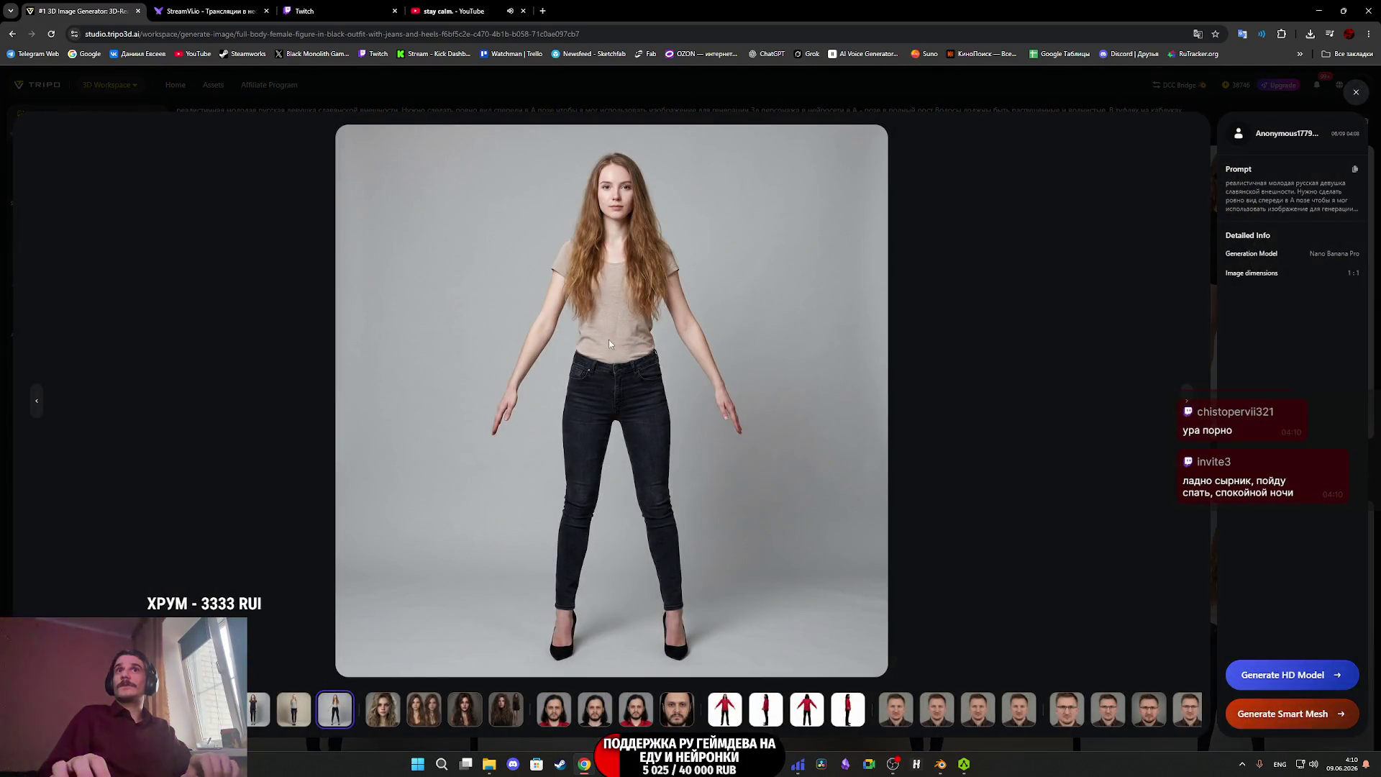
pyautogui.click(35, 402)
pyautogui.click(34, 403)
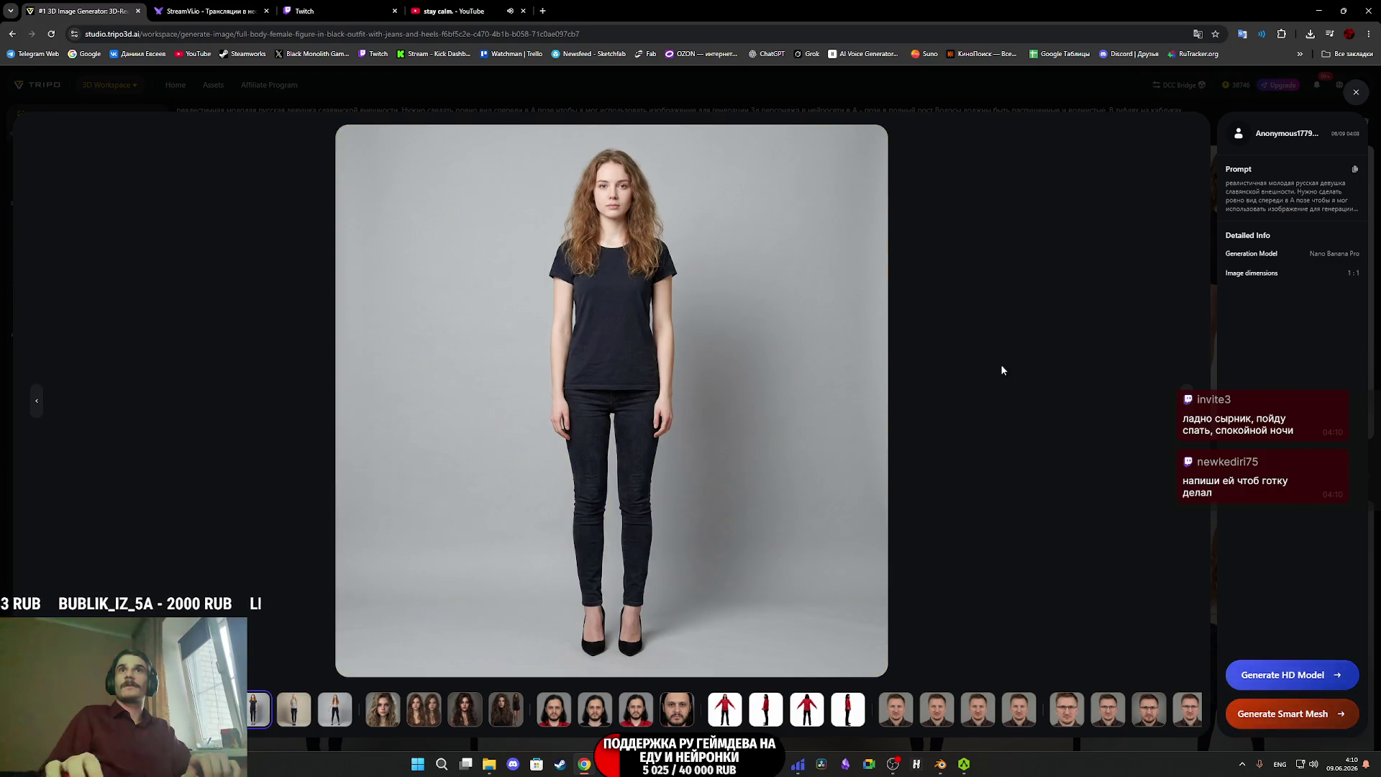
pyautogui.click(1189, 403)
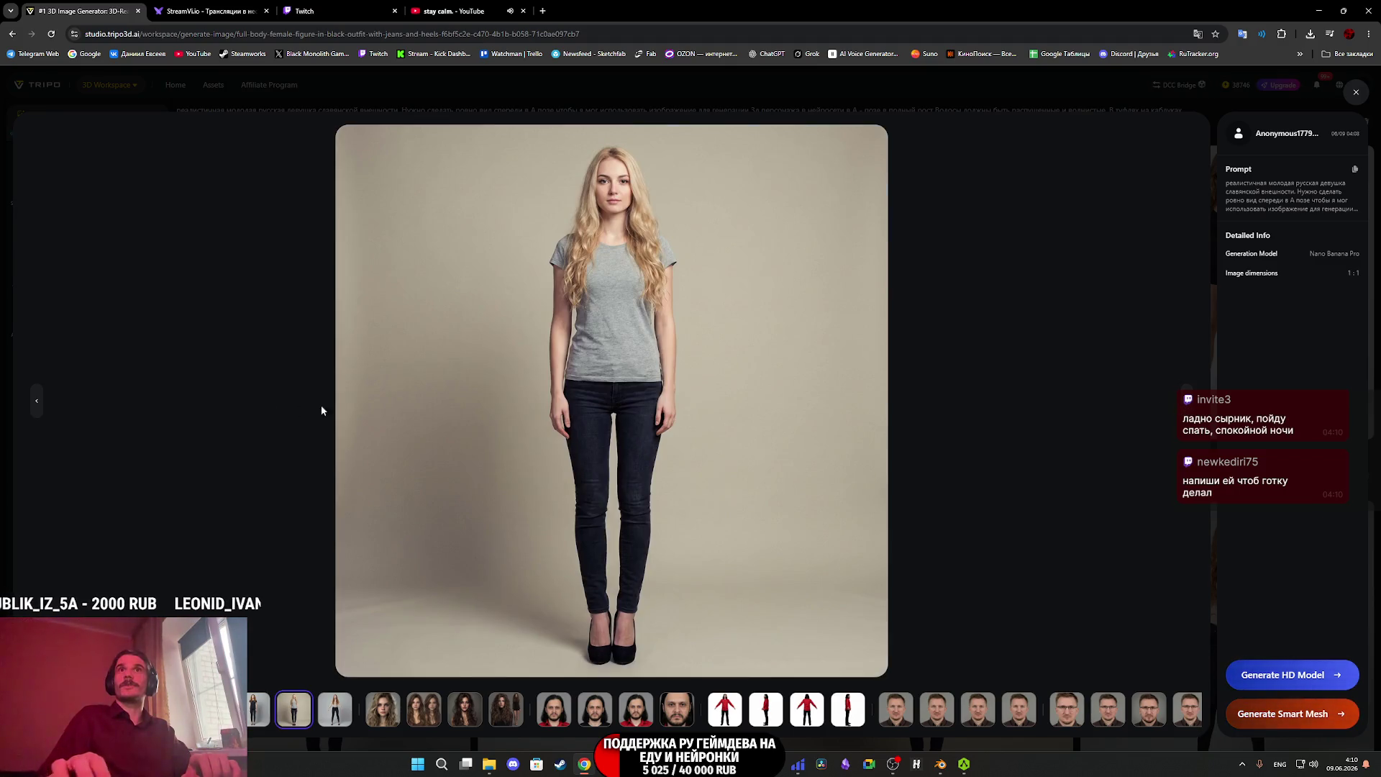
pyautogui.click(36, 400)
pyautogui.click(36, 401)
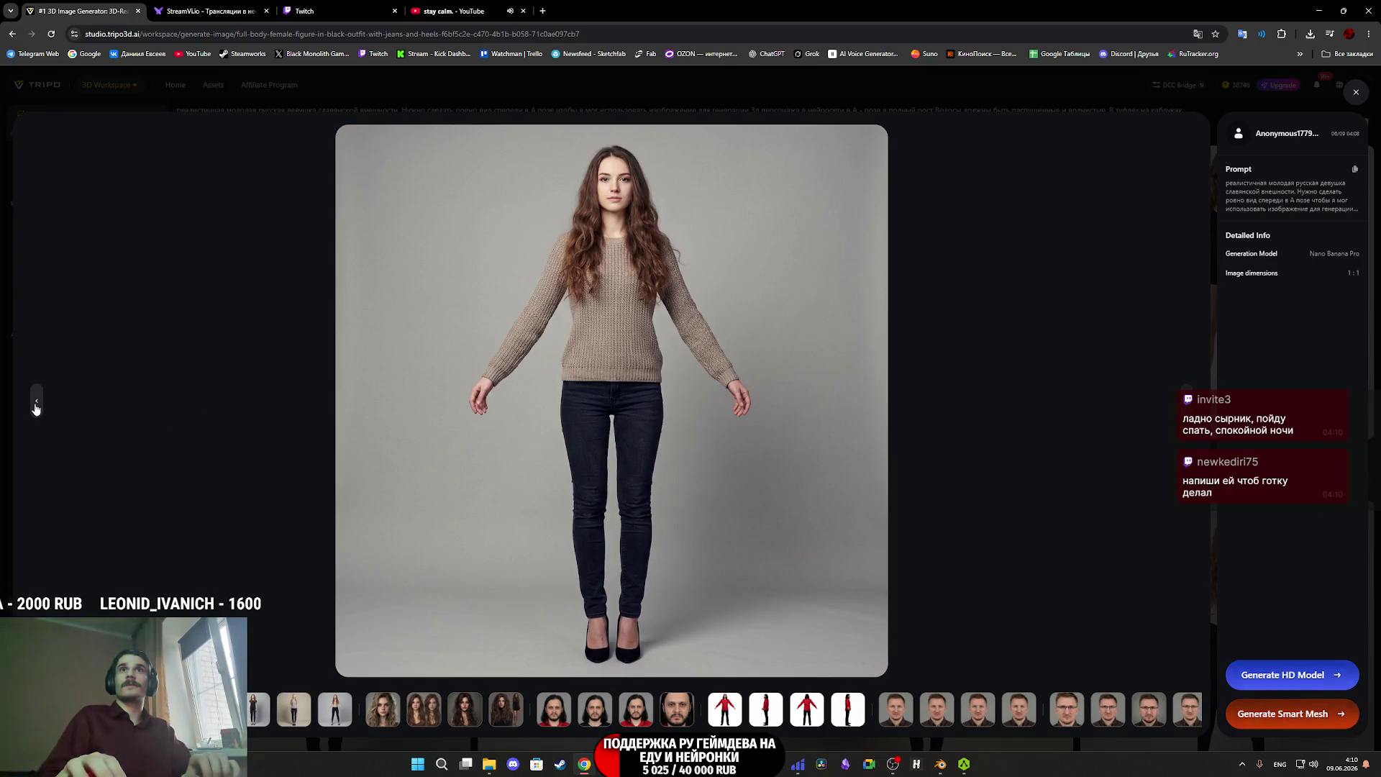
pyautogui.click(1184, 405)
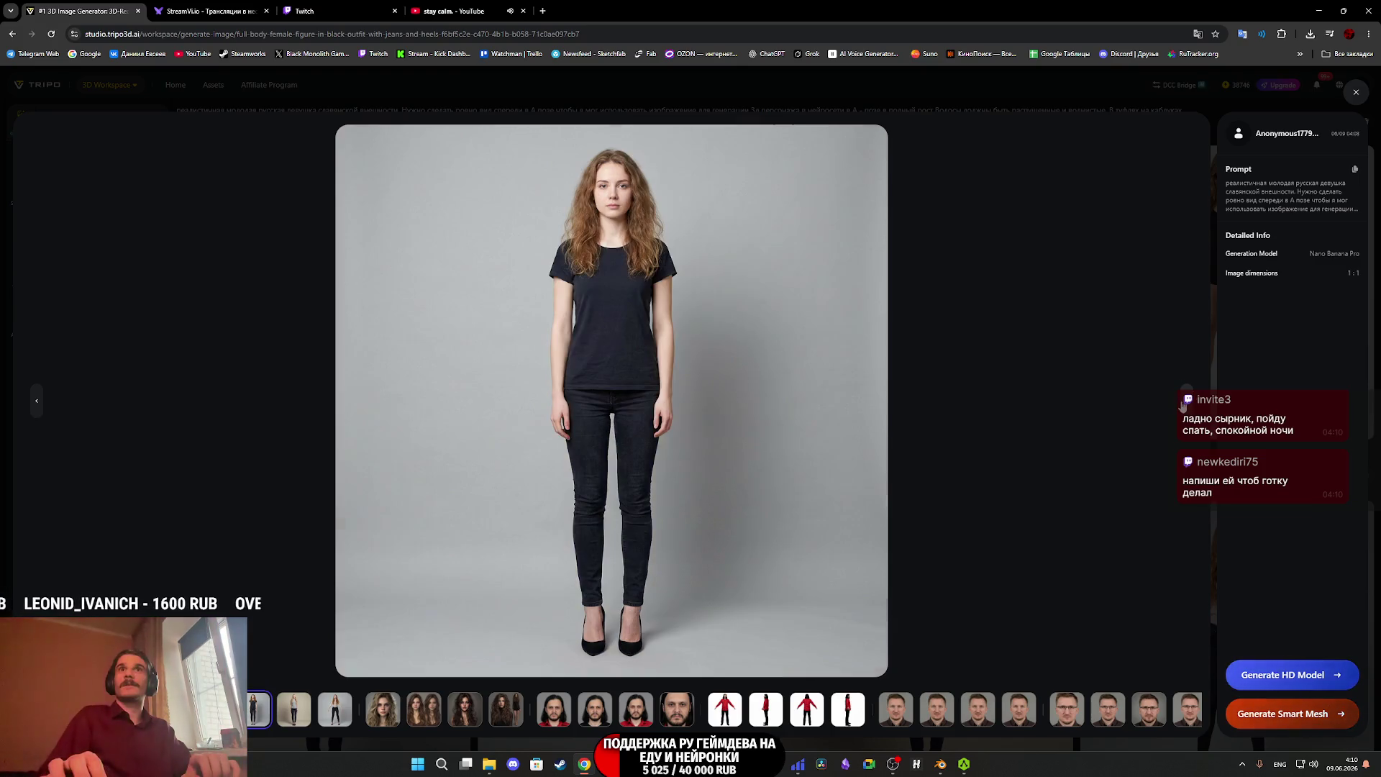
pyautogui.click(1184, 405)
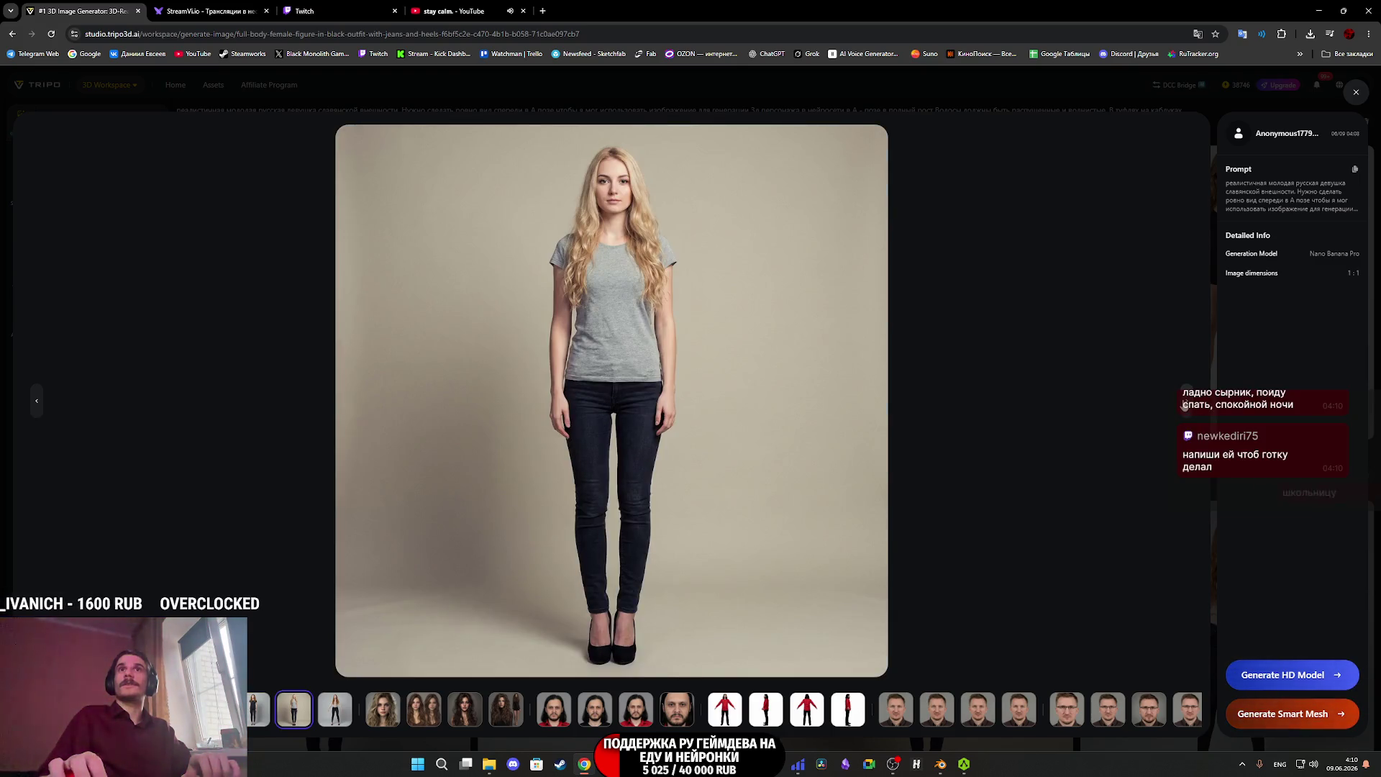
pyautogui.click(1184, 405)
pyautogui.click(1356, 92)
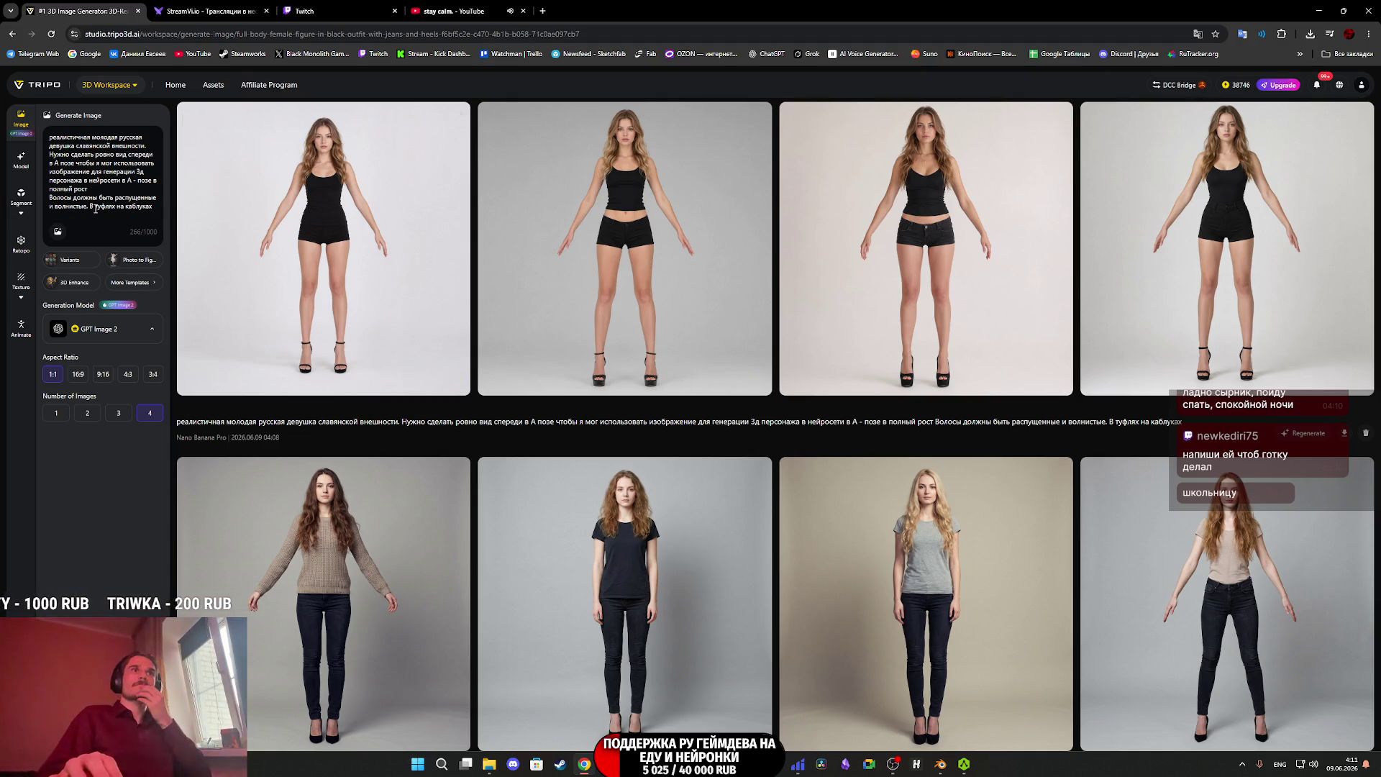
# Replace the prompt with 'русская горбатая бабушка в платке' and select Nano Banana Pro.
pyautogui.hotkey('ctrl', 'a')
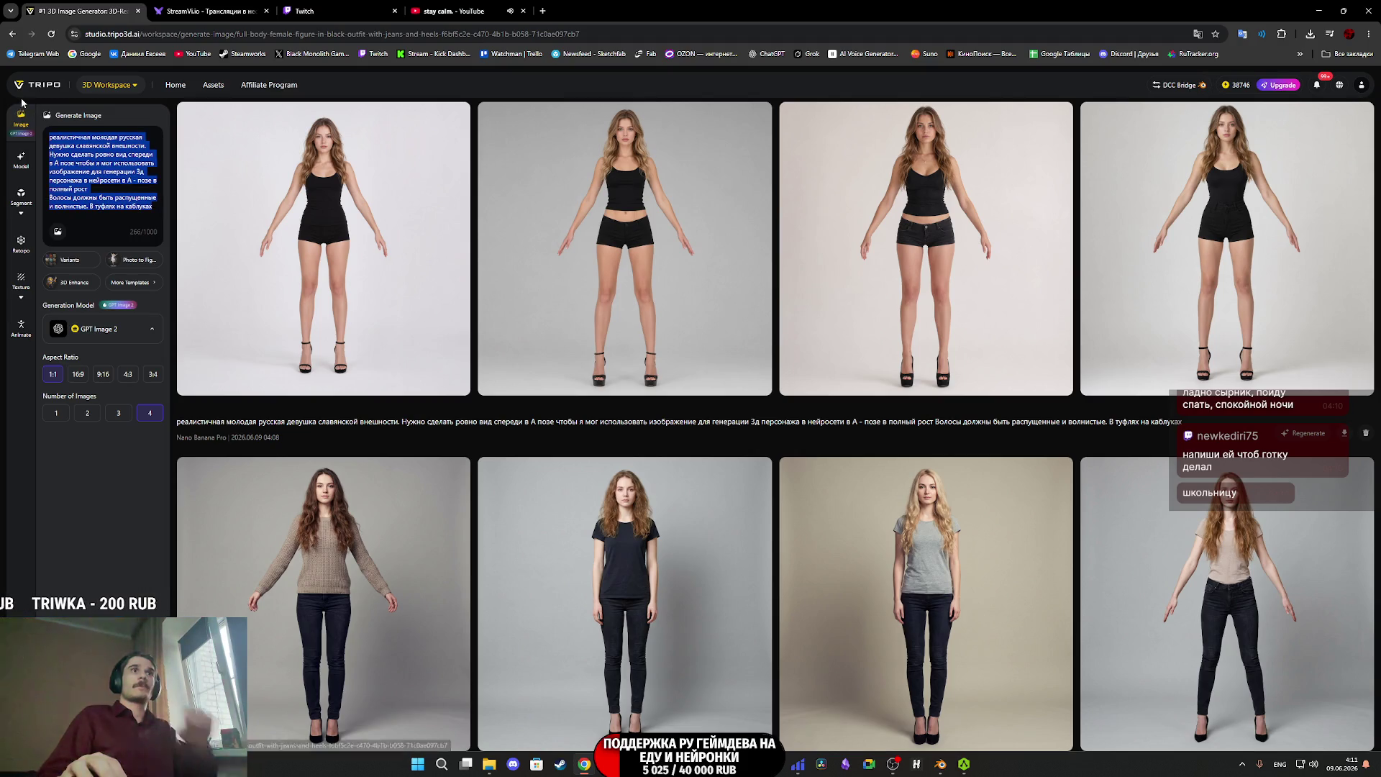
pyautogui.press('BackSpace')
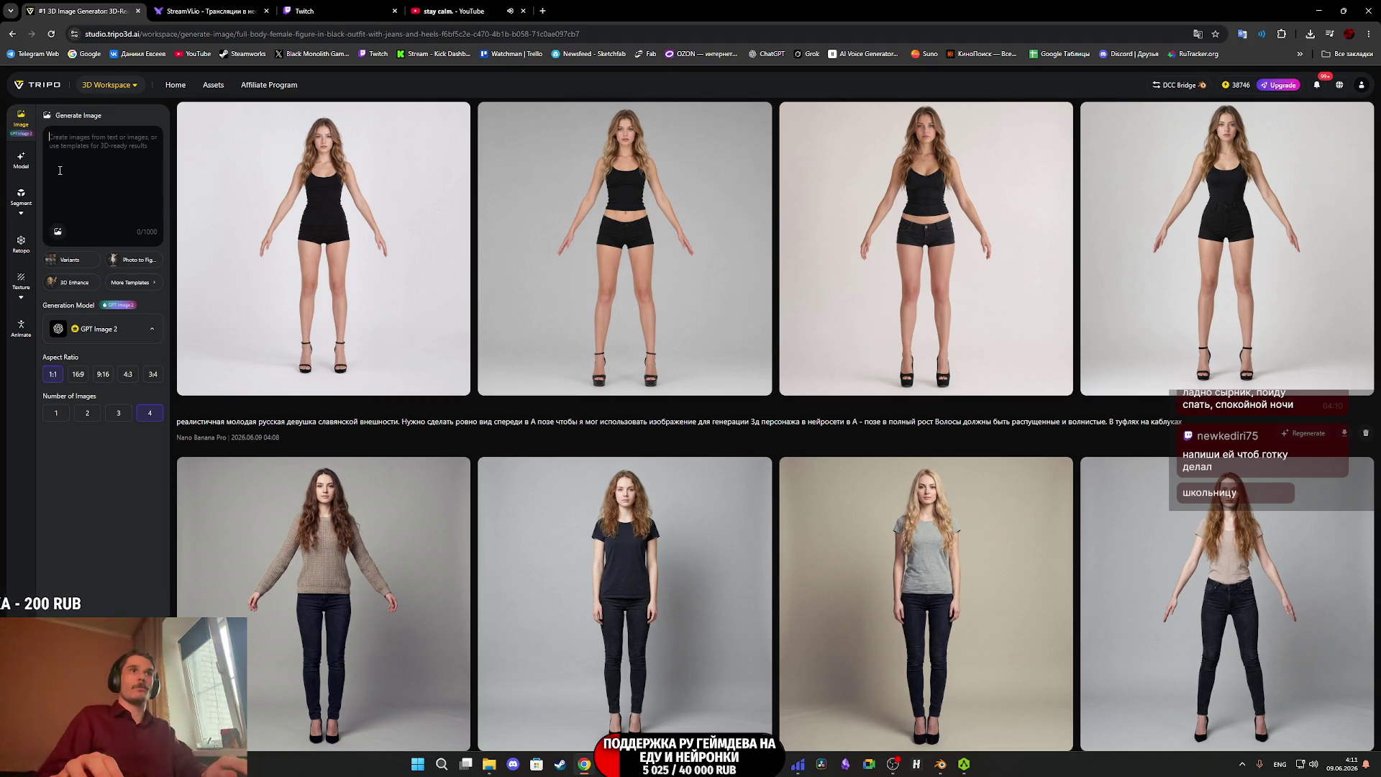
pyautogui.write('he')
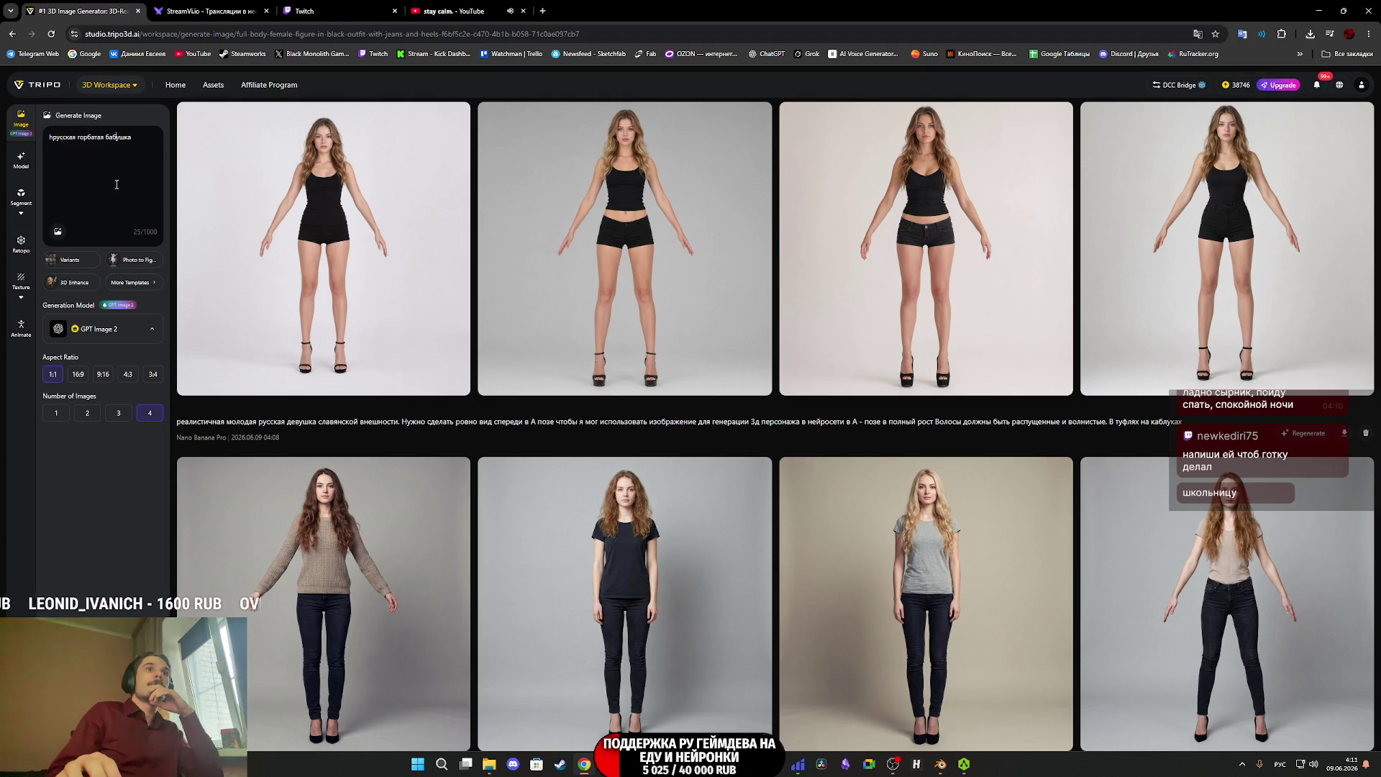
pyautogui.click(101, 329)
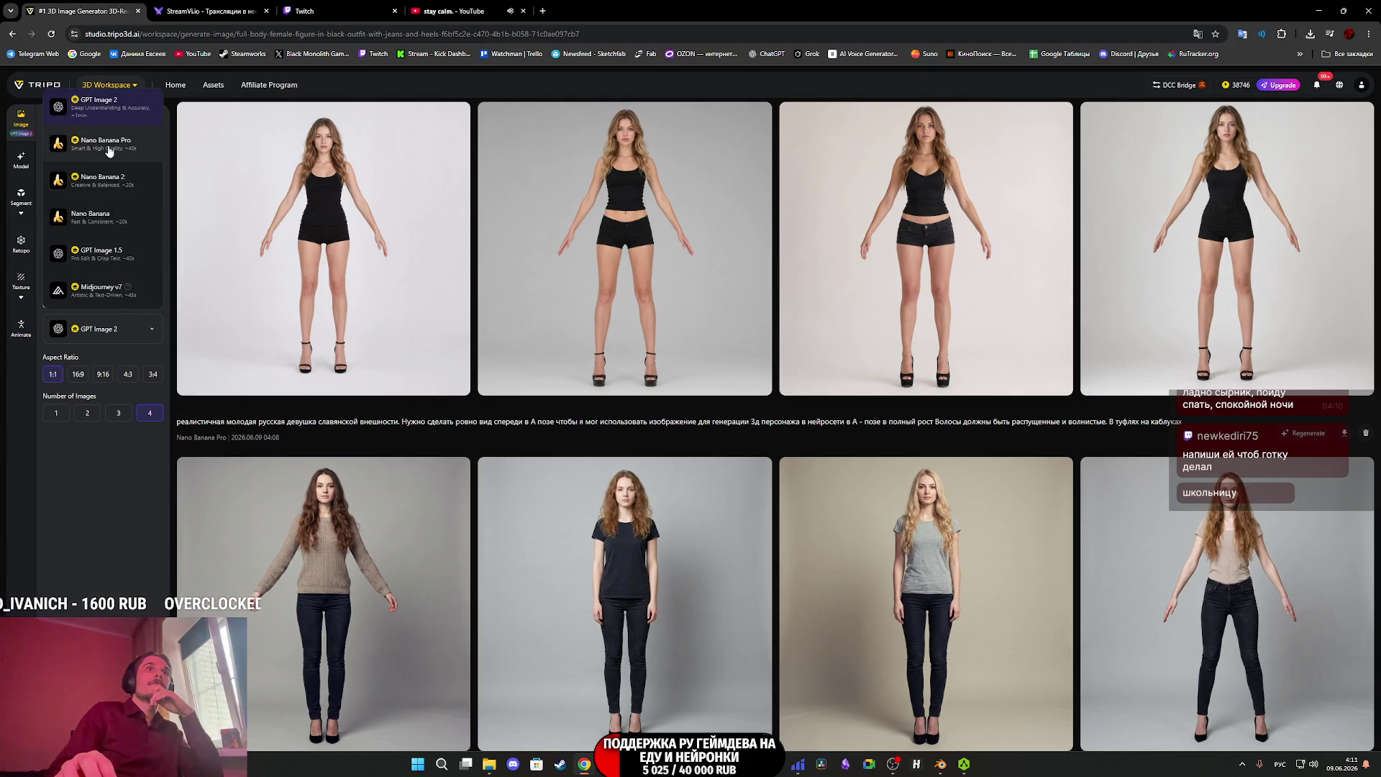
pyautogui.click(86, 101)
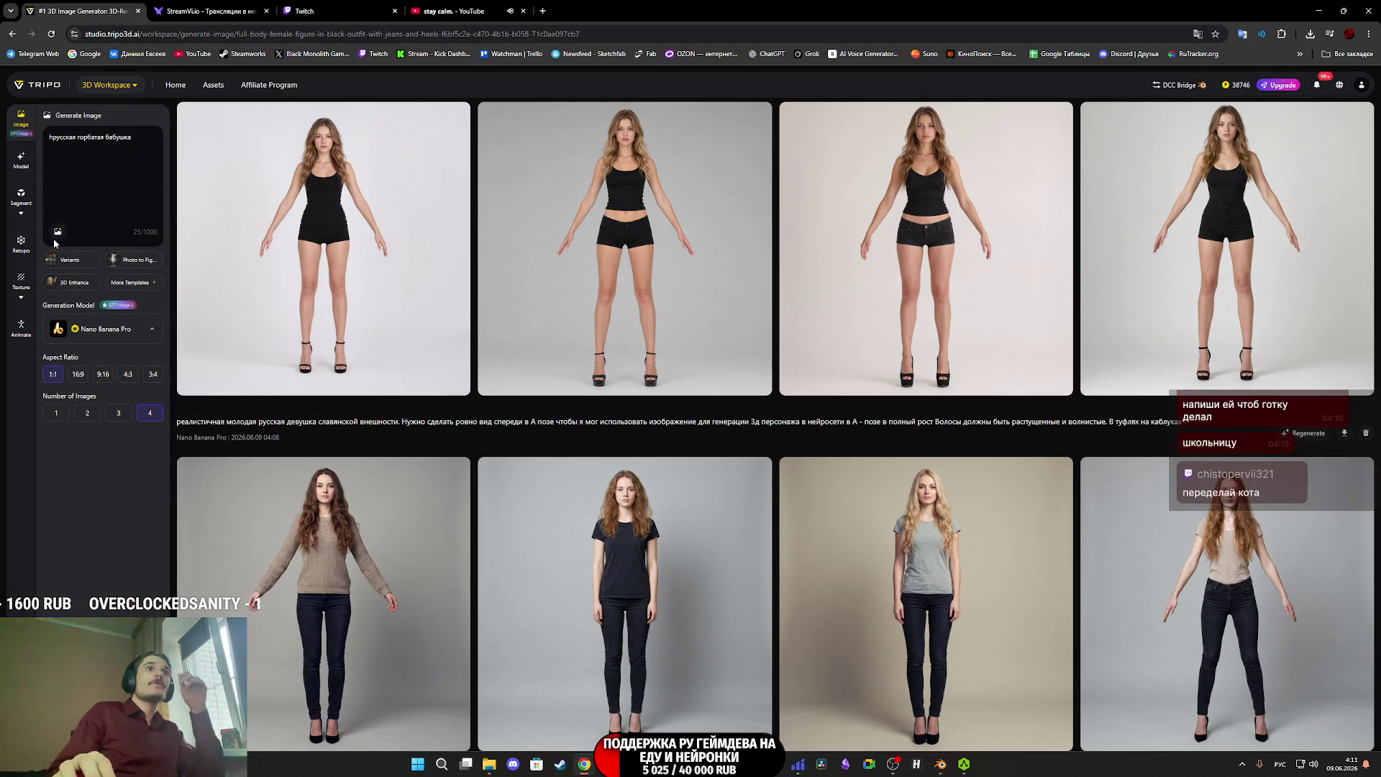
pyautogui.moveTo(144, 139); pyautogui.dragTo(45, 137)
pyautogui.click(78, 164)
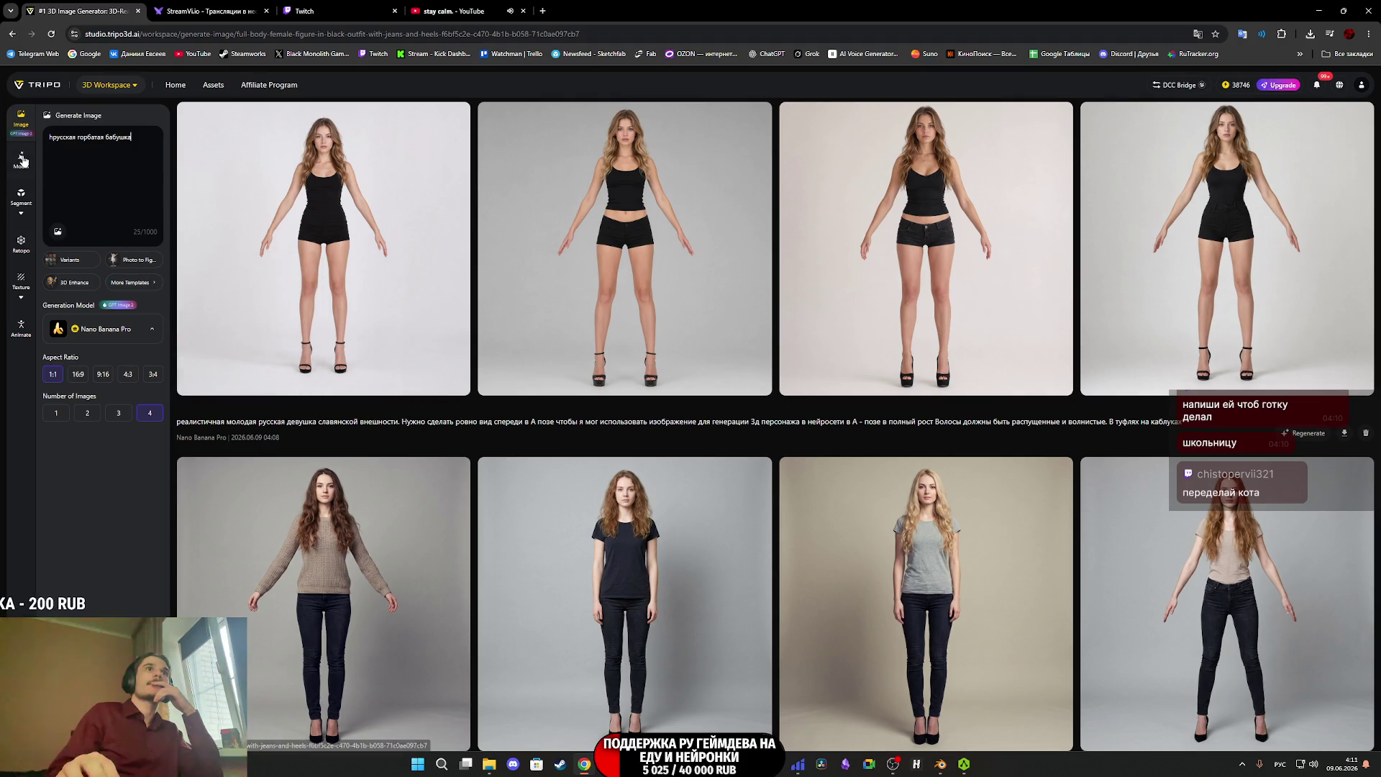
# After a look at text-to-model generation, fix the prompt's typos and open the first image's menu.
pyautogui.click(23, 160)
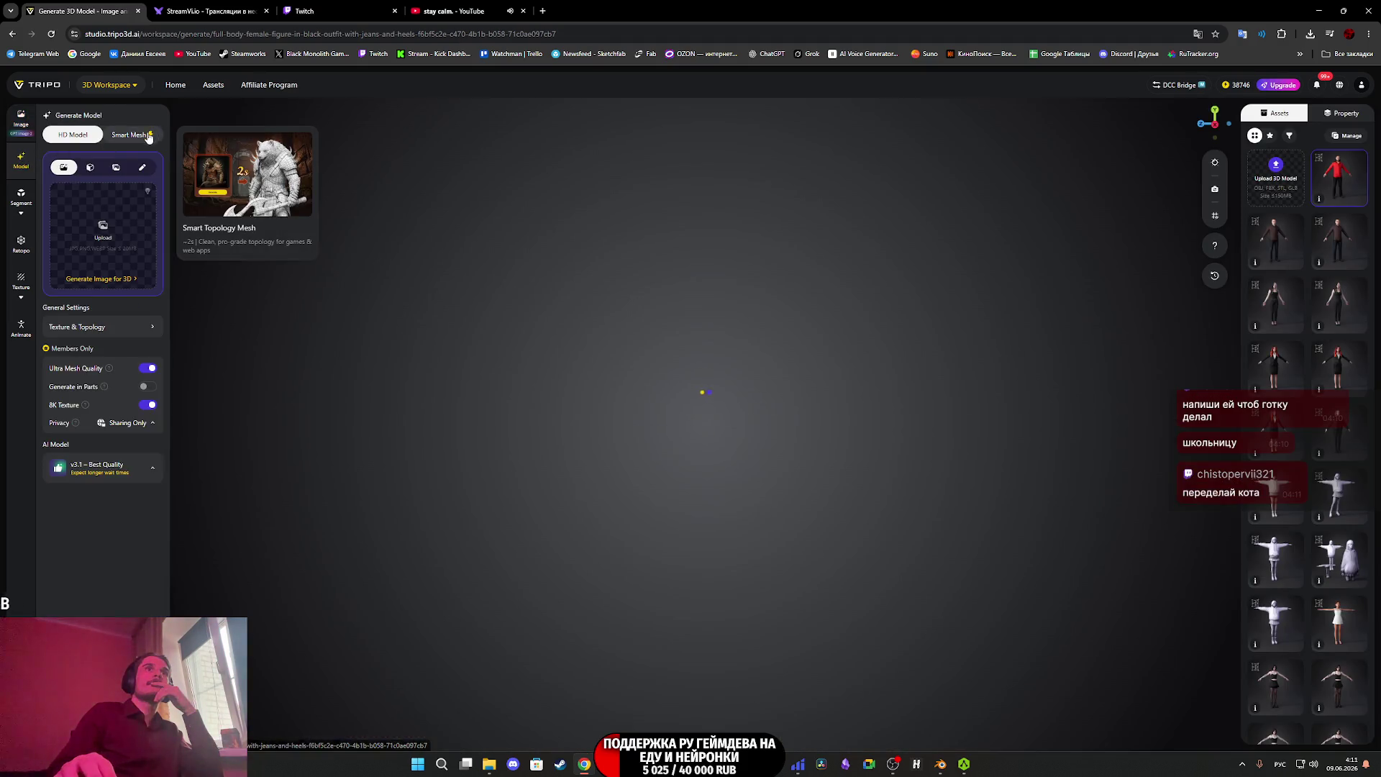
pyautogui.click(143, 169)
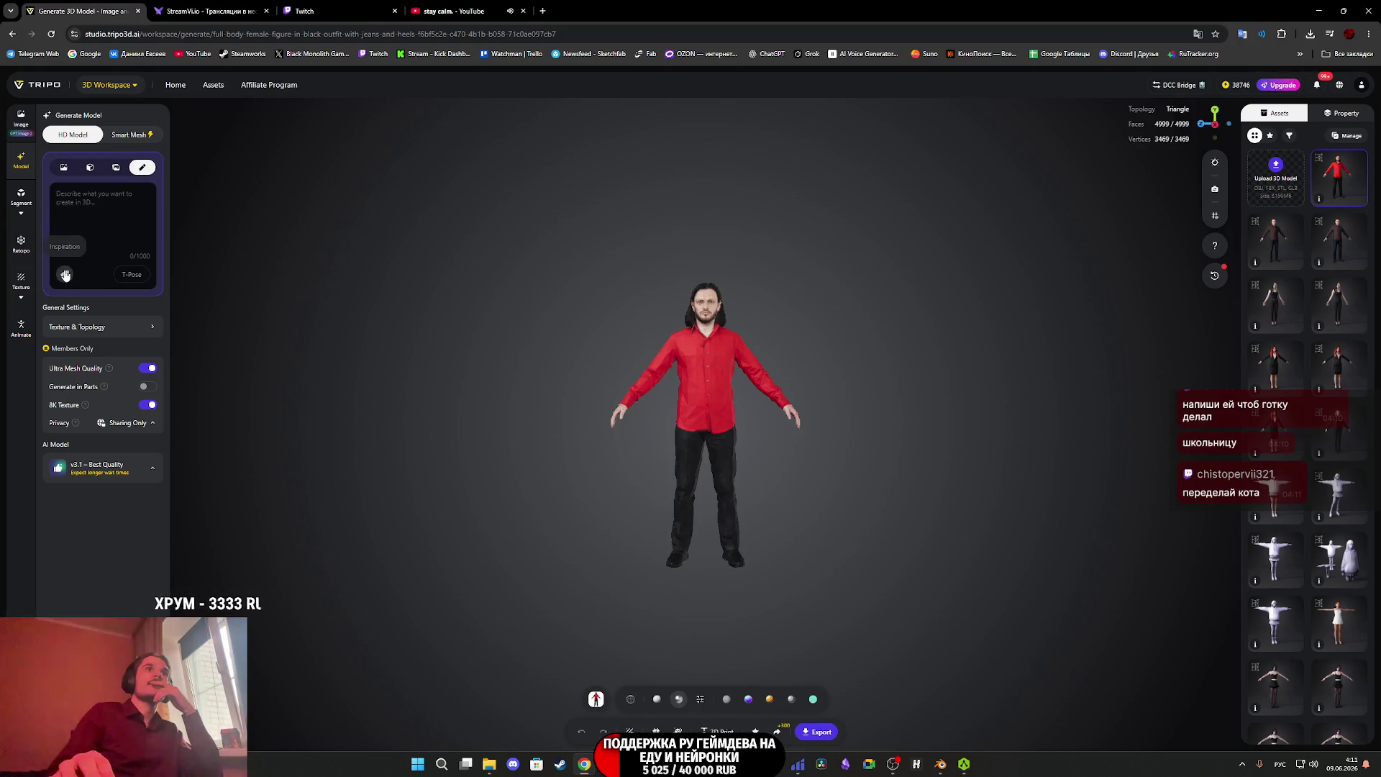
pyautogui.click(20, 119)
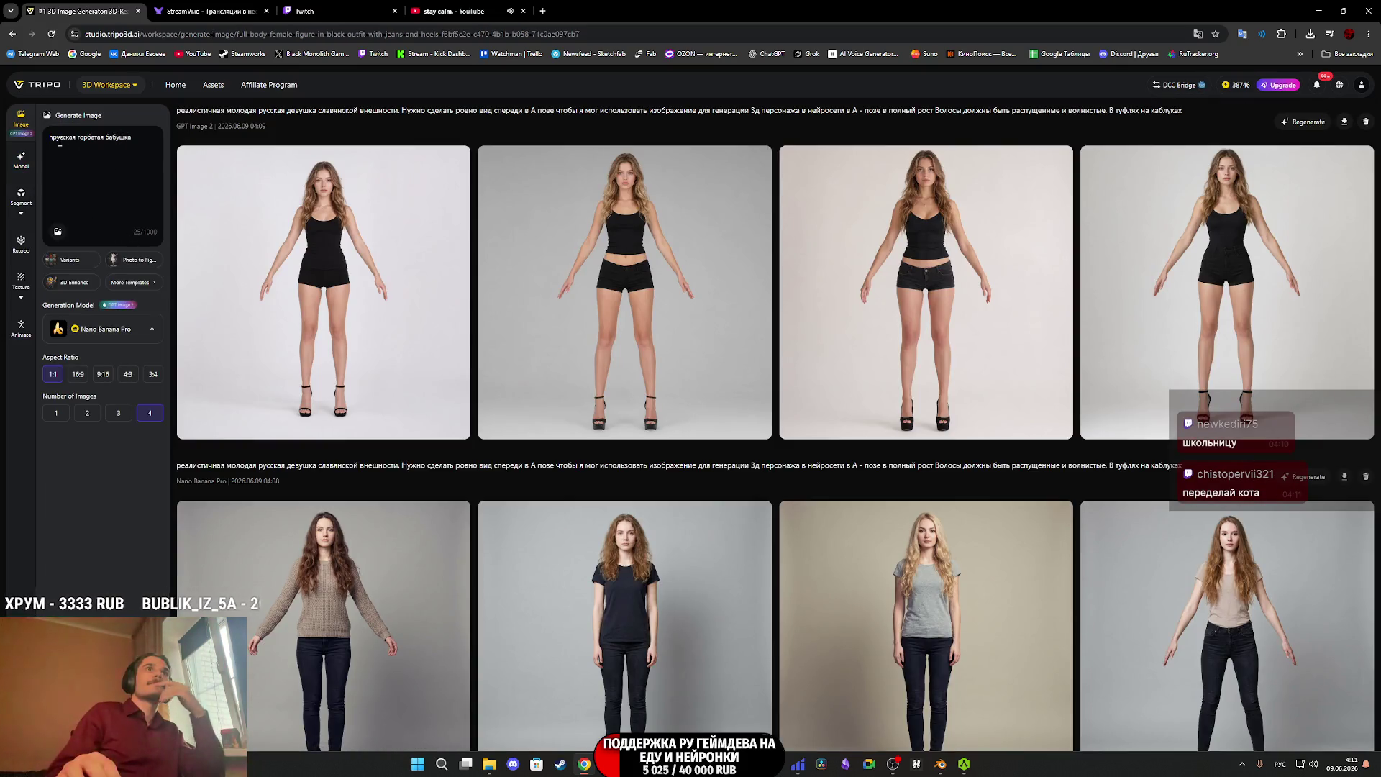
pyautogui.press('BackSpace')
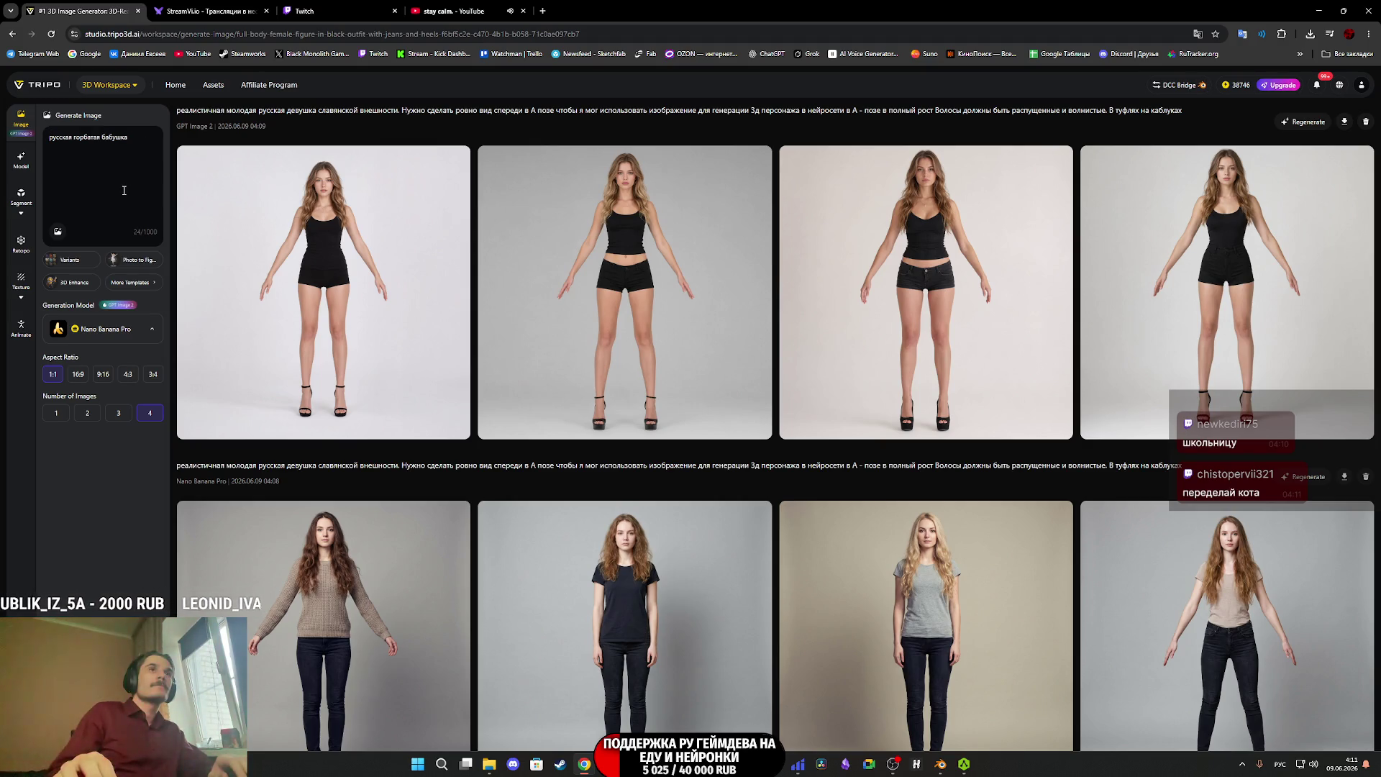
pyautogui.write(' в платке')
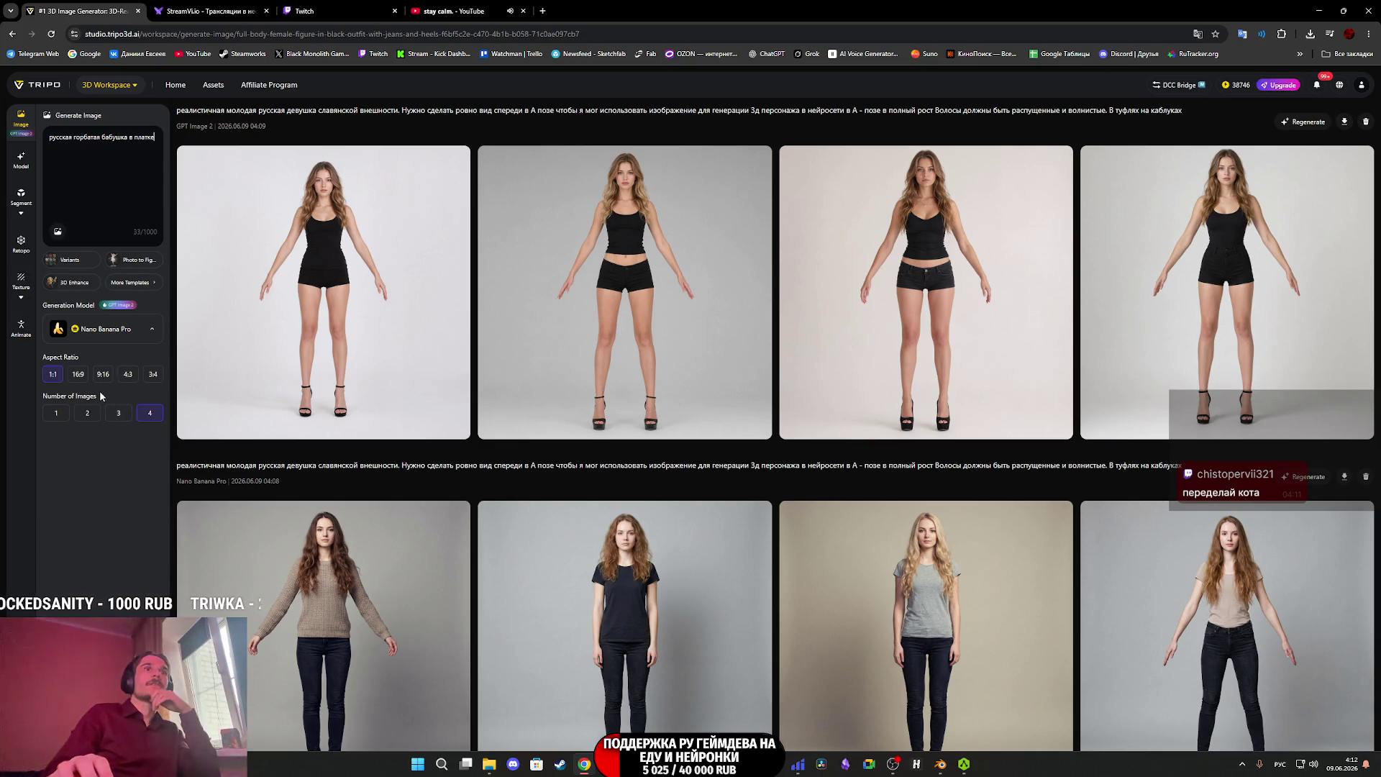
pyautogui.rightClick(328, 323)
# Save the first A-pose woman image full size as image_0 (2).png.
pyautogui.click(295, 325)
pyautogui.click(296, 324)
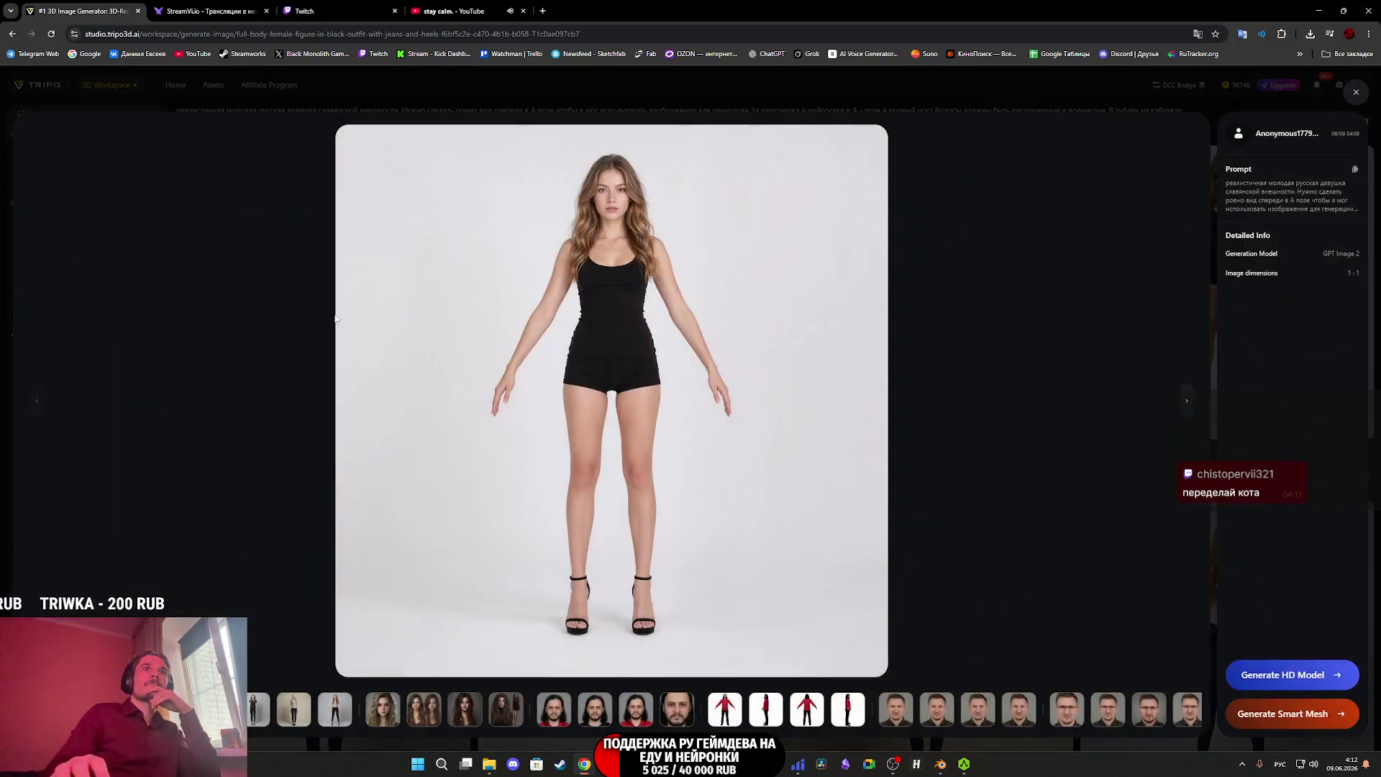
pyautogui.rightClick(545, 297)
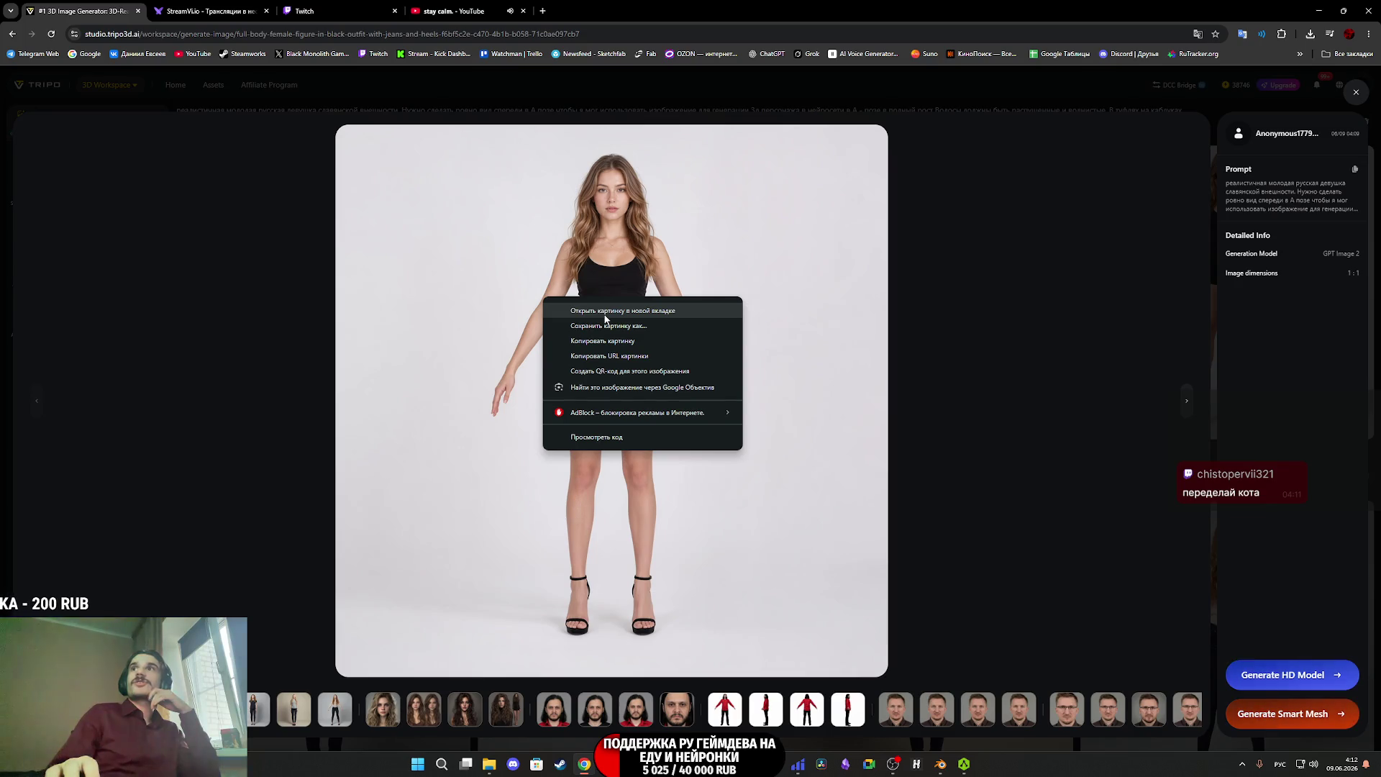
pyautogui.click(606, 325)
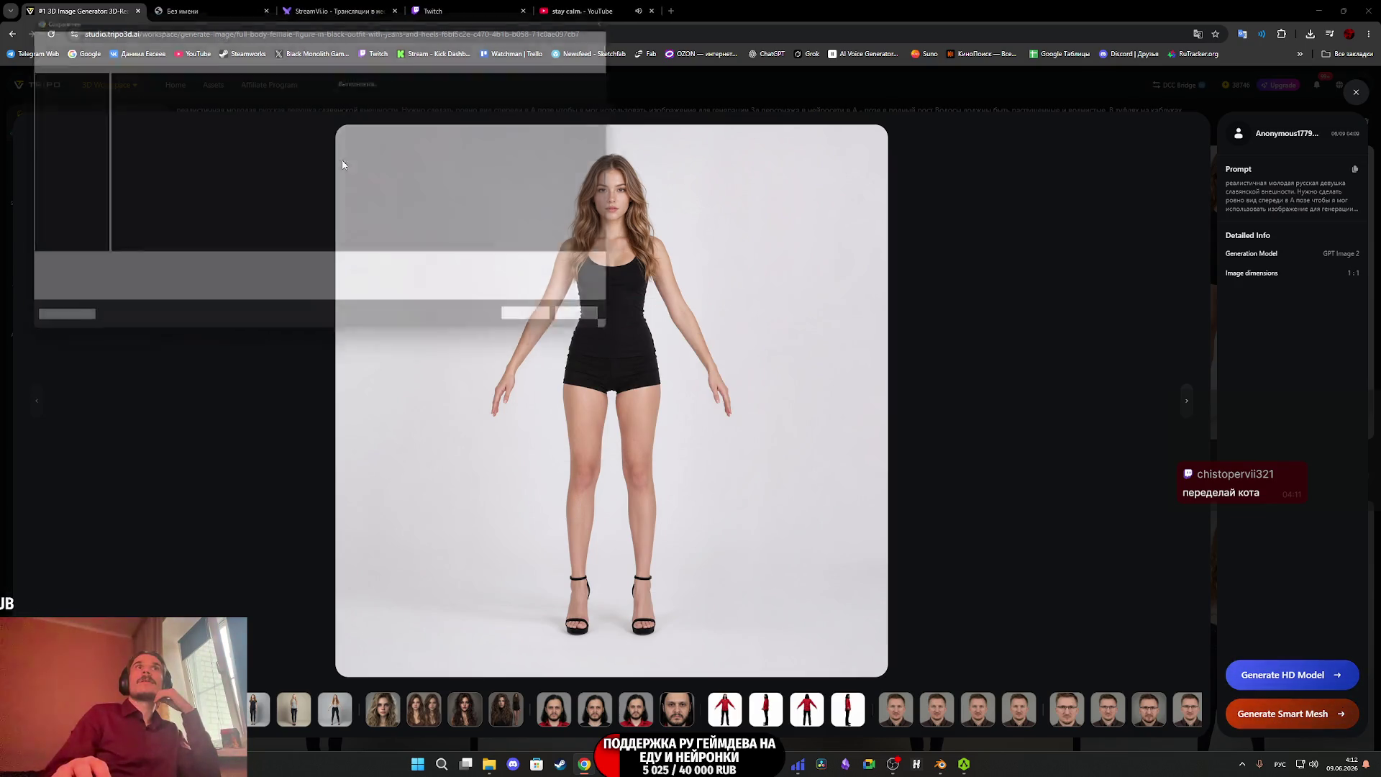
pyautogui.click(558, 333)
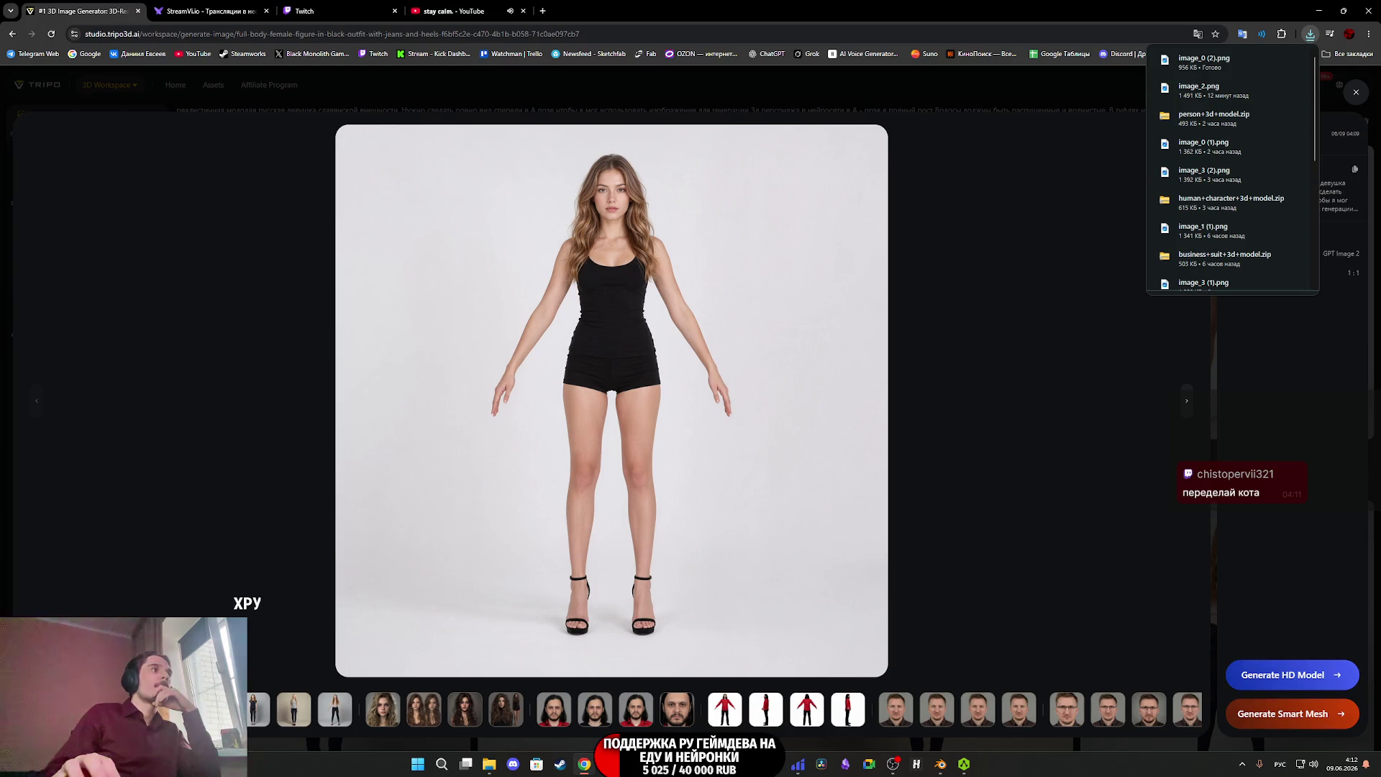
# Open the downloaded image in Photos, then close Photos and the full-size view.
pyautogui.click(1203, 62)
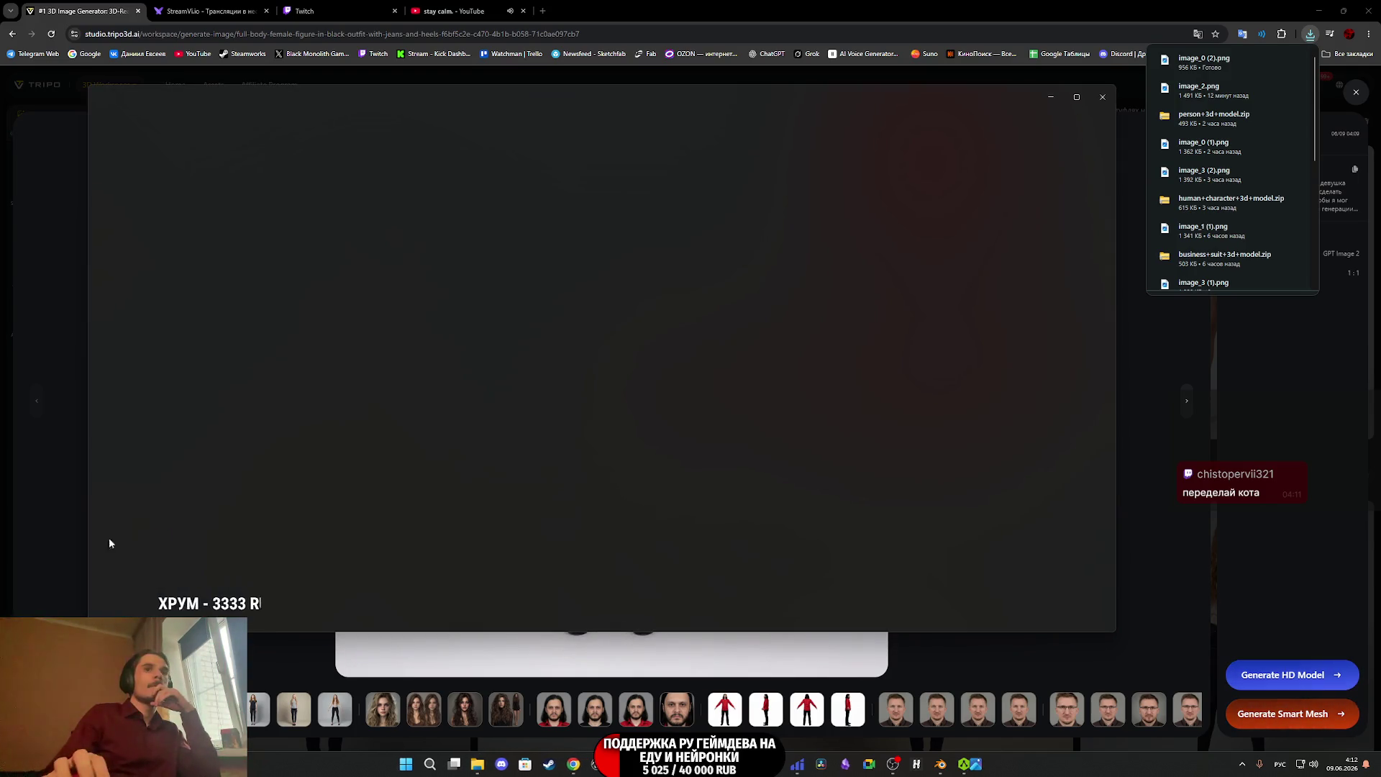
pyautogui.click(1100, 94)
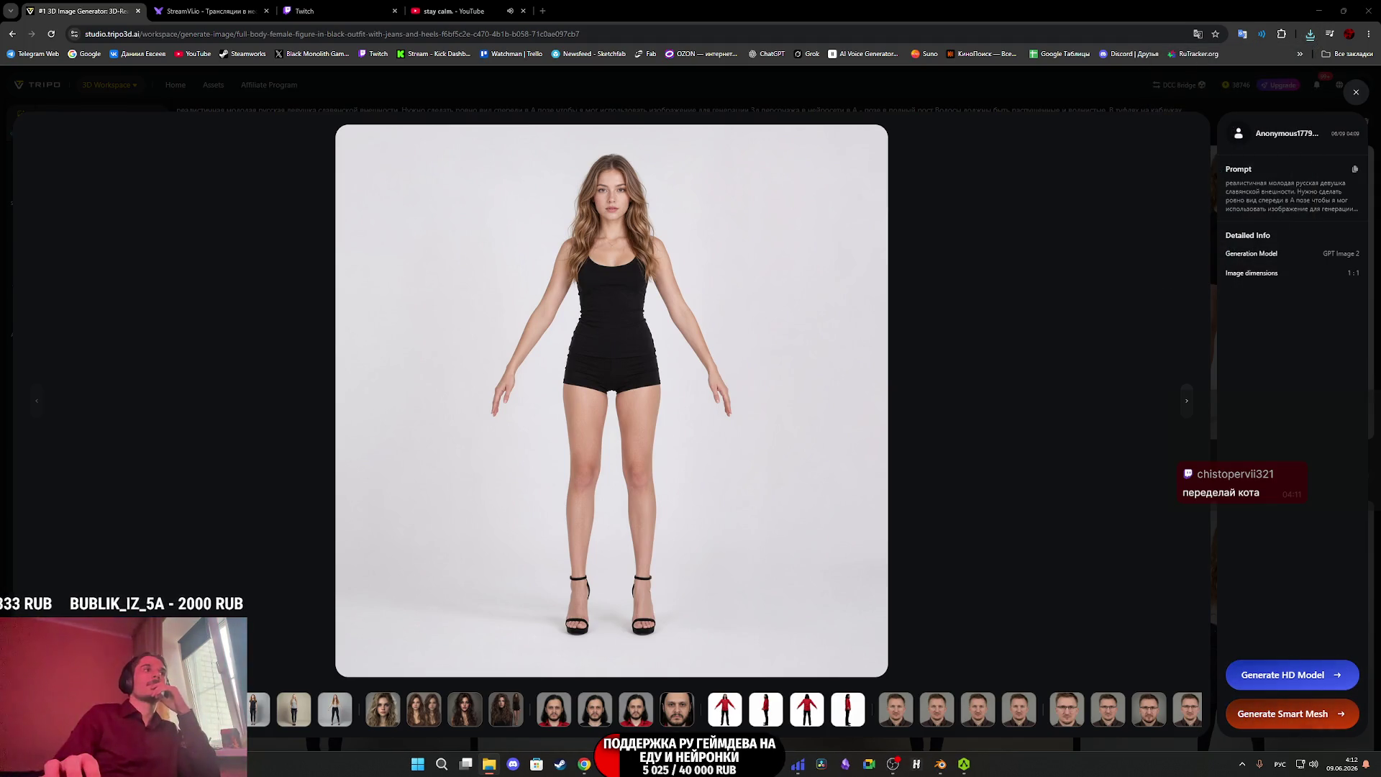
pyautogui.click(1356, 96)
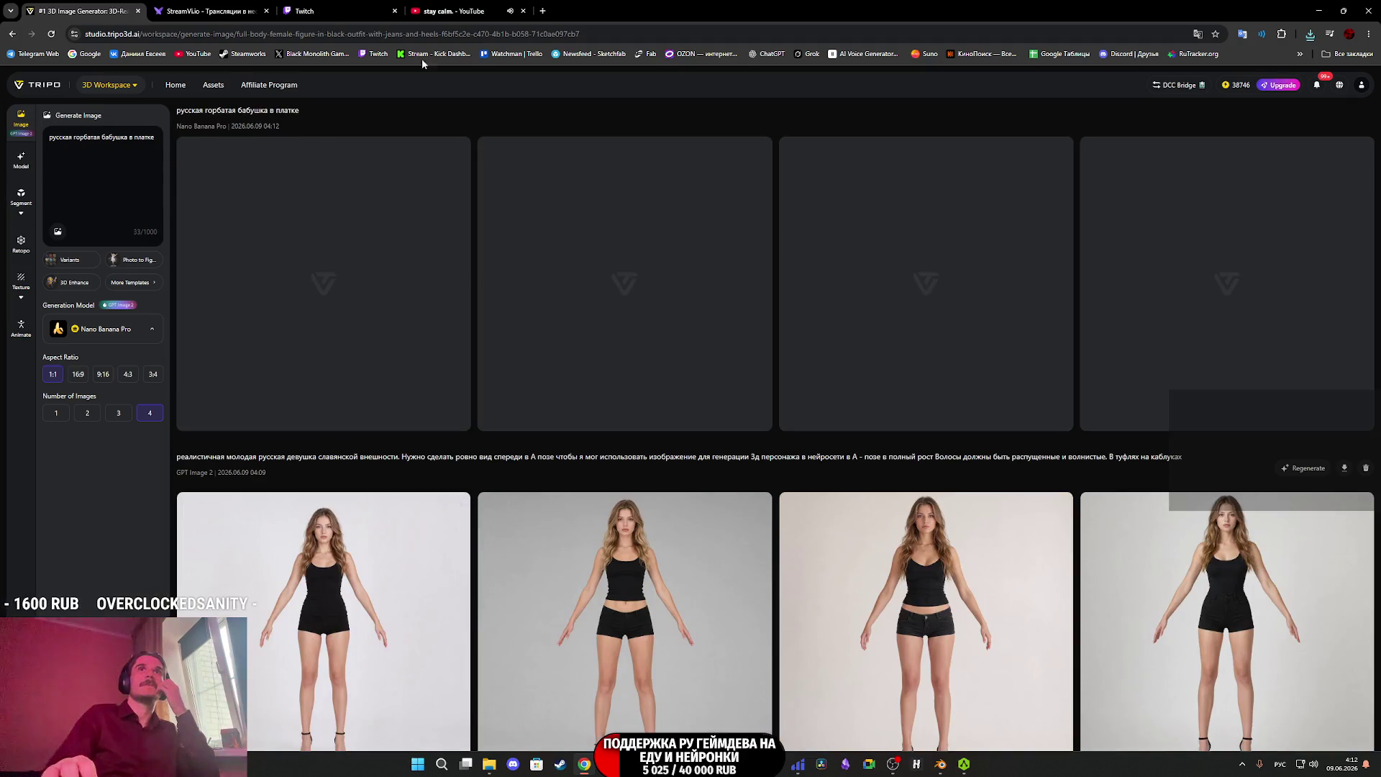
# Generate four images from the headscarf-grandmother prompt and return to the Tripo tab.
pyautogui.click(452, 11)
pyautogui.click(334, 6)
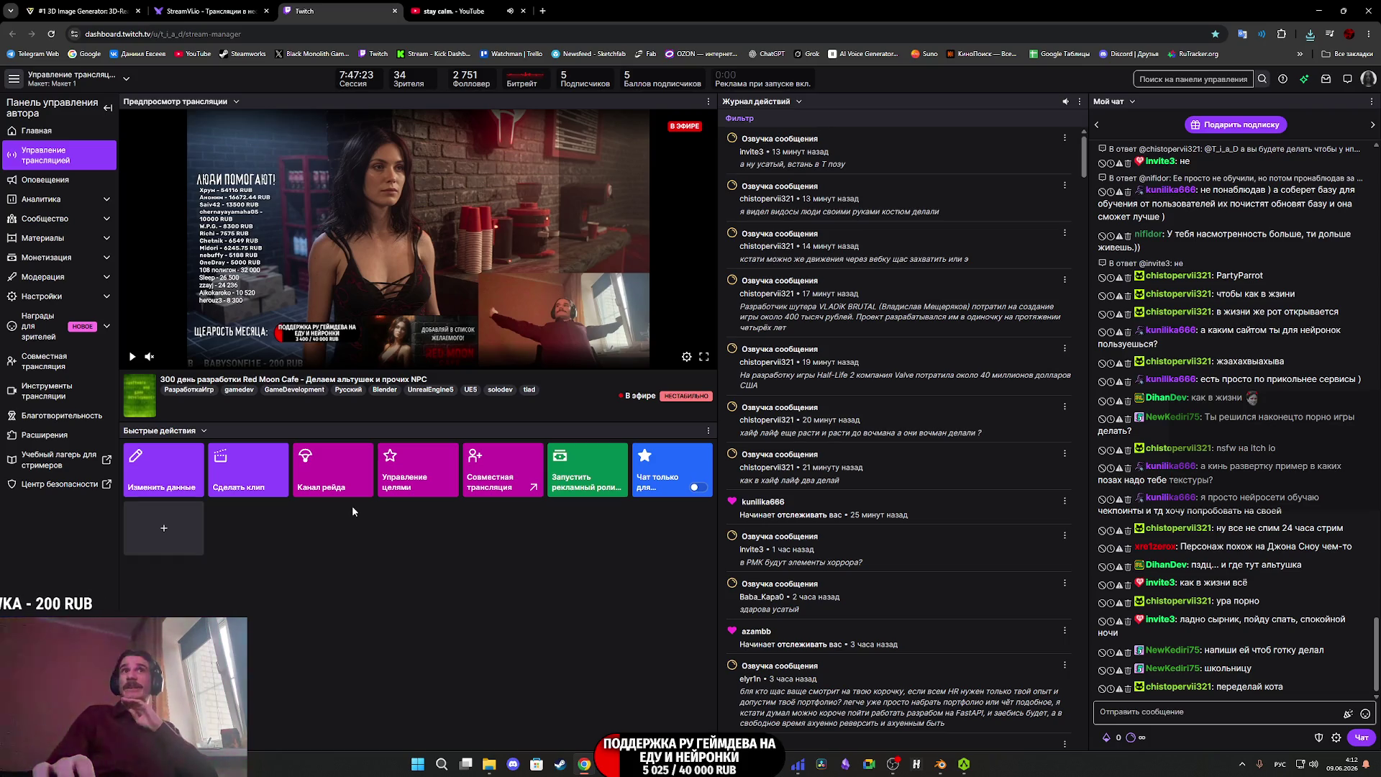
pyautogui.click(124, 8)
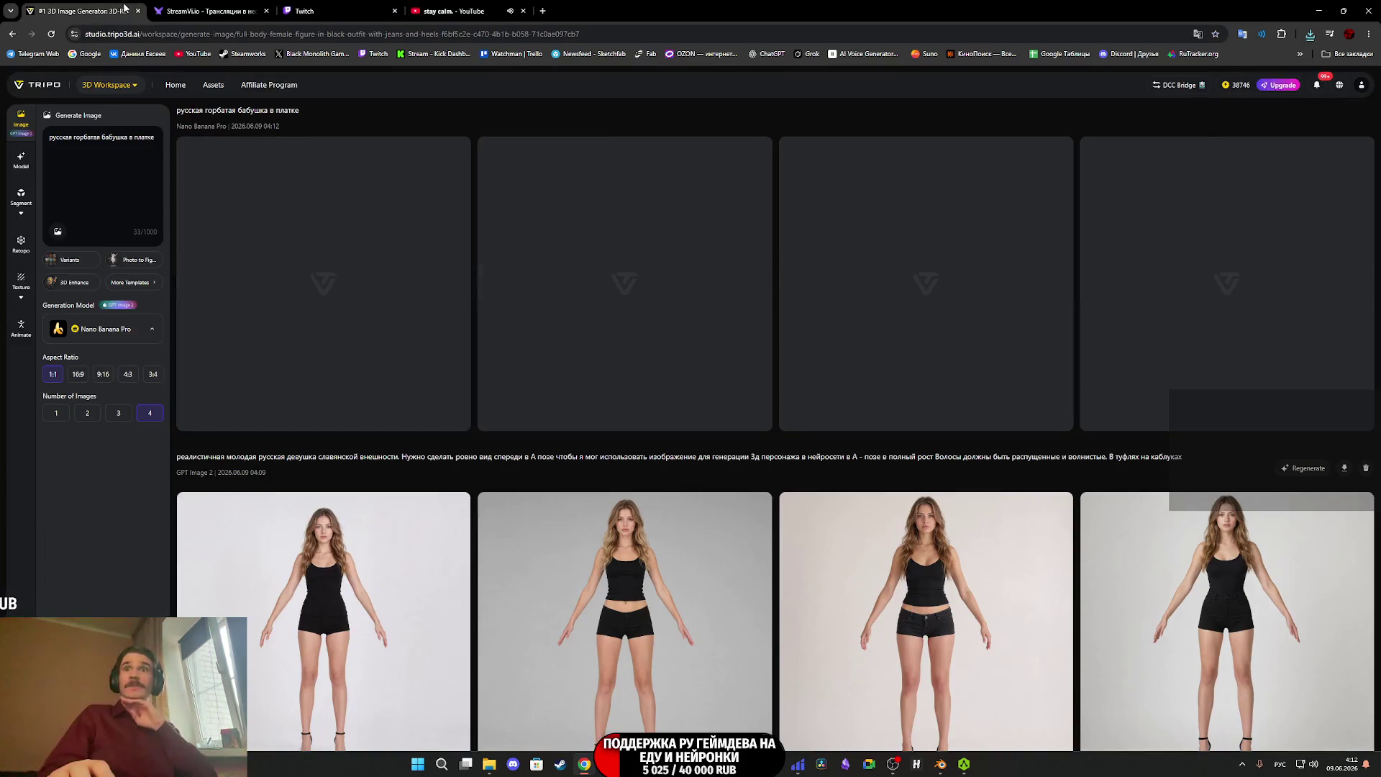
pyautogui.moveTo(640, 637)
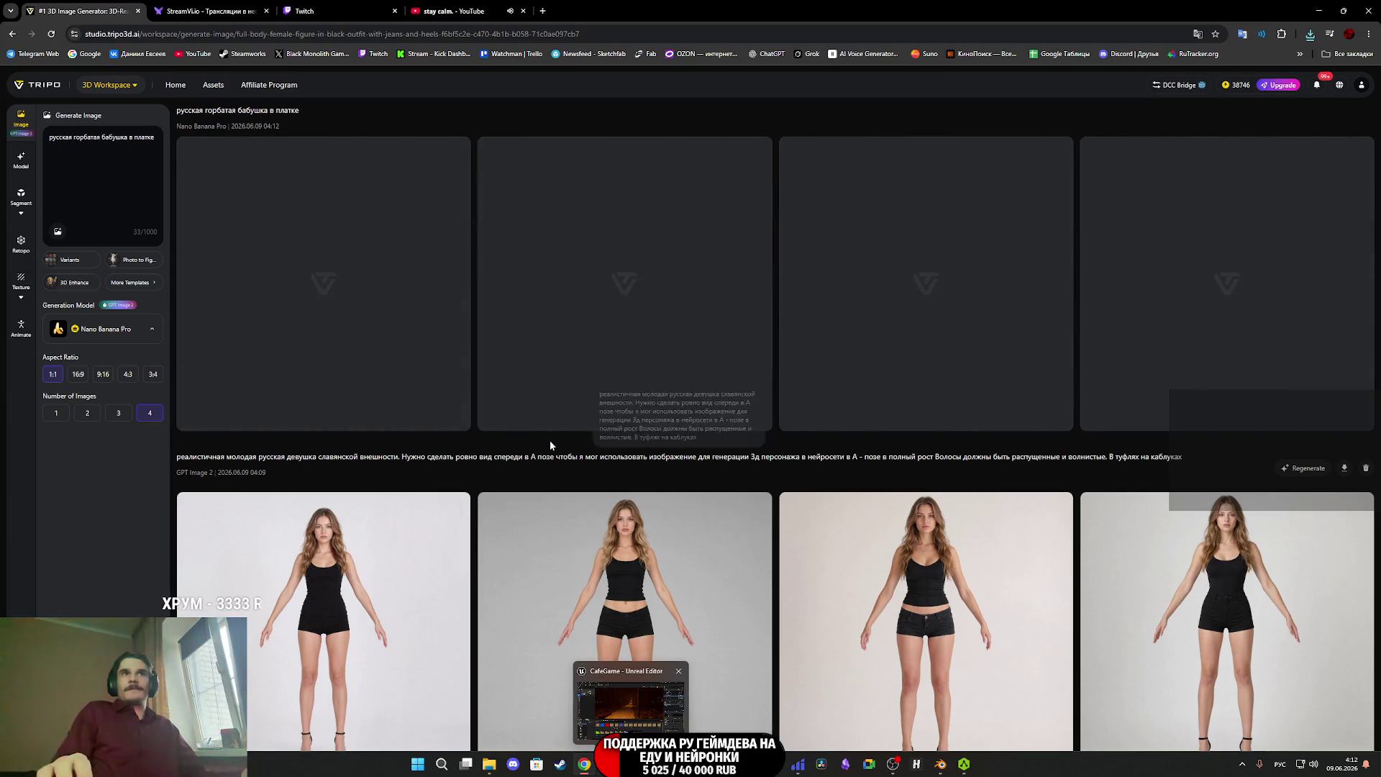
# Check the StreamVi, Twitch and YouTube tabs, then go back to Tripo.
pyautogui.click(231, 6)
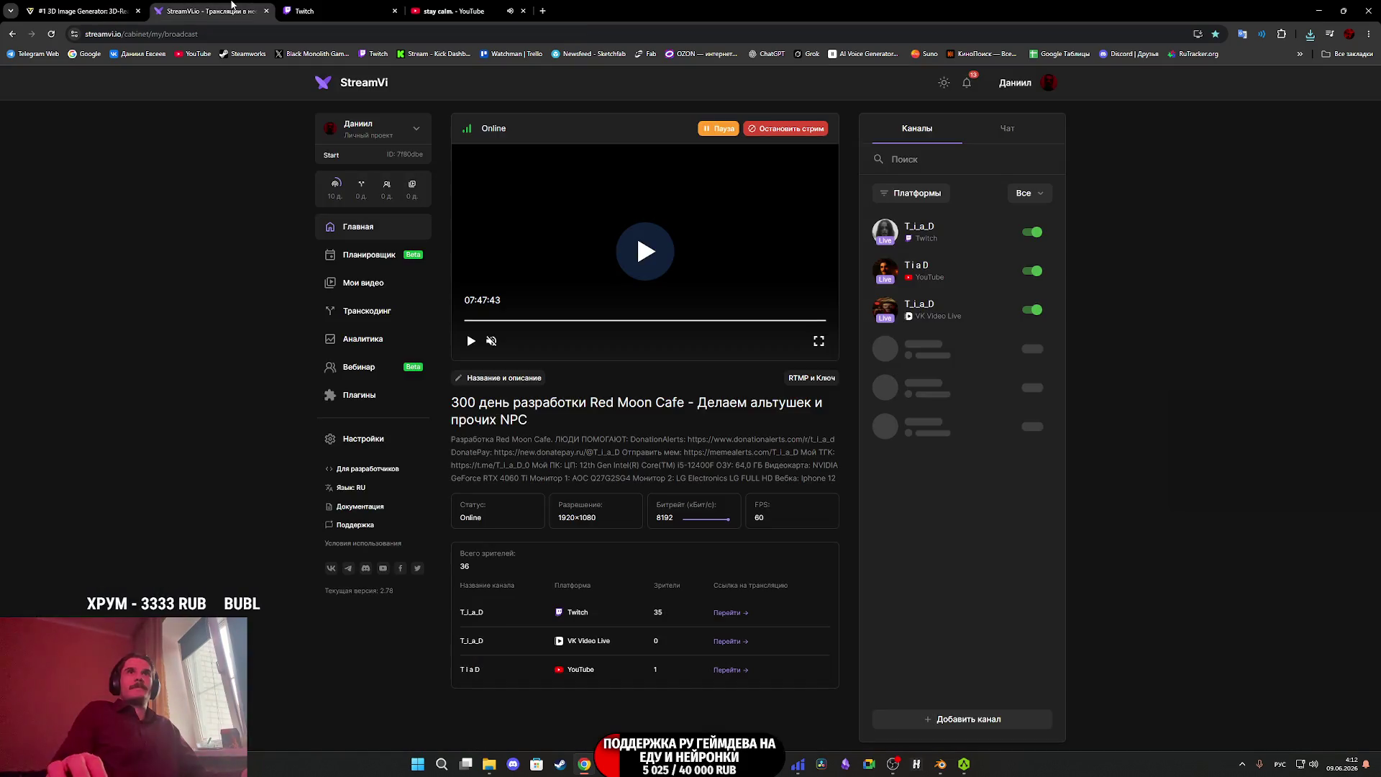
pyautogui.click(341, 7)
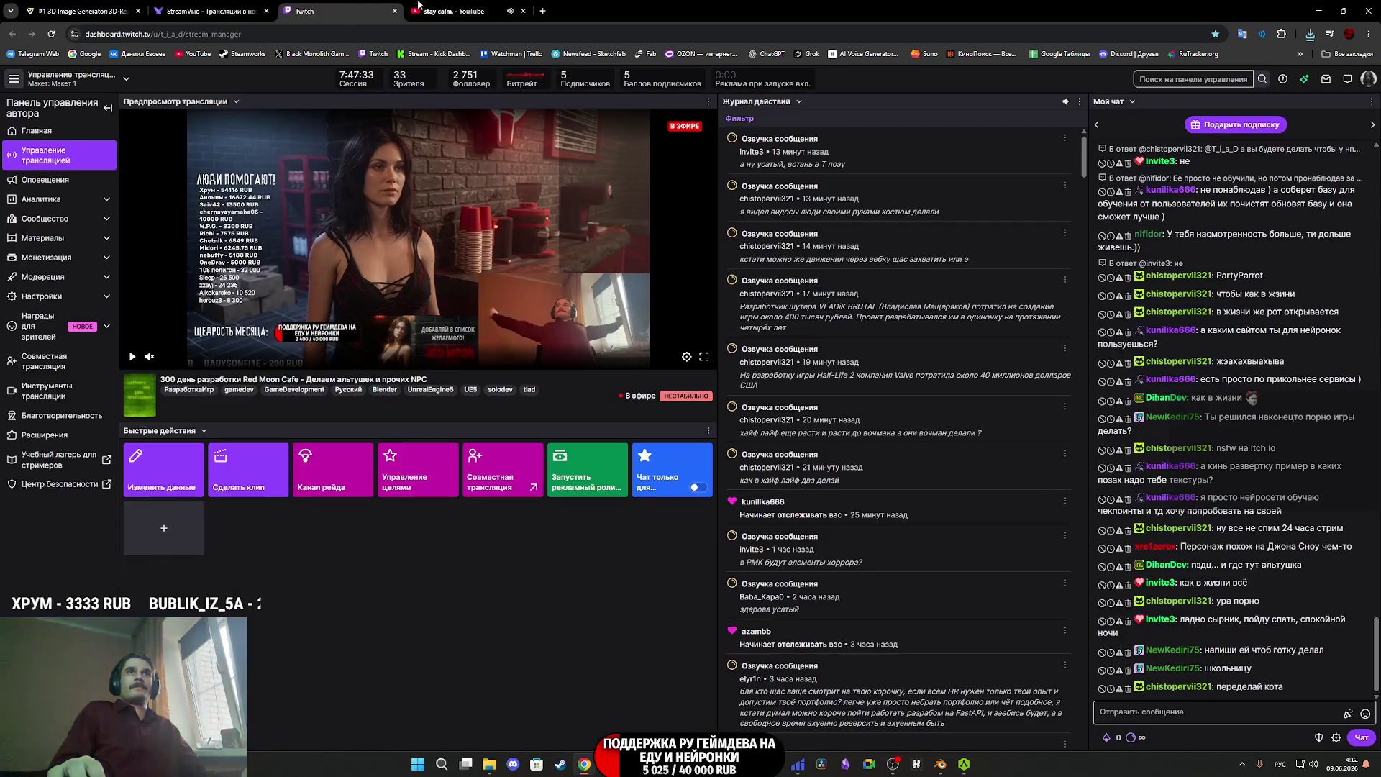
pyautogui.click(452, 7)
pyautogui.click(83, 11)
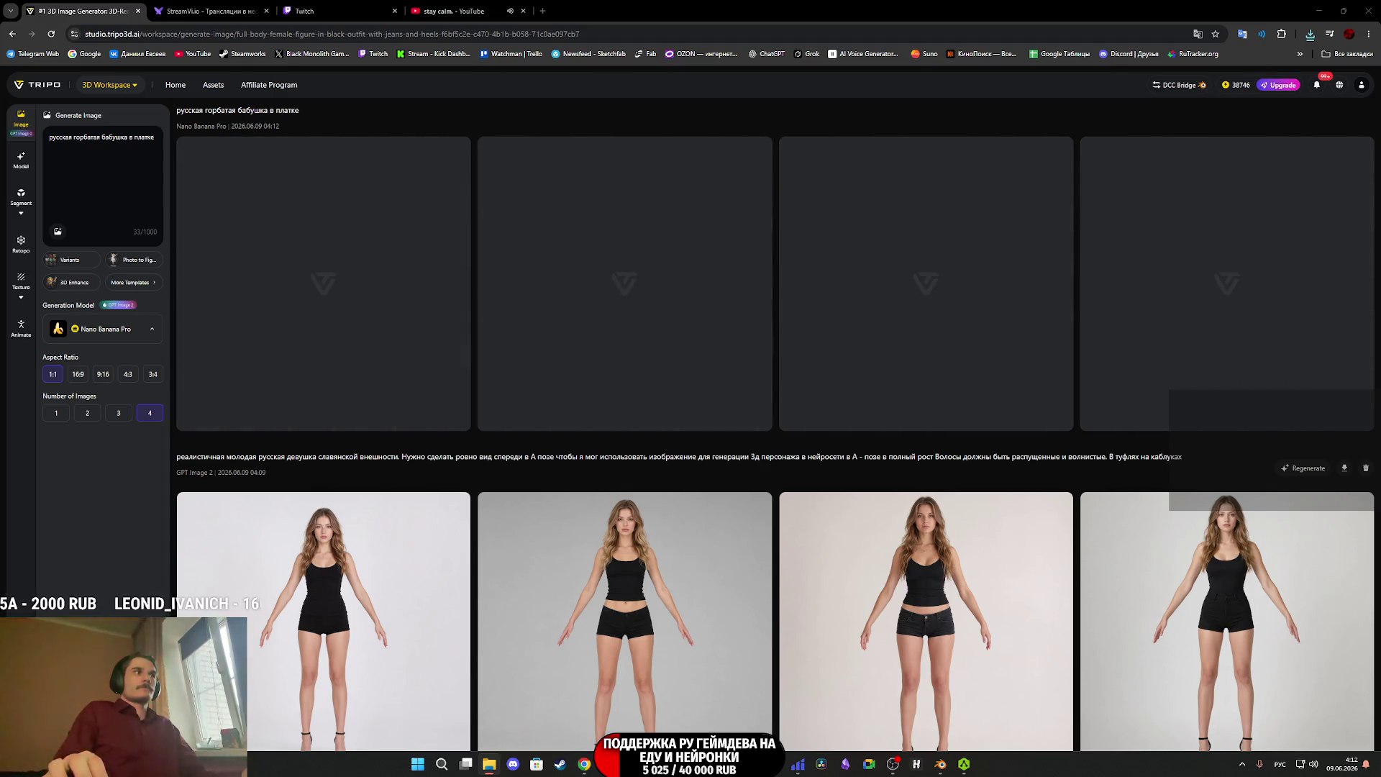
# In AccuRIG, enable Symmetry and move the pelvis and hip joints into place.
pyautogui.hotkey('alt', 'Tab')
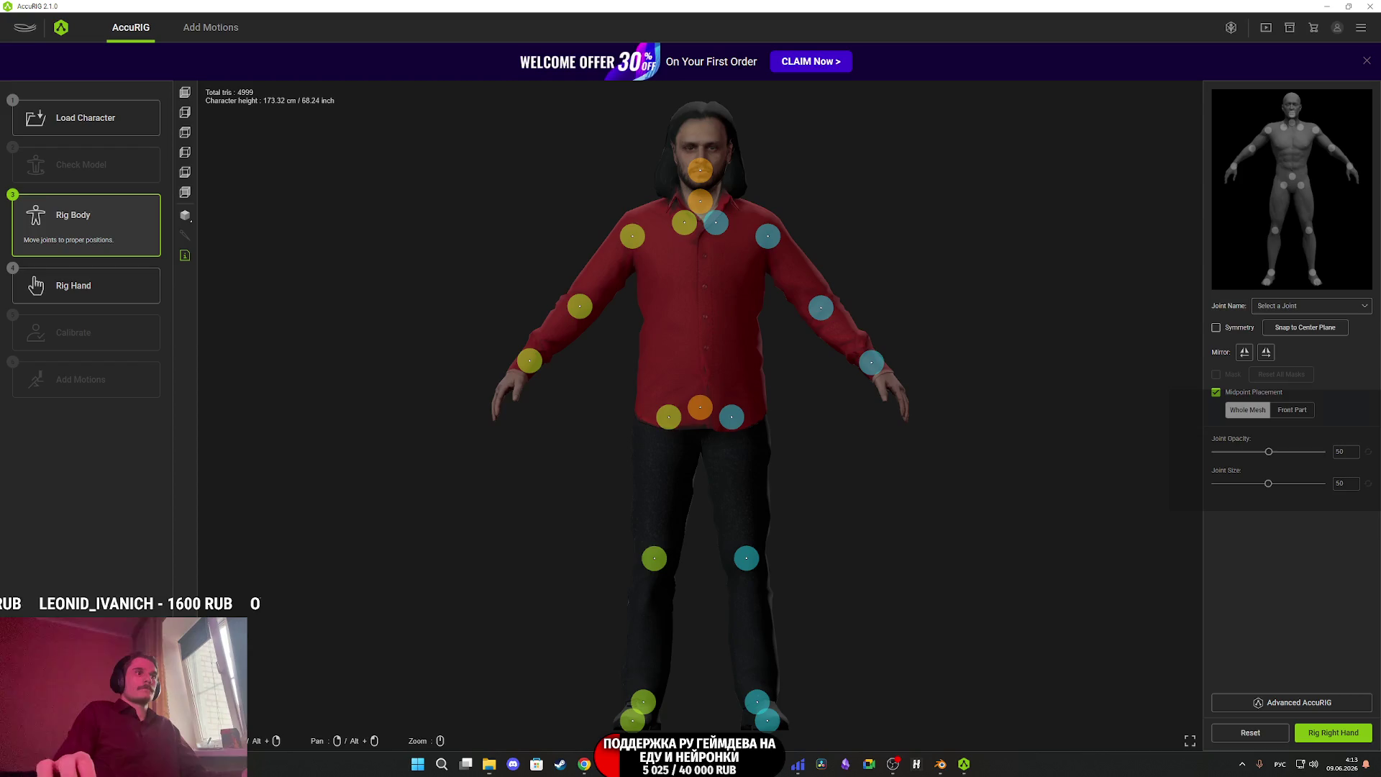
pyautogui.scroll(3)
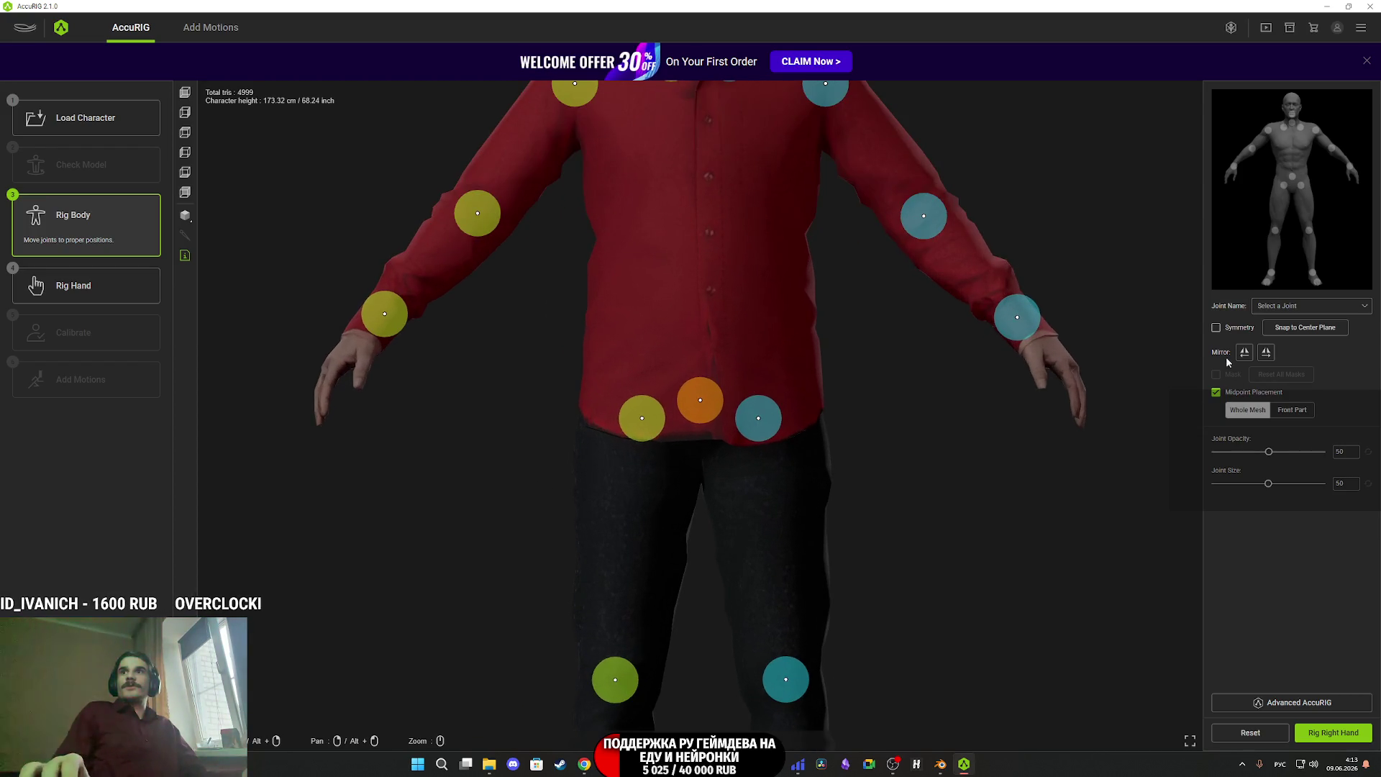
pyautogui.click(1215, 328)
pyautogui.scroll(3)
pyautogui.moveTo(731, 391); pyautogui.dragTo(748, 347)
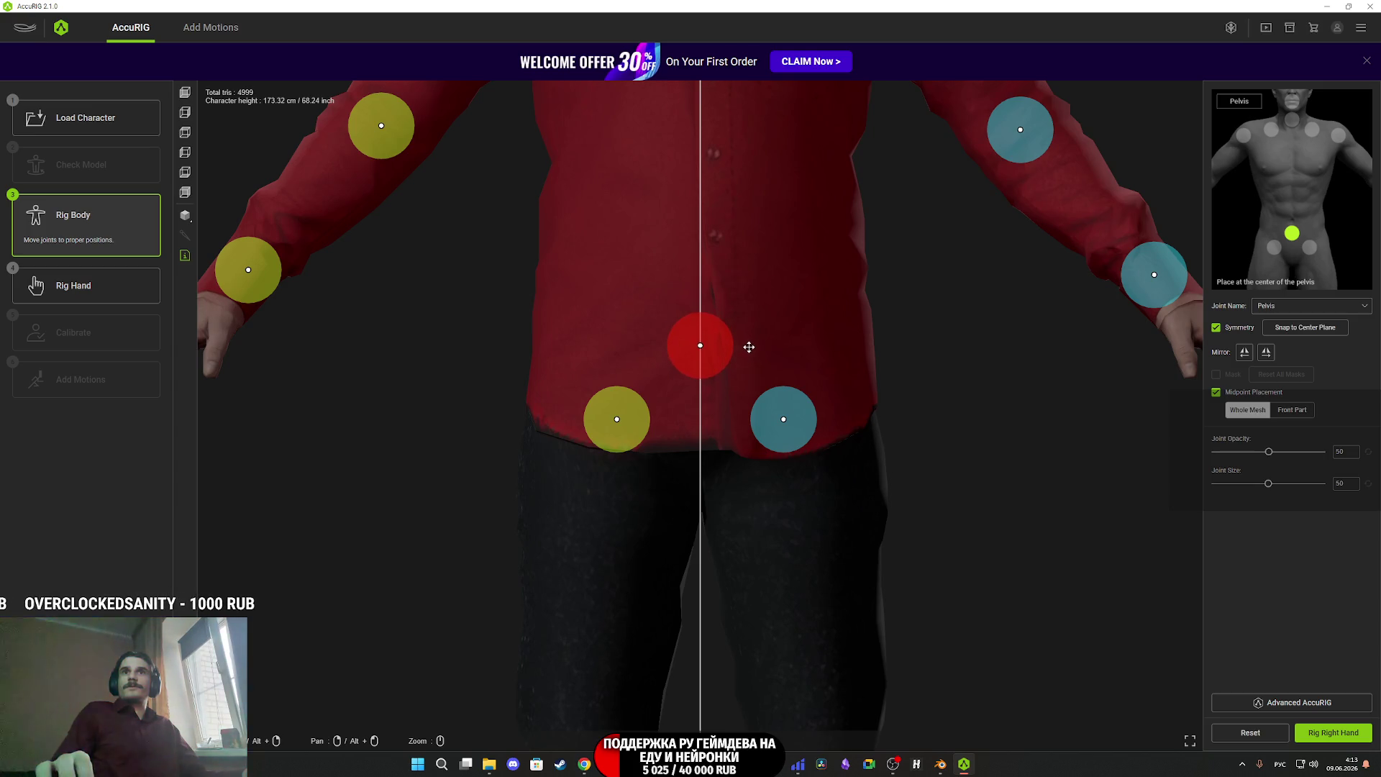
pyautogui.moveTo(806, 427); pyautogui.dragTo(818, 453)
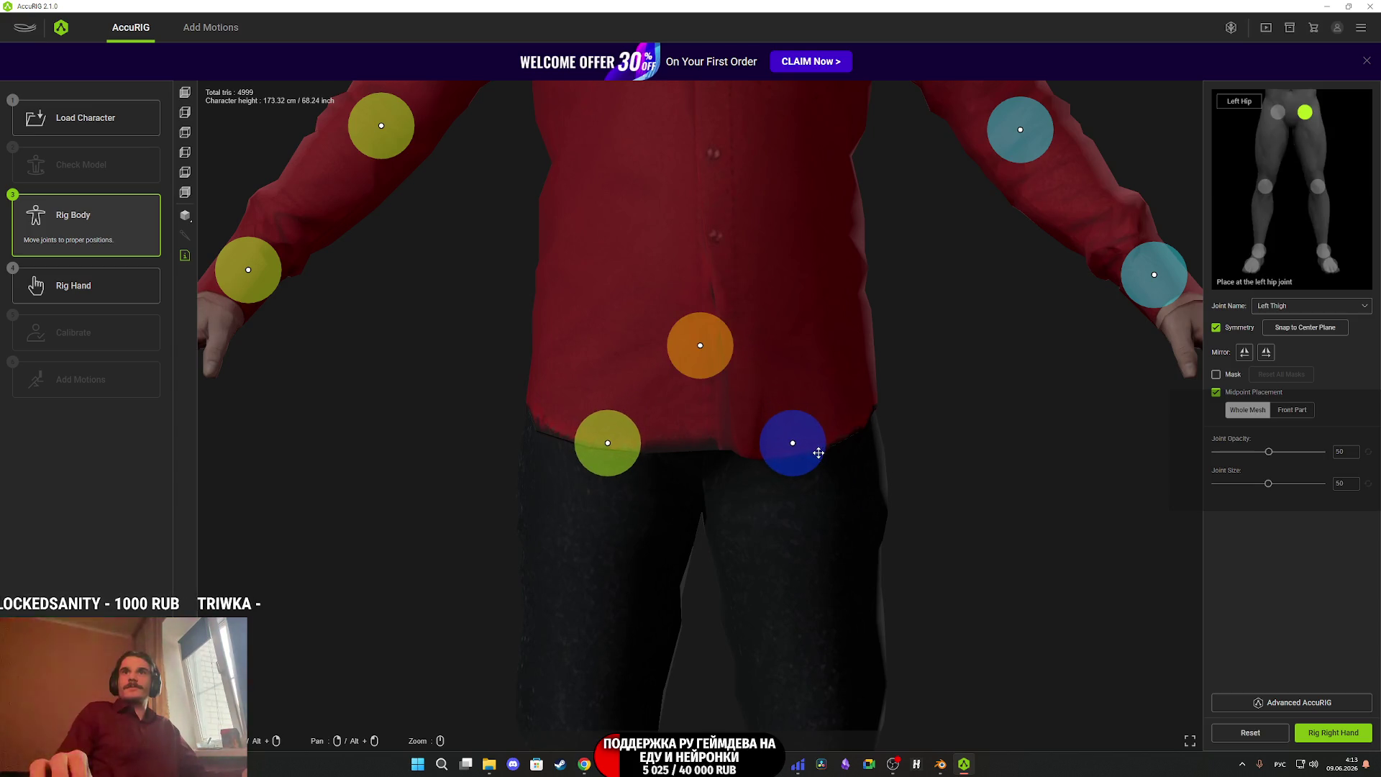
# Adjust the knee, ankle and toe joints, viewing the legs and feet from the side.
pyautogui.click(773, 441)
pyautogui.moveTo(906, 481); pyautogui.dragTo(769, 430)
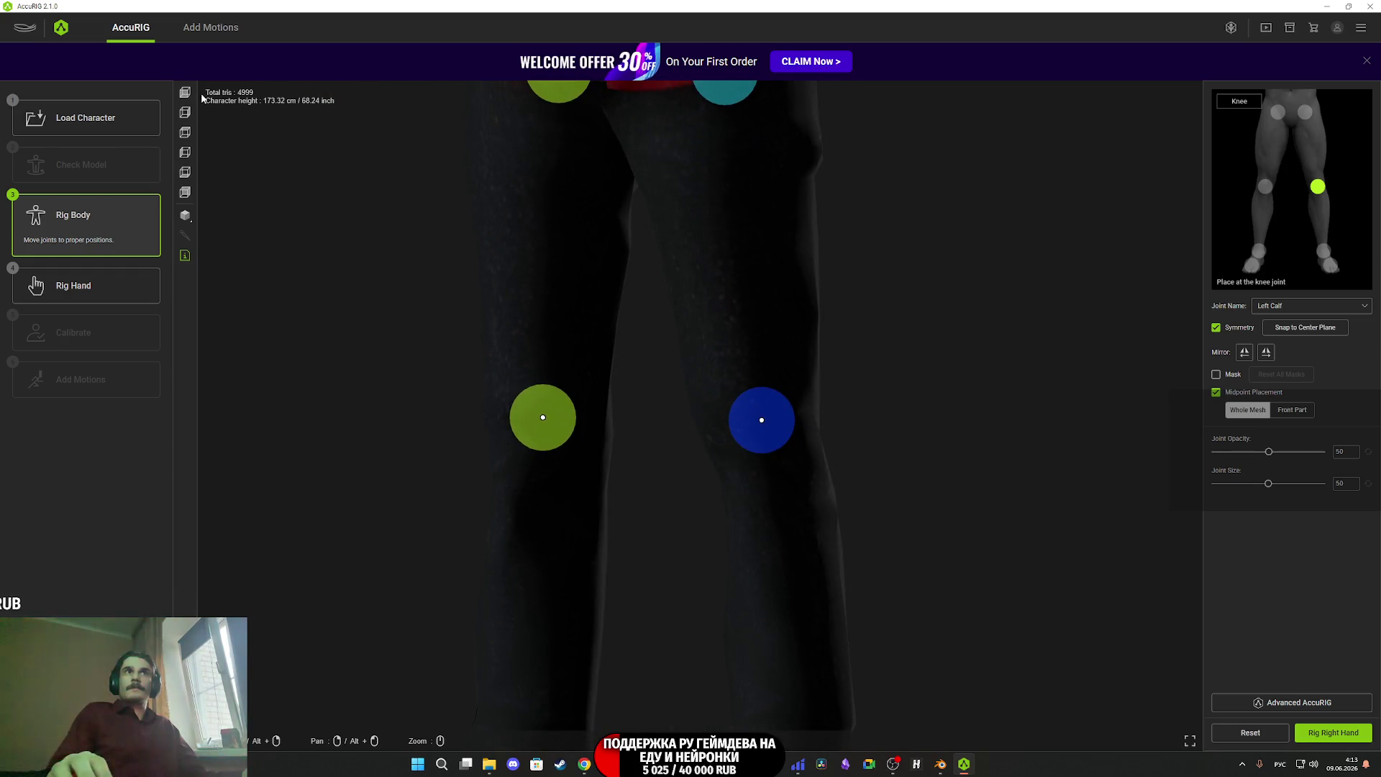
pyautogui.scroll(-3)
pyautogui.moveTo(784, 495); pyautogui.dragTo(731, 382)
pyautogui.scroll(3)
pyautogui.moveTo(770, 467); pyautogui.dragTo(956, 587)
pyautogui.click(692, 435)
pyautogui.moveTo(630, 538); pyautogui.dragTo(641, 573)
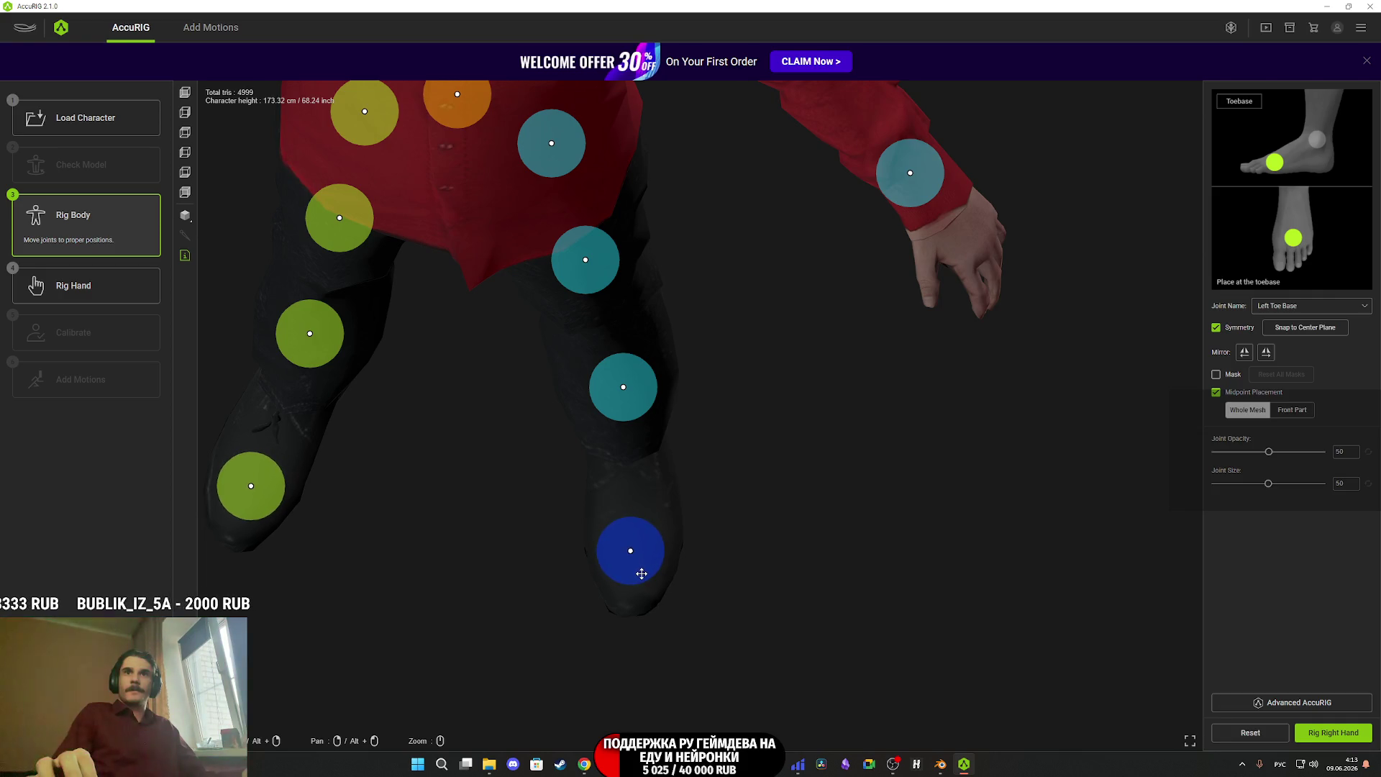
pyautogui.moveTo(768, 437); pyautogui.dragTo(816, 401)
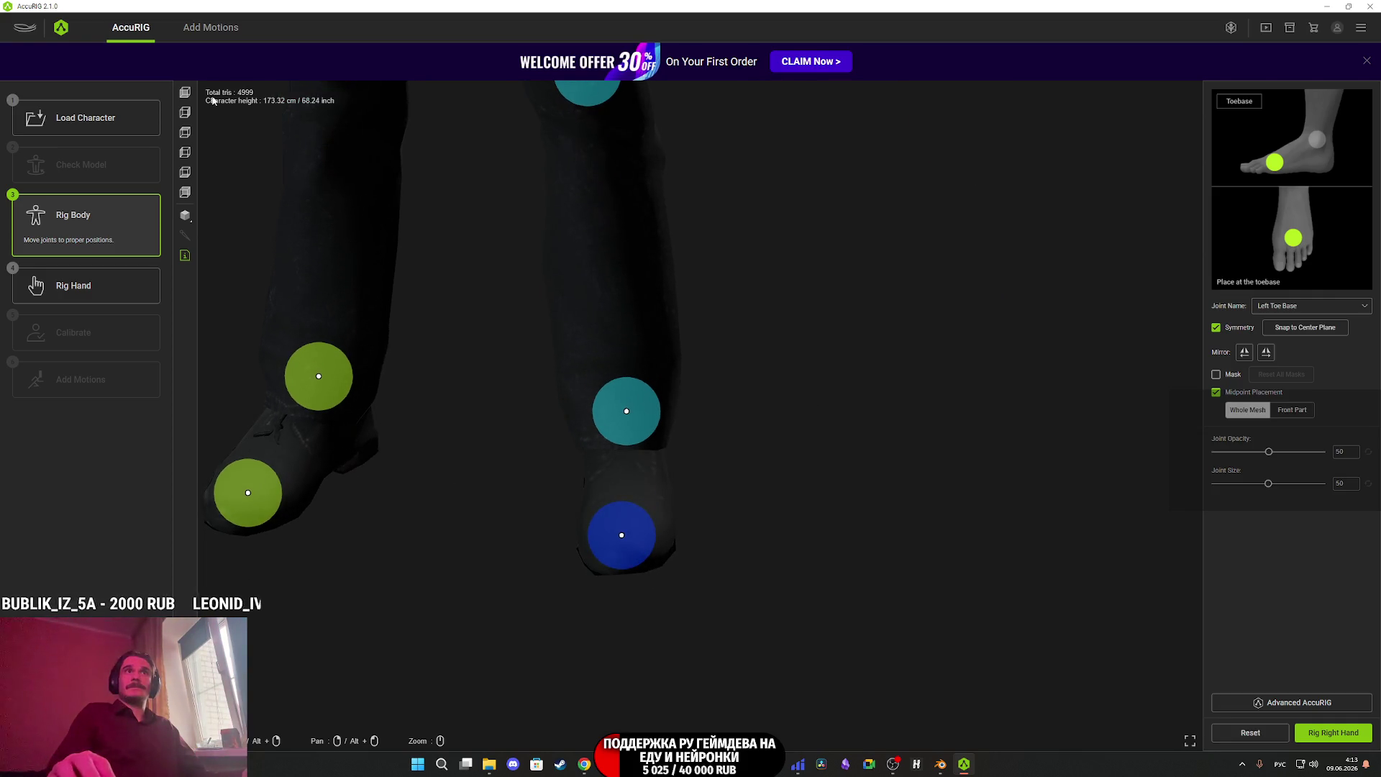
pyautogui.scroll(-3)
pyautogui.scroll(3)
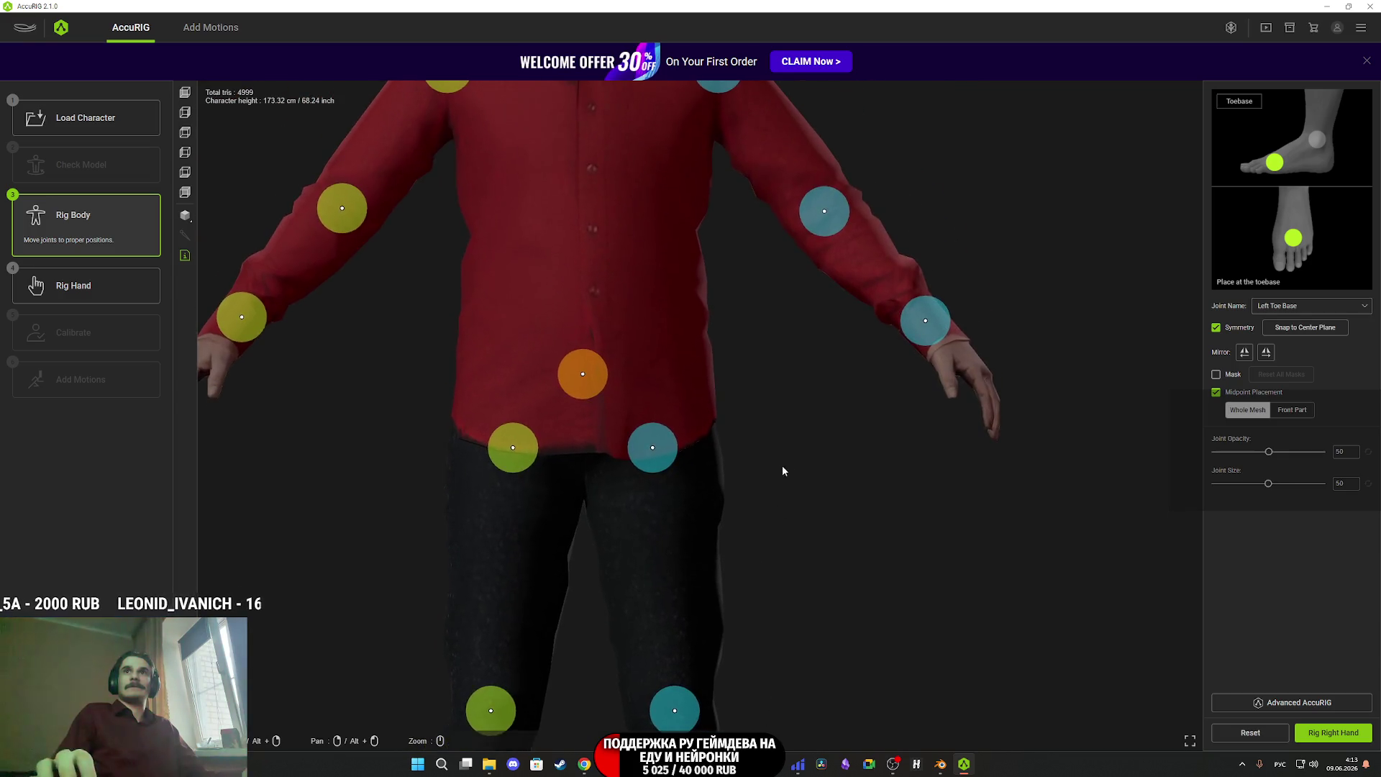
# Check the wrist, elbow and shoulder joints, and move the clavicle joints up and outward.
pyautogui.scroll(3)
pyautogui.click(792, 495)
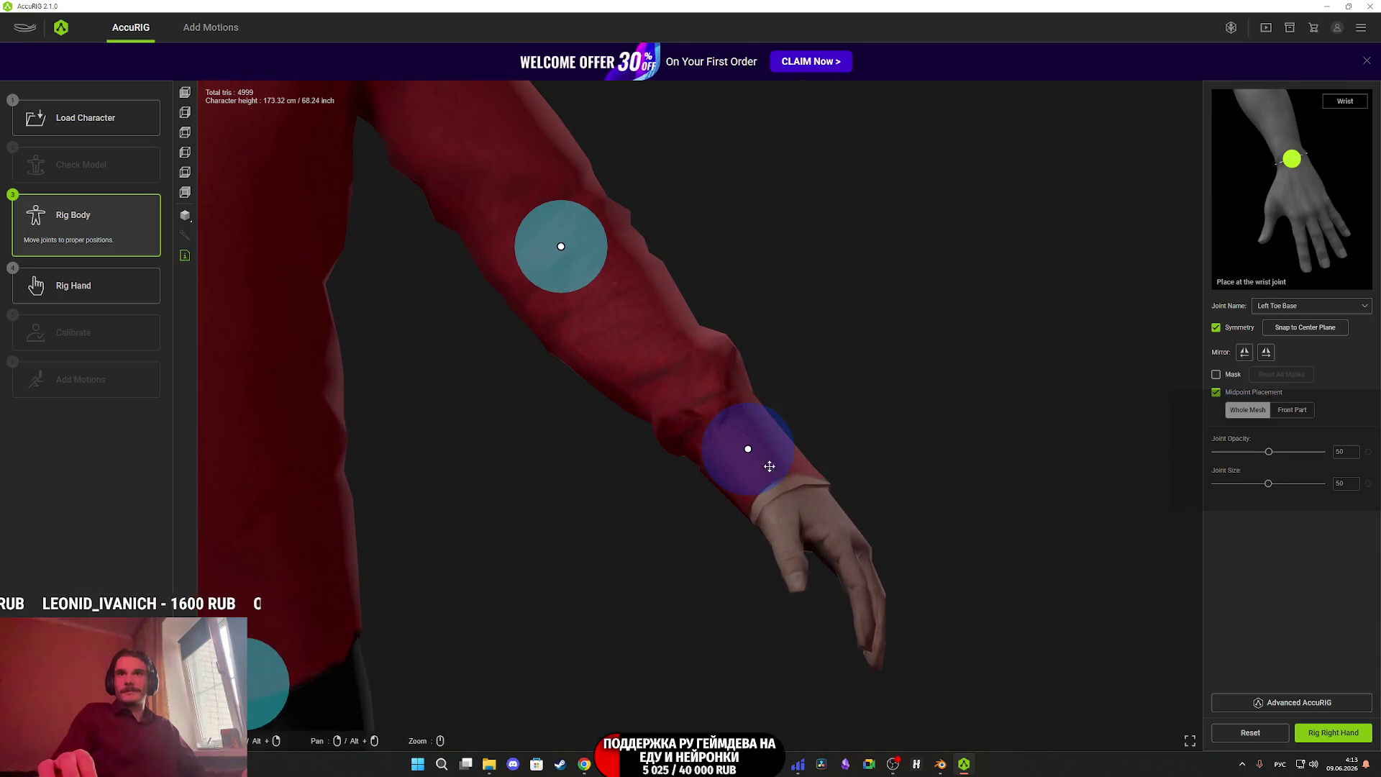
pyautogui.scroll(-3)
pyautogui.click(767, 424)
pyautogui.moveTo(768, 427); pyautogui.dragTo(991, 652)
pyautogui.click(789, 382)
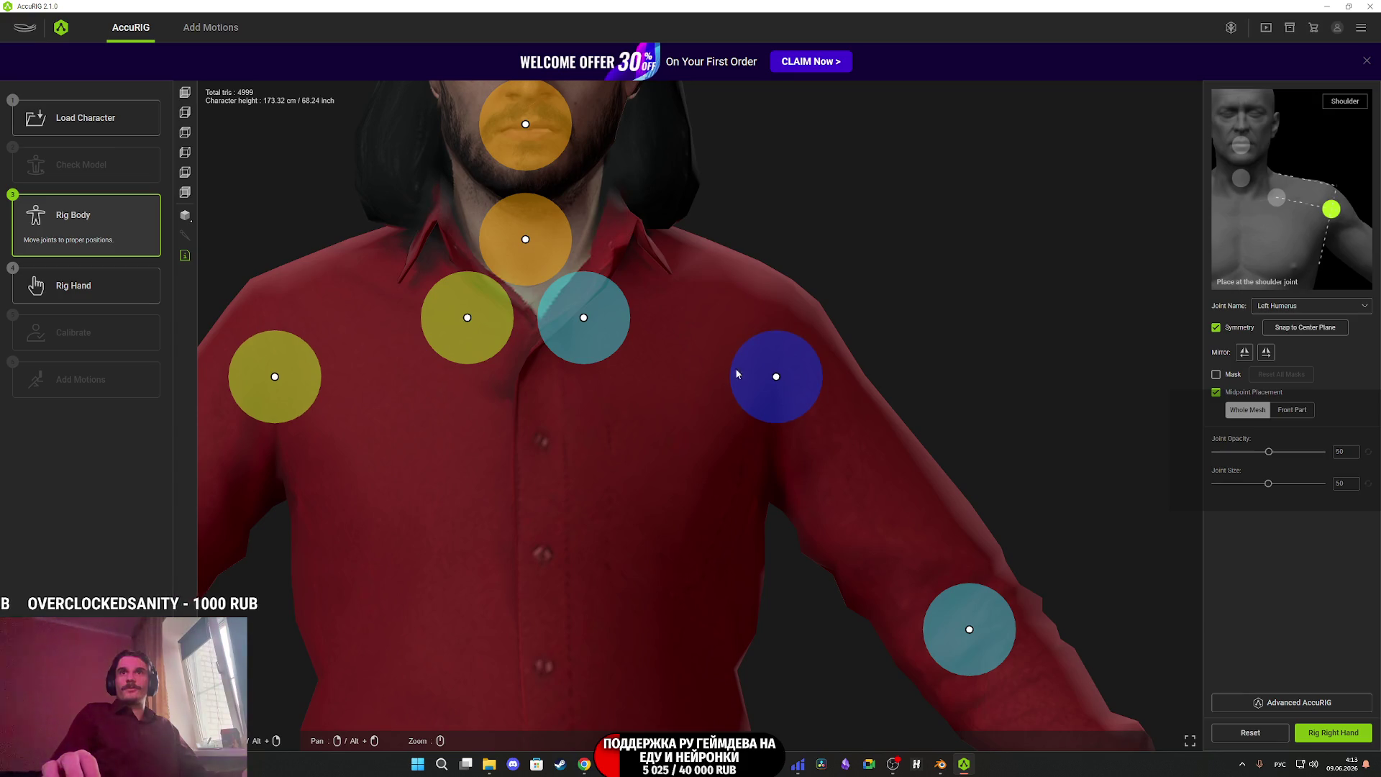
pyautogui.moveTo(601, 339); pyautogui.dragTo(625, 329)
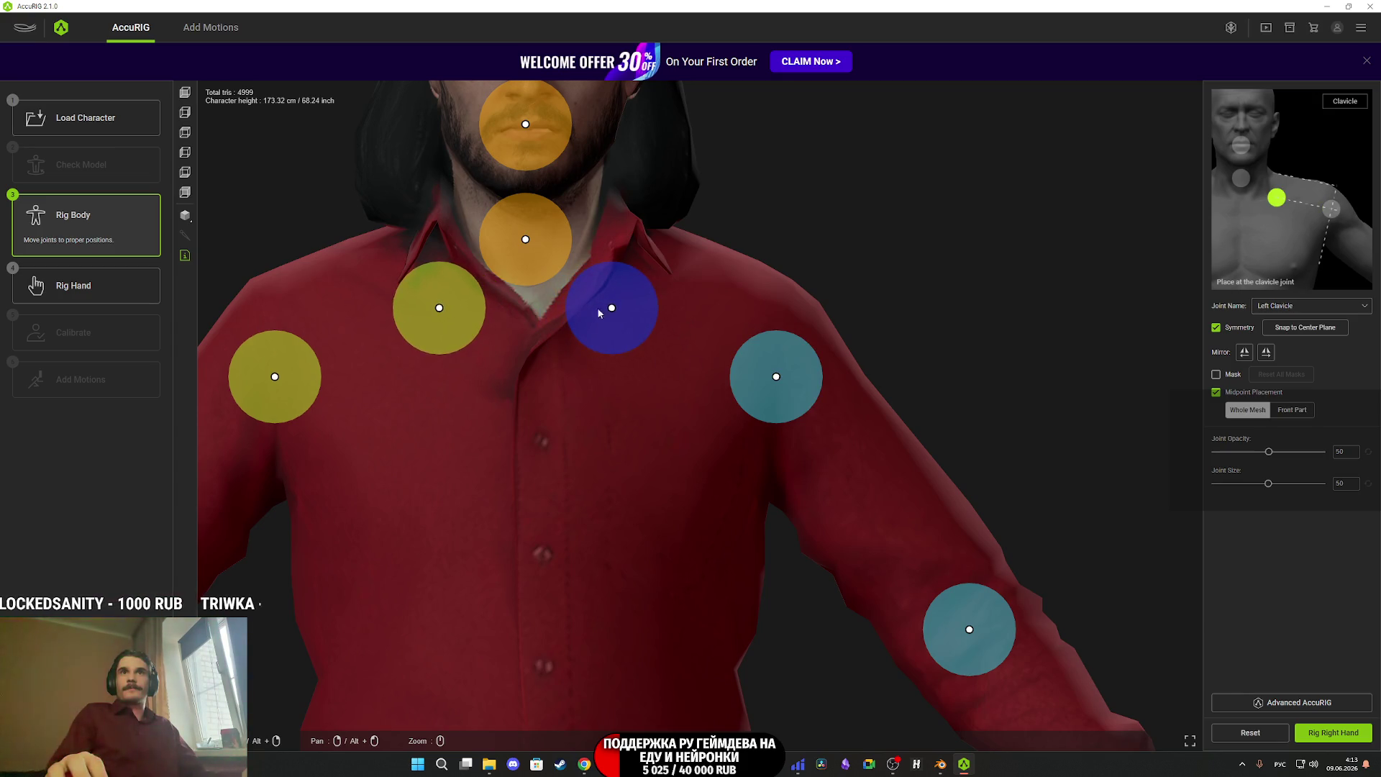
# In side view, place the head joint at the neck tip and the neck joint at the neck base.
pyautogui.moveTo(516, 377); pyautogui.dragTo(548, 521)
pyautogui.click(588, 280)
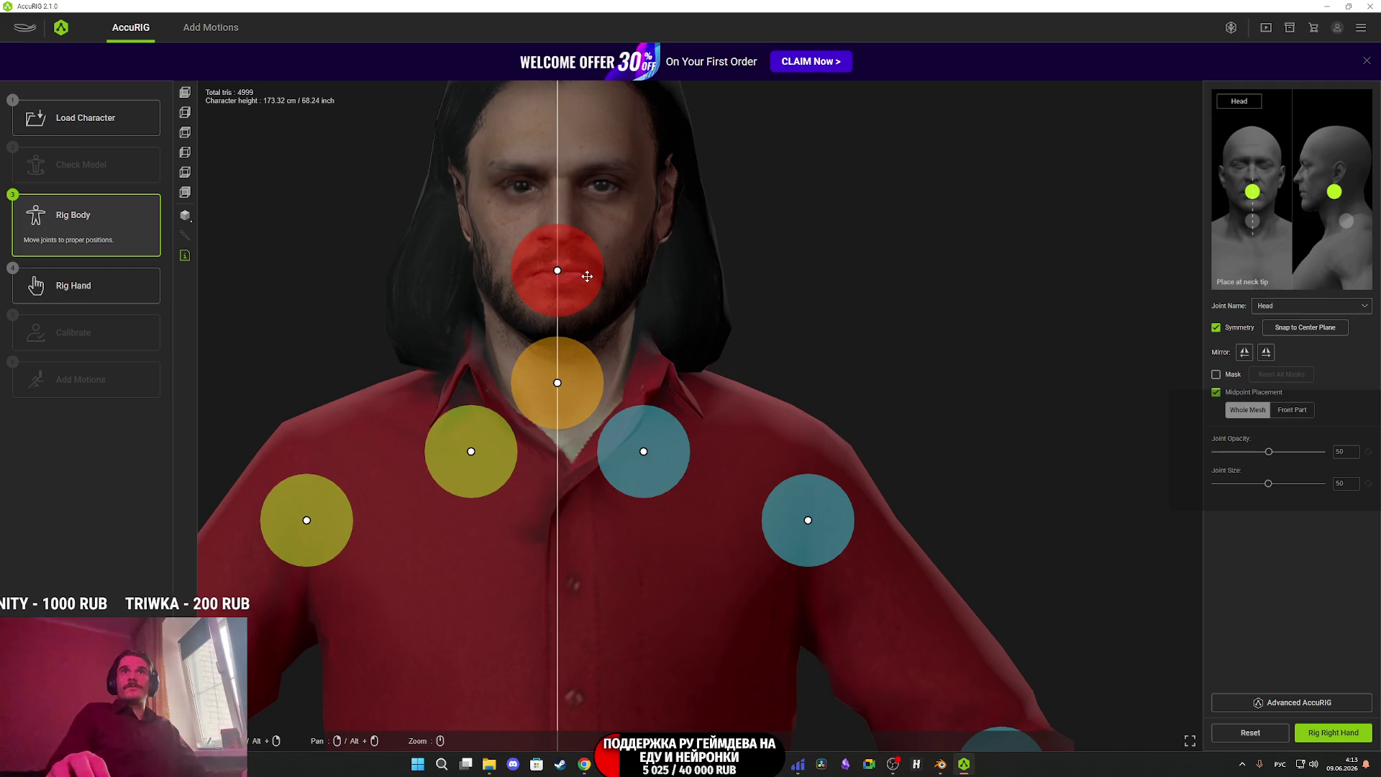
pyautogui.click(184, 113)
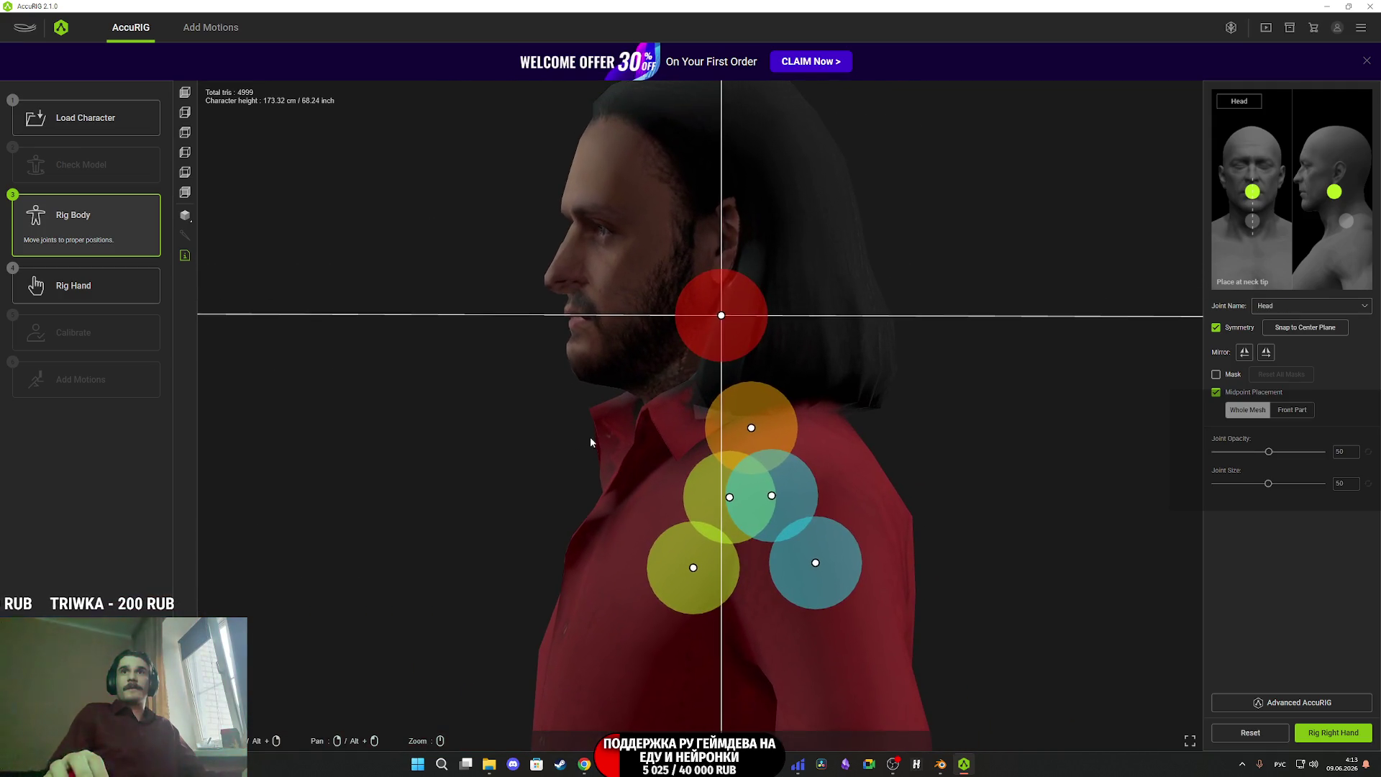
pyautogui.click(184, 112)
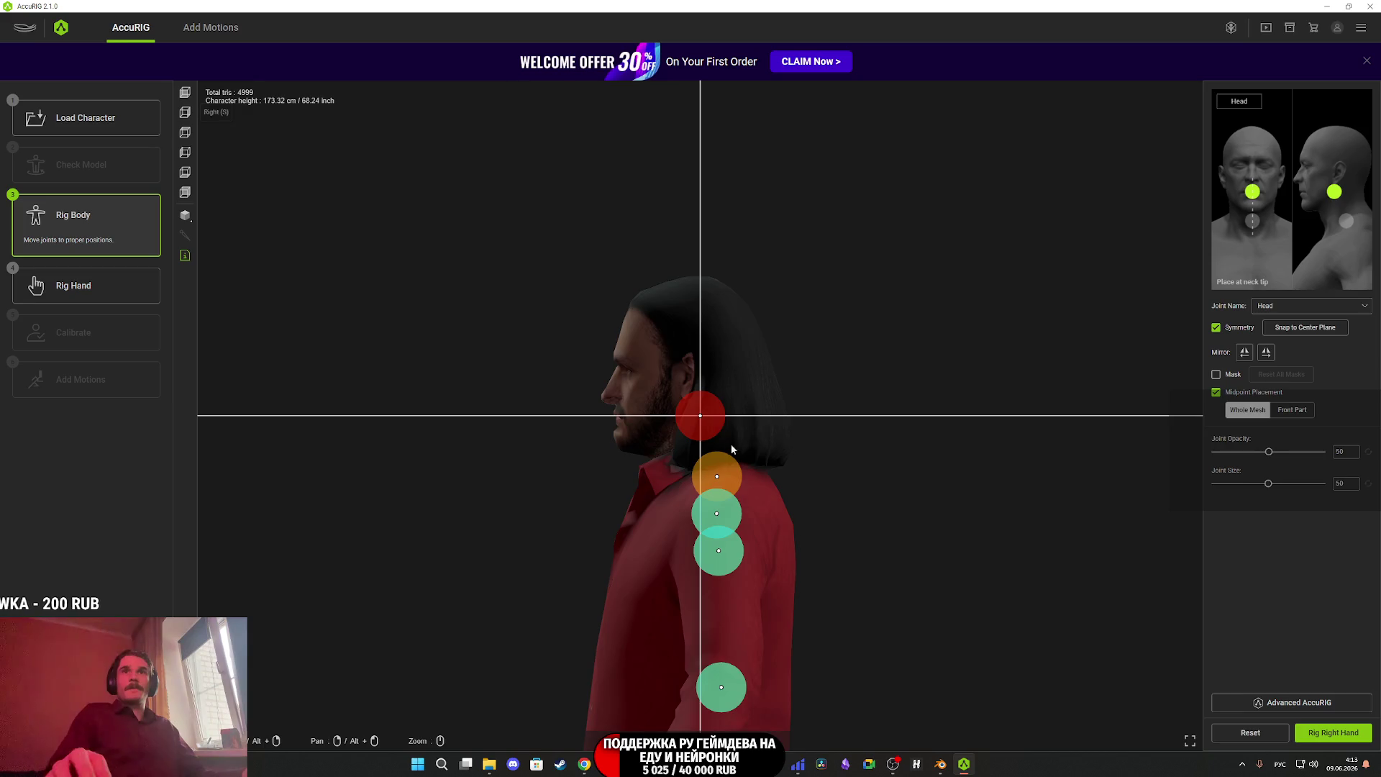
pyautogui.moveTo(728, 445); pyautogui.dragTo(678, 432)
pyautogui.moveTo(752, 513); pyautogui.dragTo(715, 498)
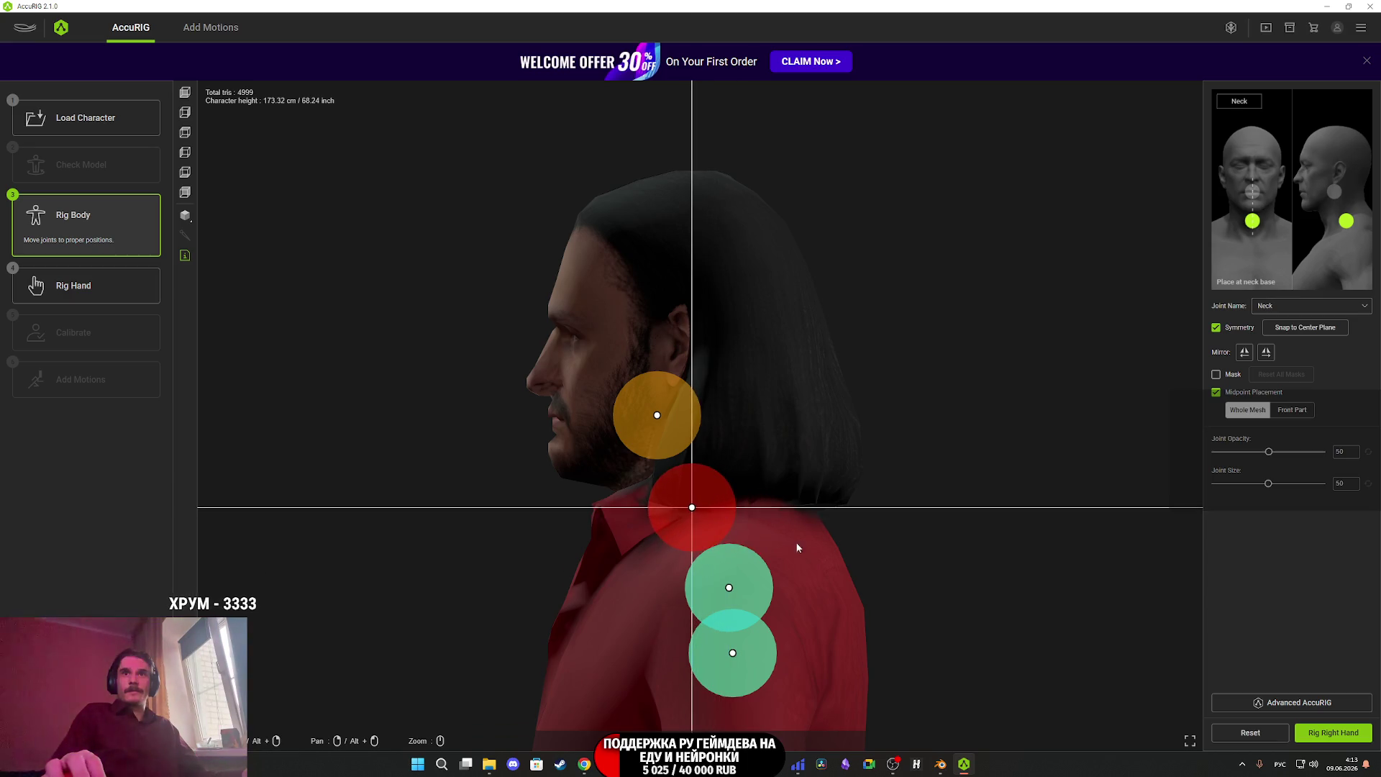
pyautogui.moveTo(776, 541); pyautogui.dragTo(1017, 558)
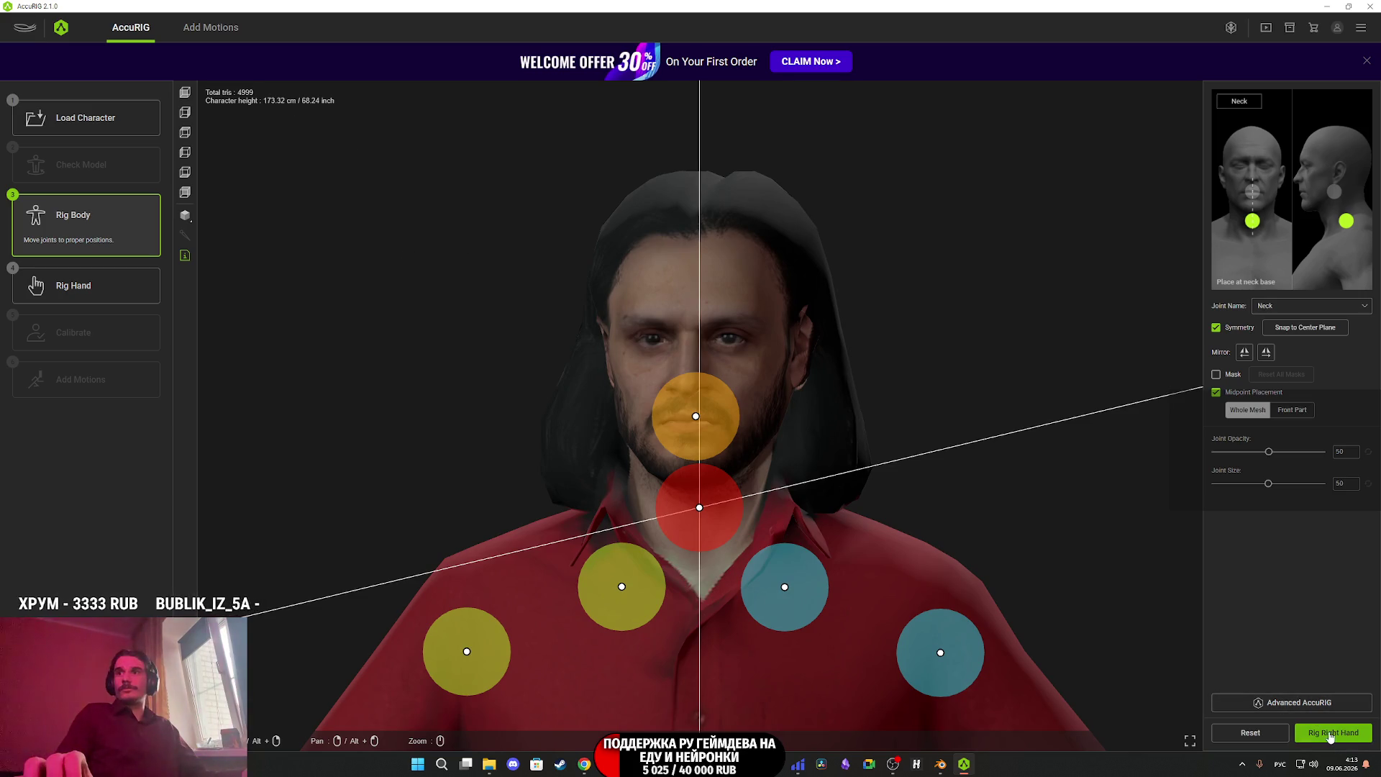
# Finish the body rig, start five-finger hand rigging, and return to Tripo in the browser.
pyautogui.click(1330, 733)
pyautogui.click(657, 446)
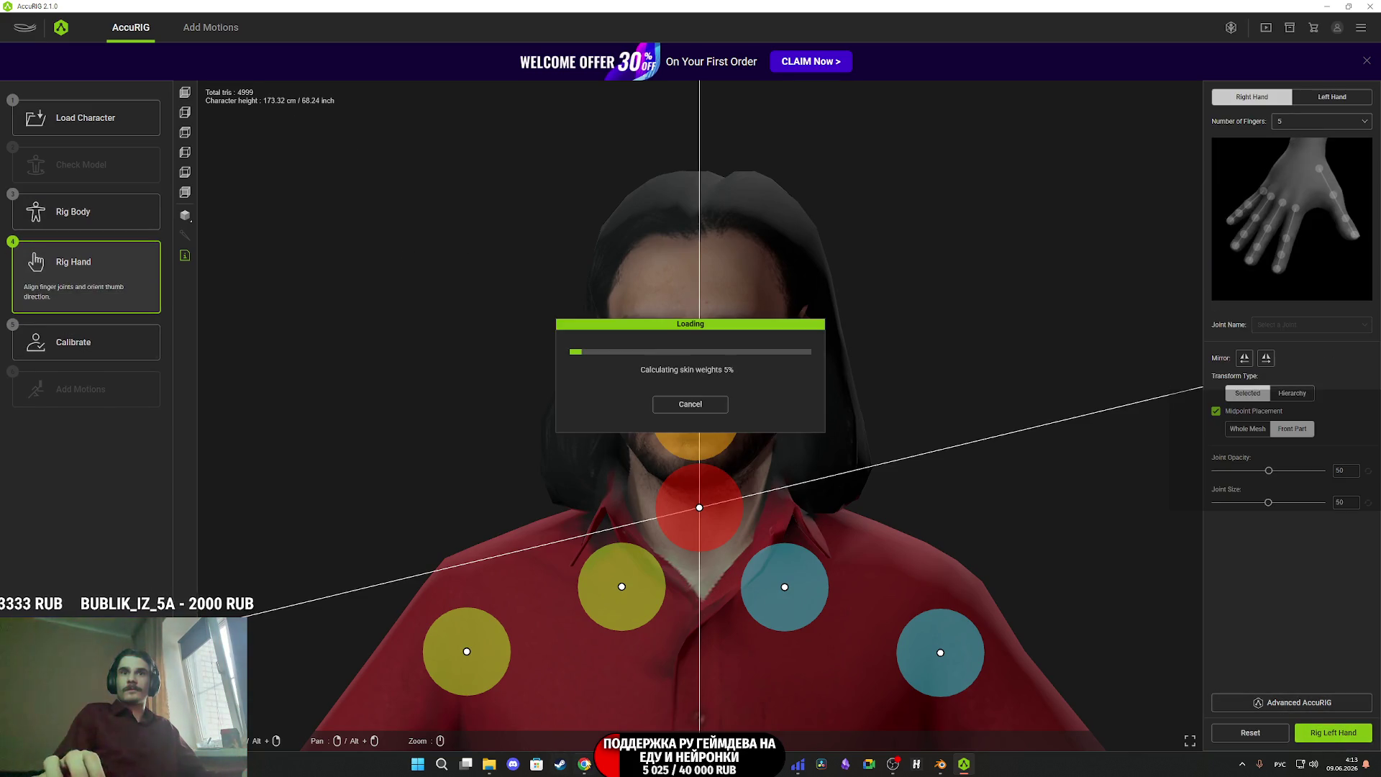
pyautogui.click(584, 764)
pyautogui.moveTo(445, 344)
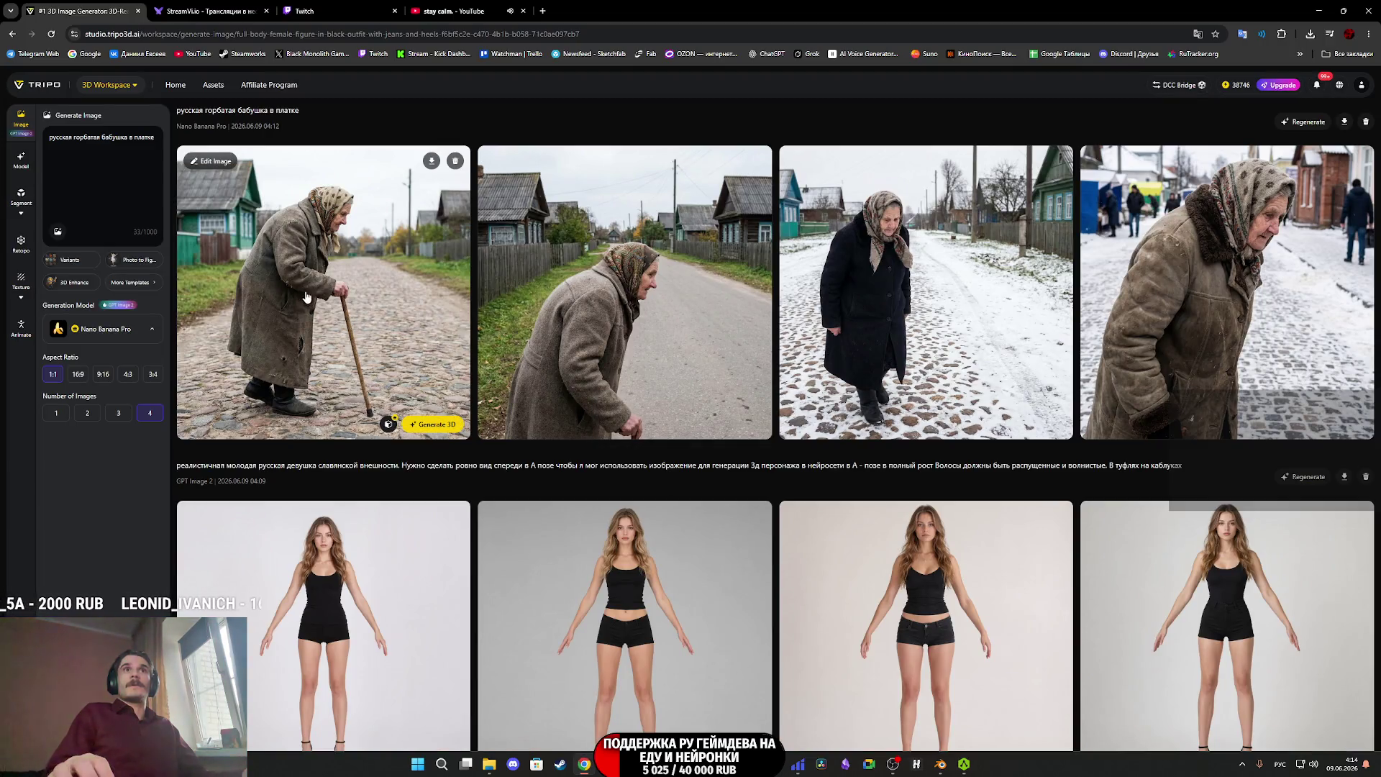
# Preview the first, snowy third and fourth old-woman images full size, closing each viewer.
pyautogui.moveTo(555, 314)
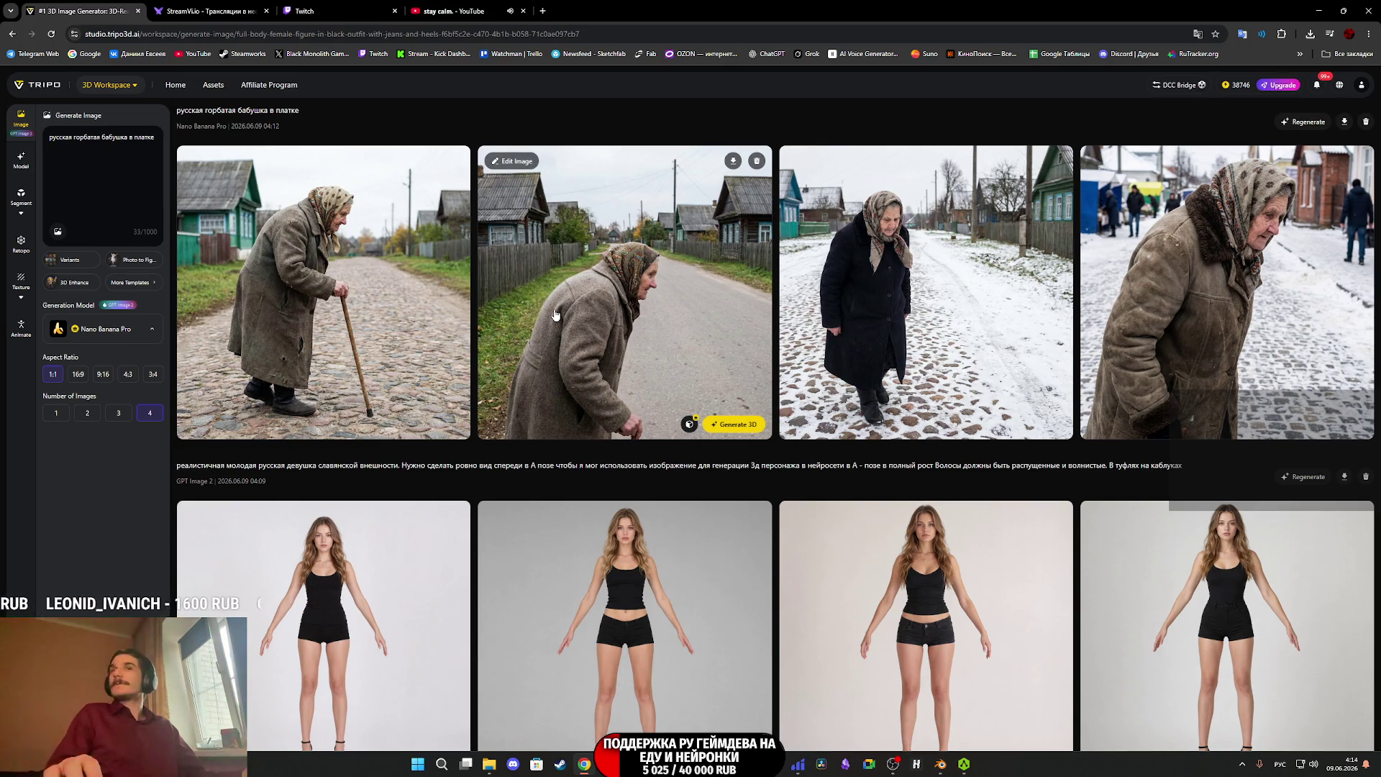
pyautogui.moveTo(365, 279)
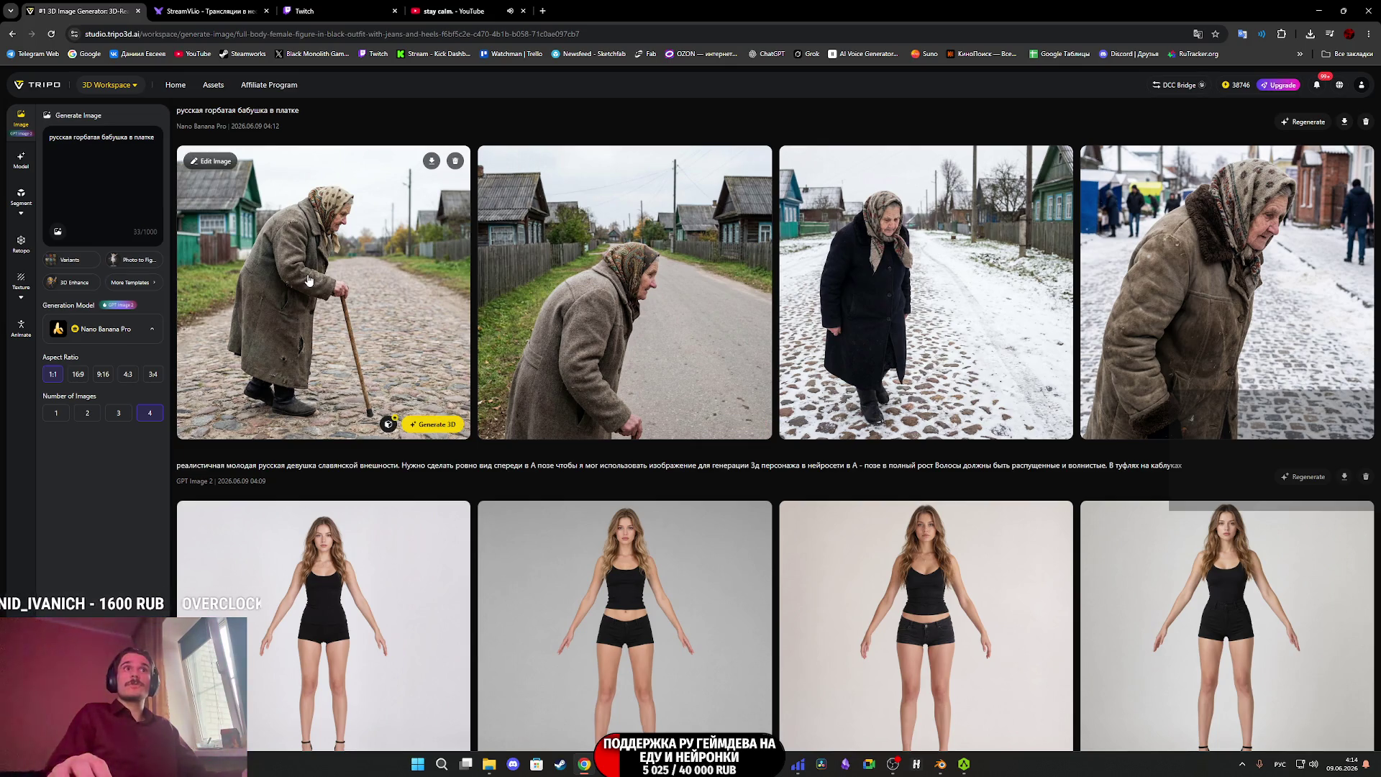
pyautogui.click(308, 279)
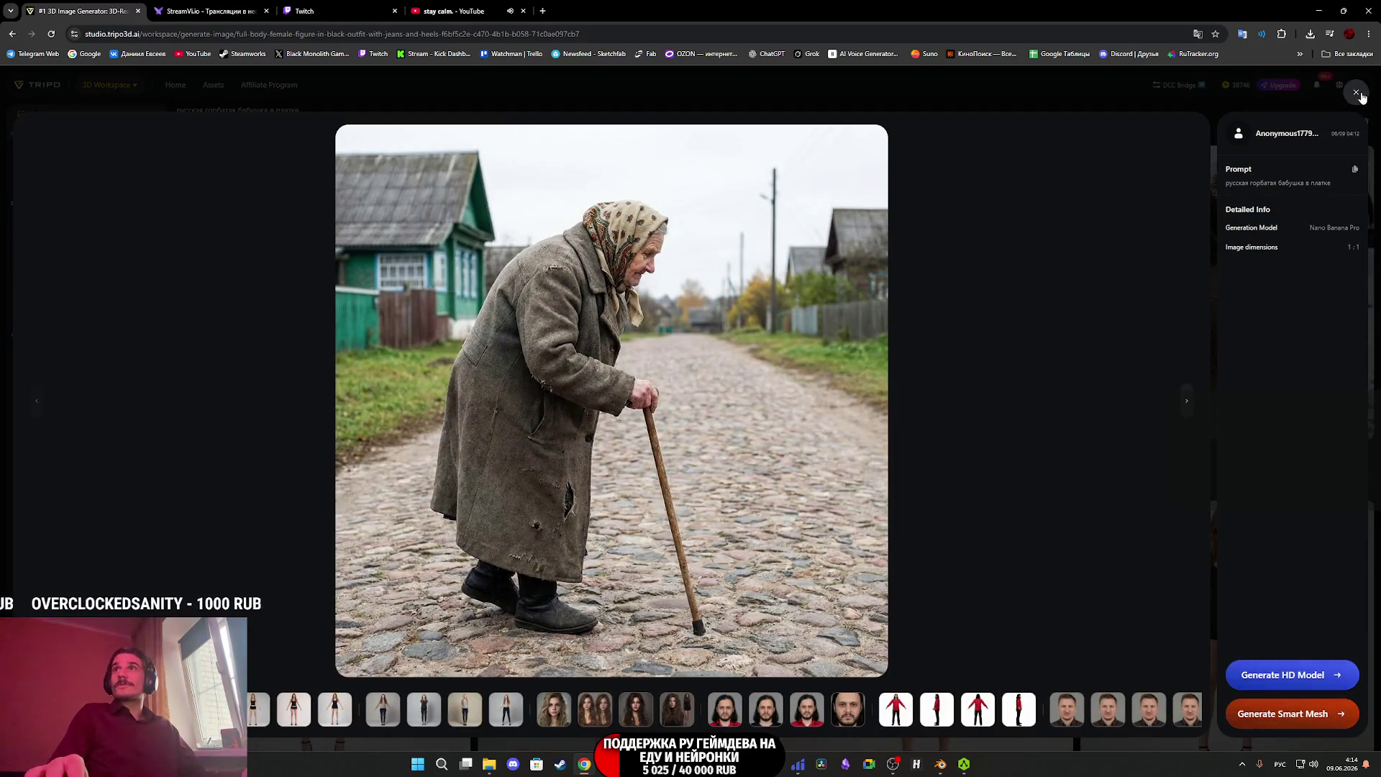
pyautogui.click(1358, 94)
pyautogui.click(954, 292)
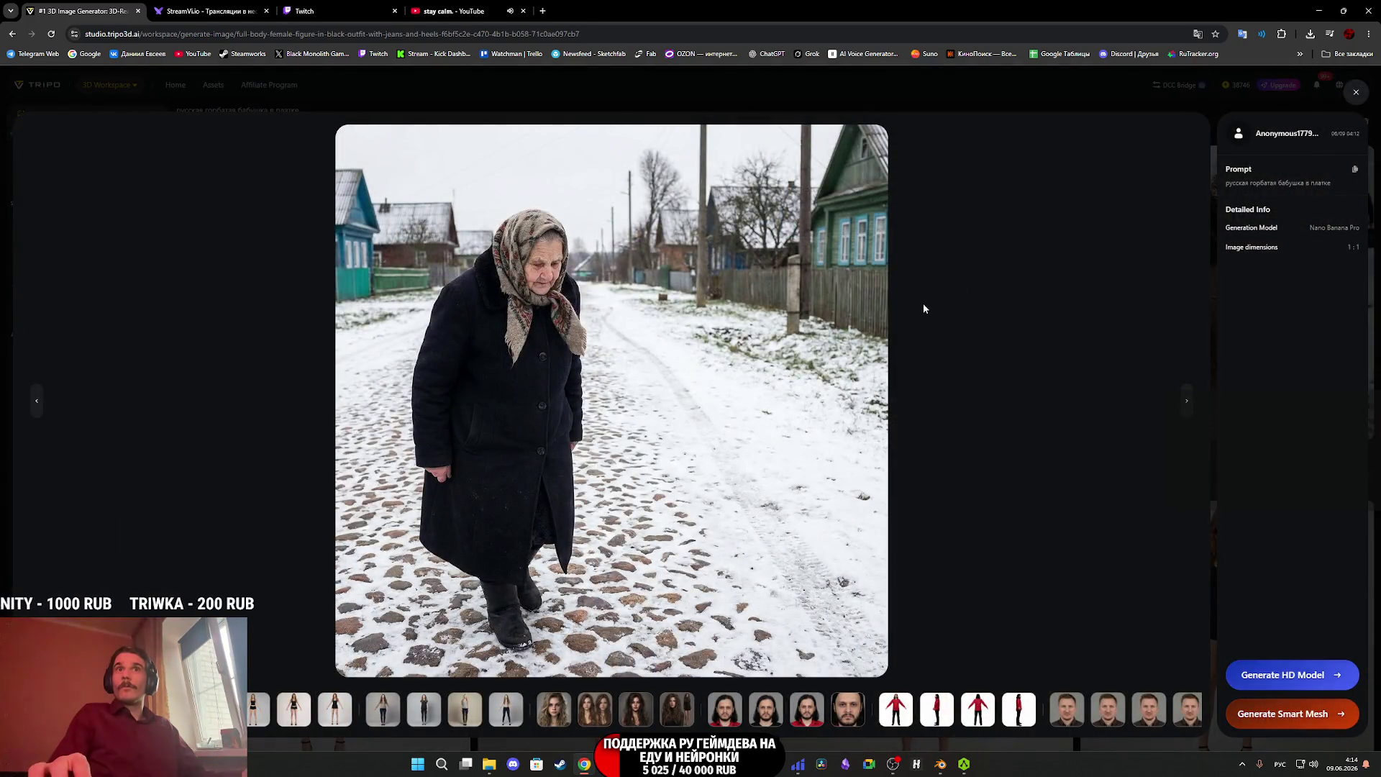
pyautogui.press('Escape')
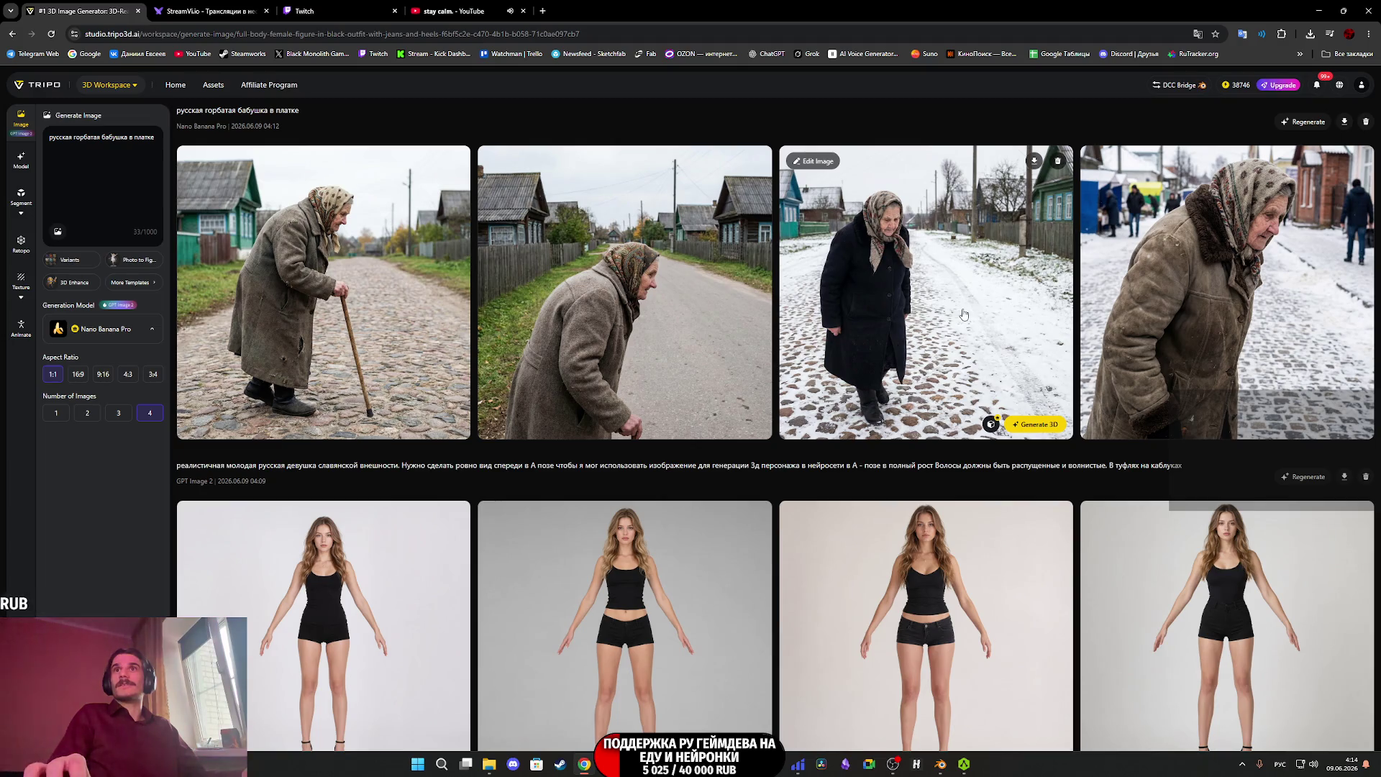
pyautogui.click(935, 295)
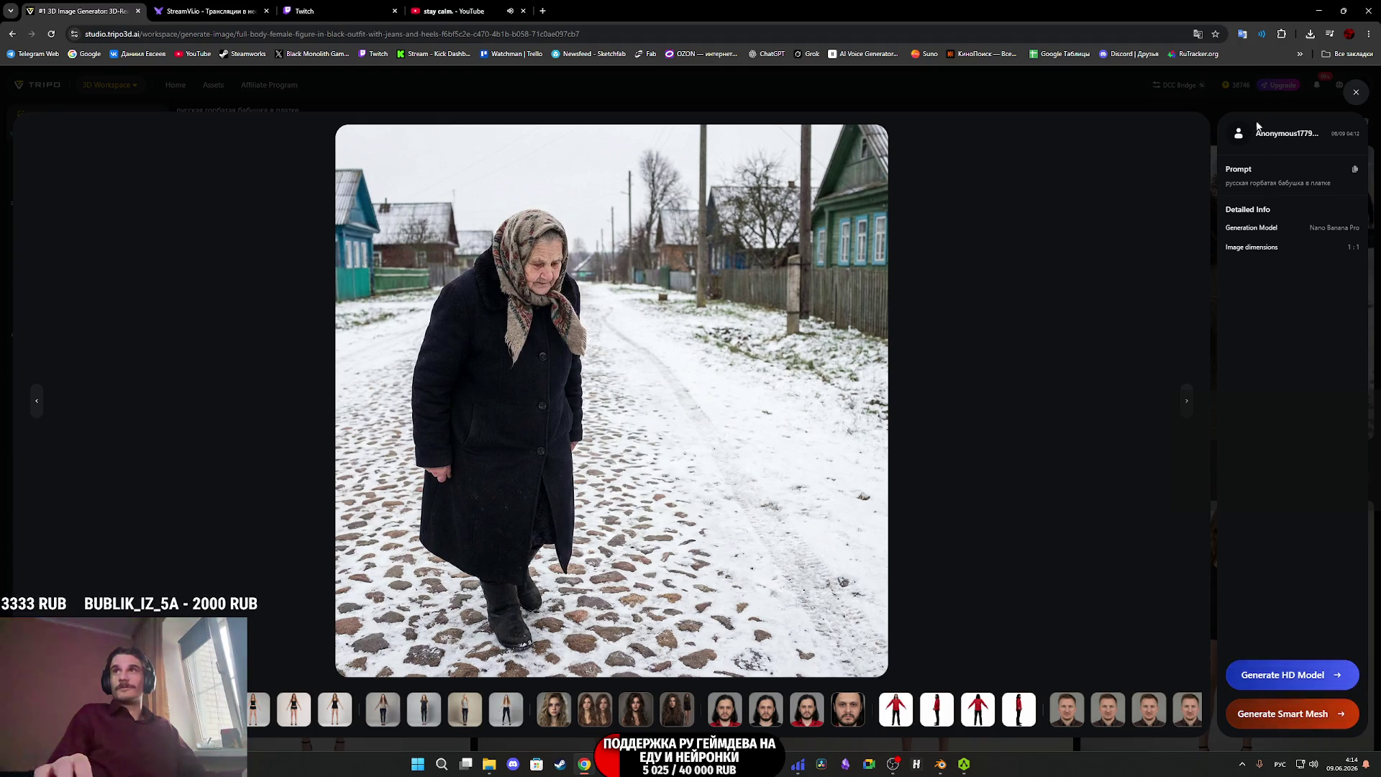
pyautogui.click(1355, 92)
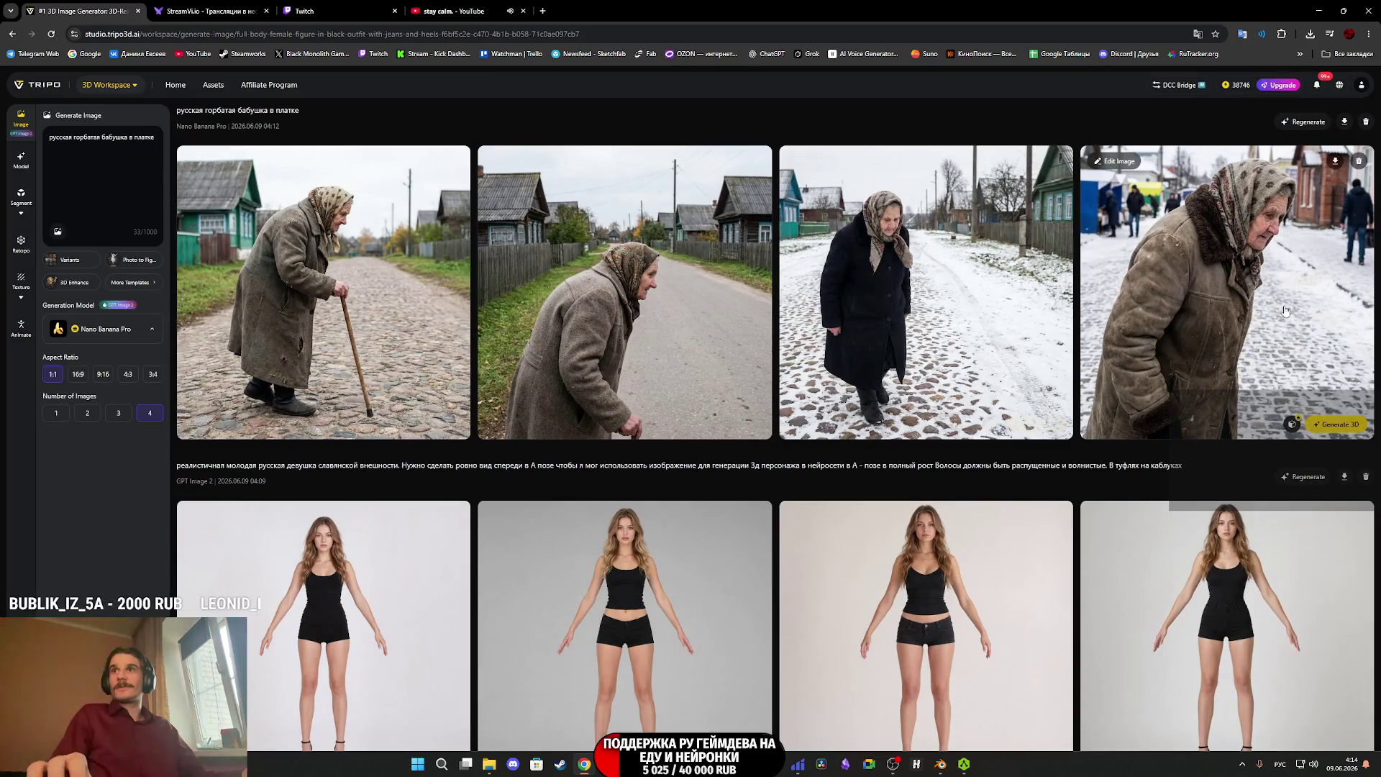
pyautogui.click(1285, 310)
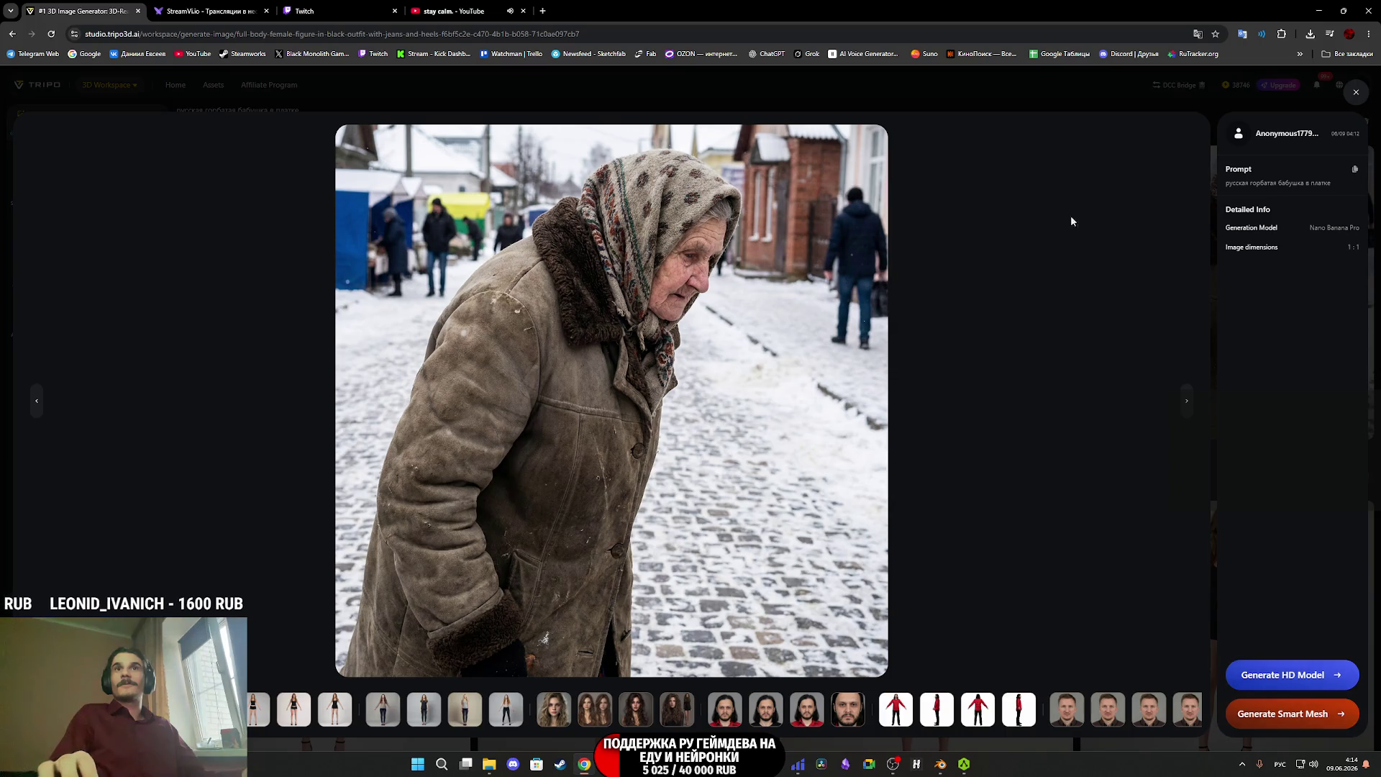
pyautogui.click(1355, 92)
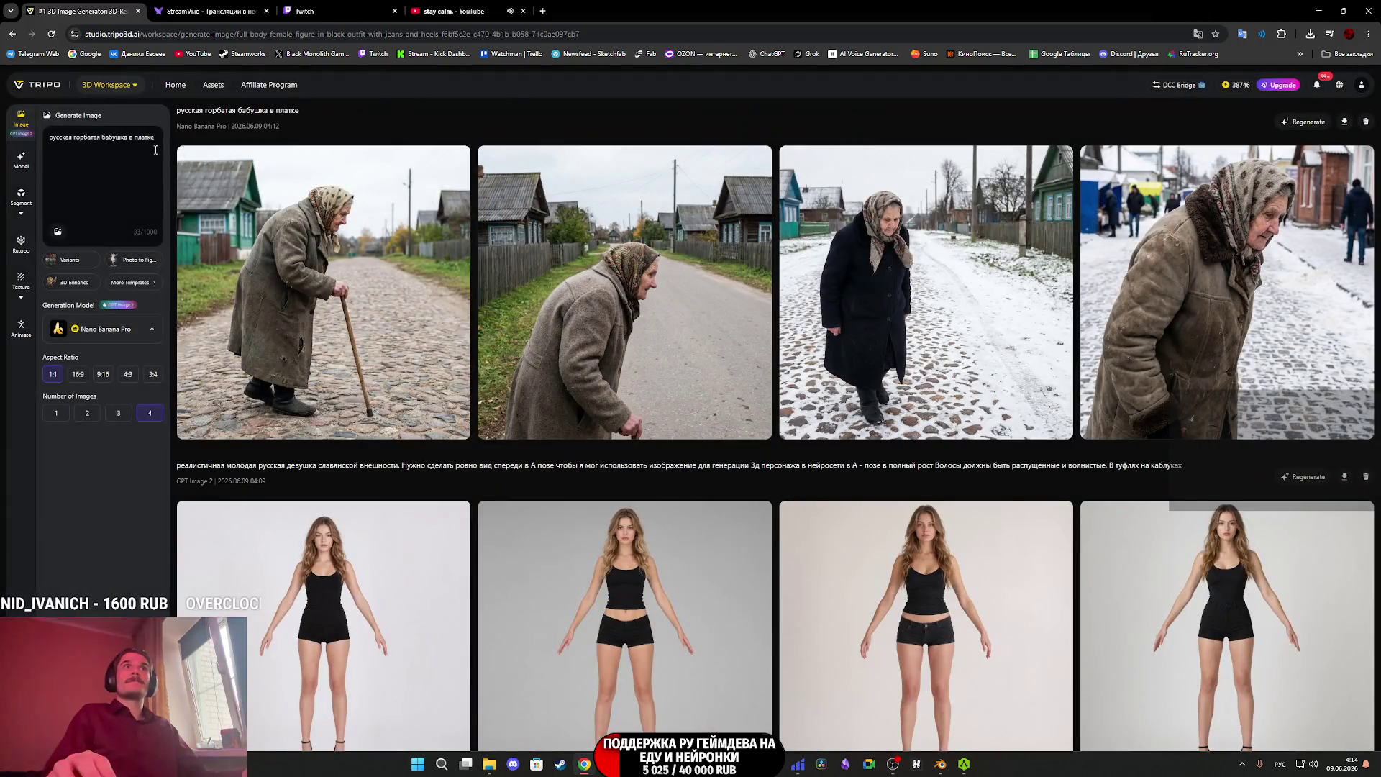
# Copy the young-girl prompt and paste it after the grandmother prompt.
pyautogui.scroll(-3)
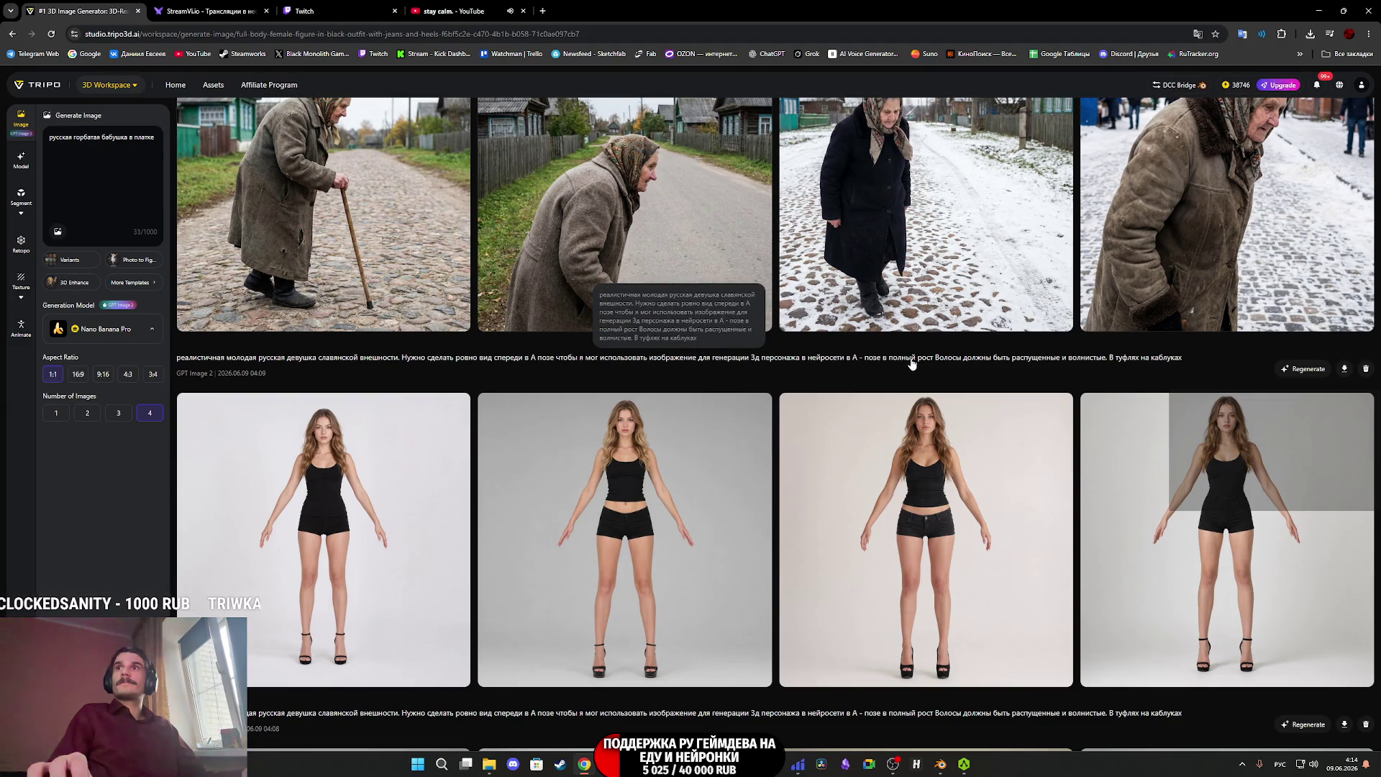
pyautogui.click(912, 358)
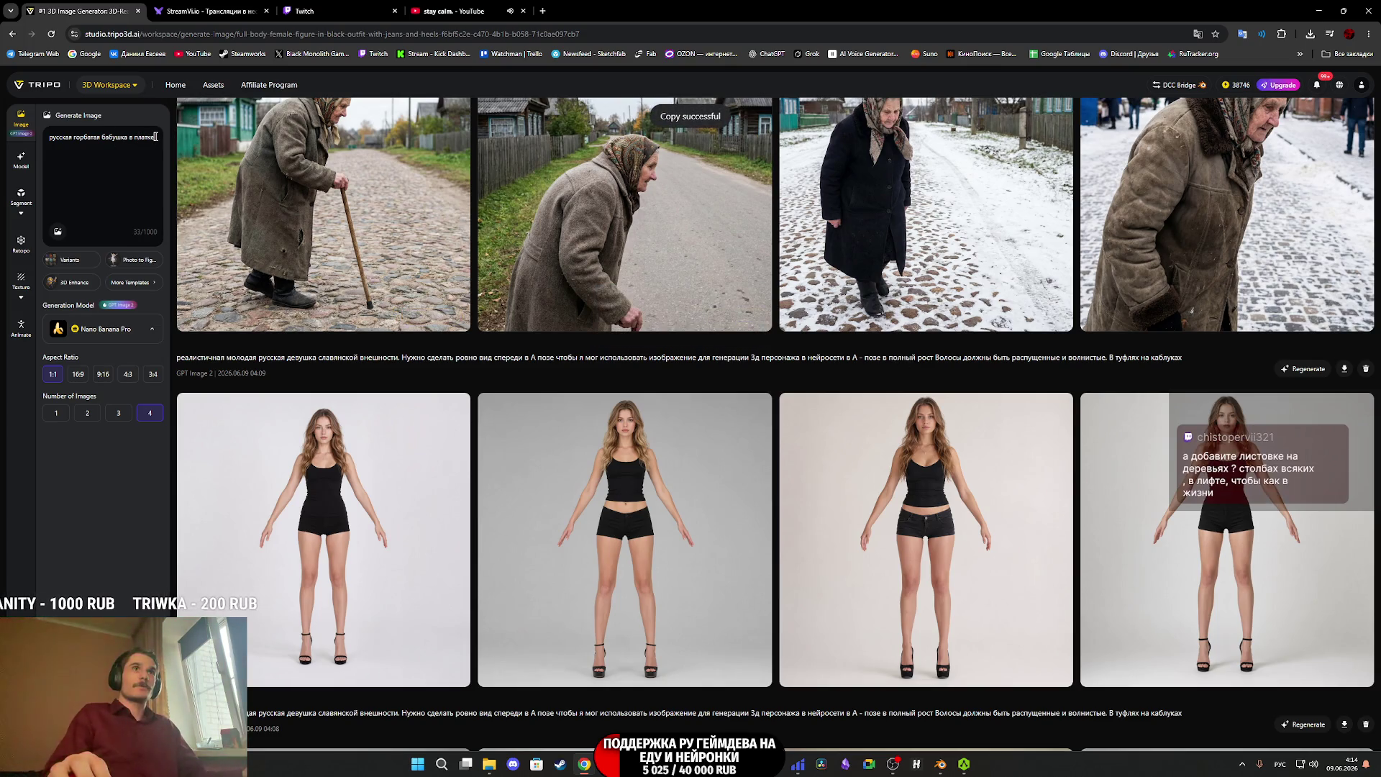
pyautogui.write('реалистичная молодая русская девушка славянской внешности. Нужно сделать ровно вид спереди в А позе чтобы я мог использовать изображение для генерации 3д персонажа в нейросети в А - позе в полный рост Волосы должны быть распущенные и волнистые. В туфлях на каблуках')
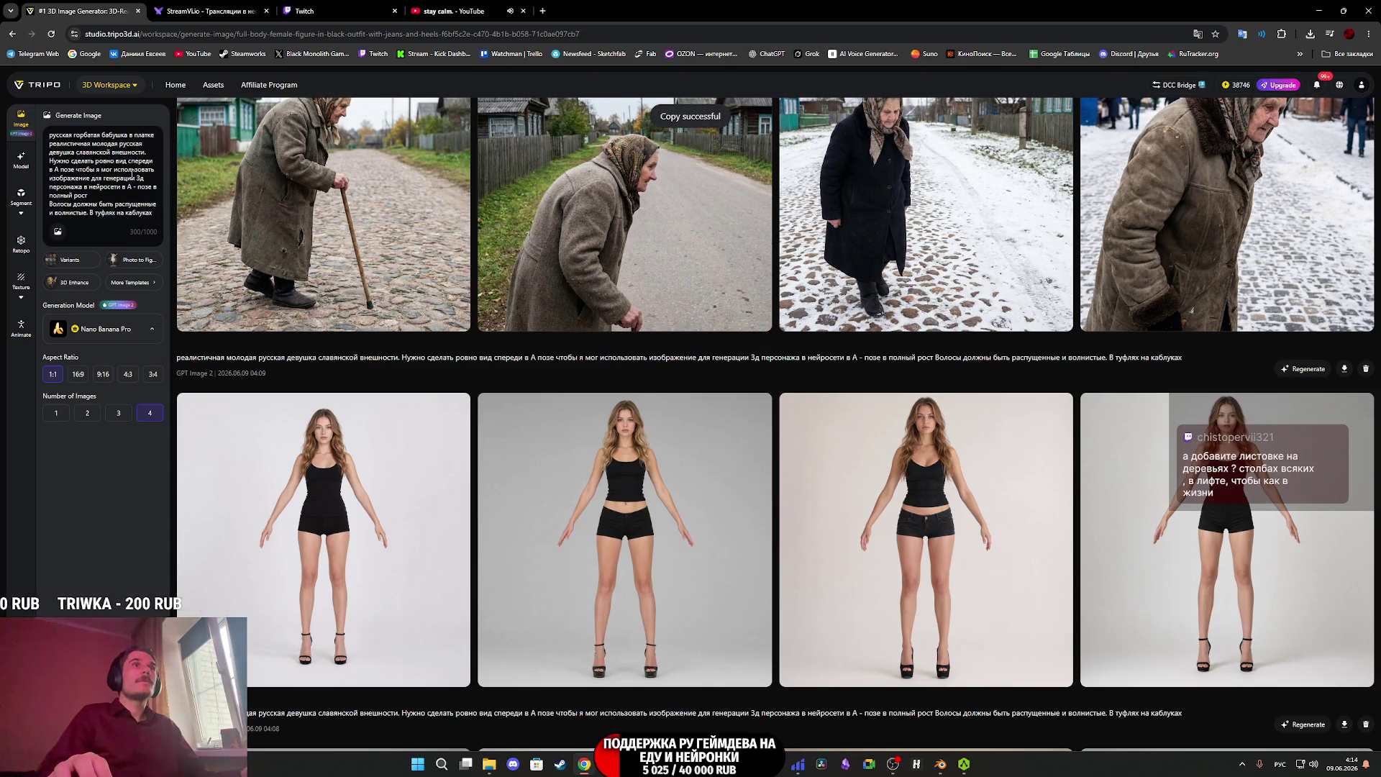
# Delete the young-girl description and the hair-and-heels paragraph from the pasted prompt, then switch to Twitch.
pyautogui.scroll(3)
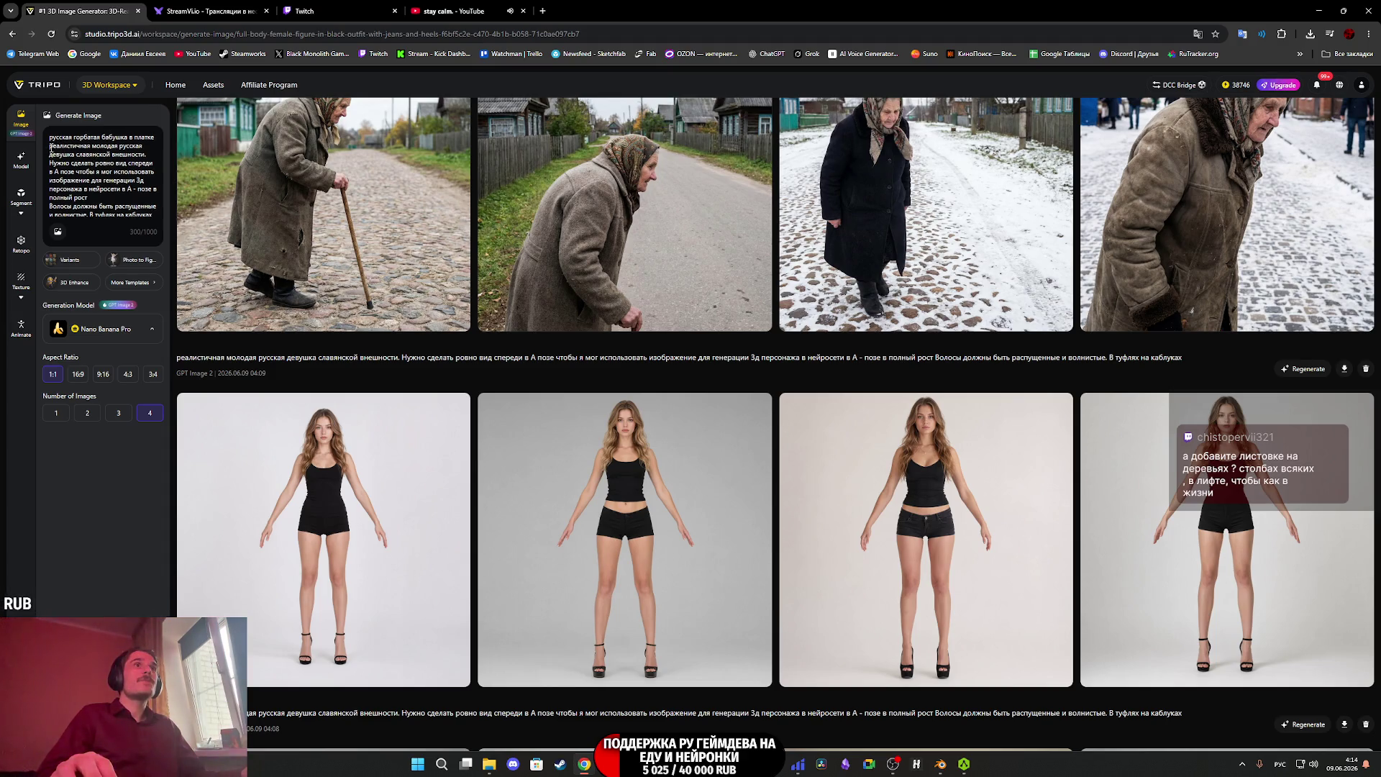
pyautogui.moveTo(49, 146); pyautogui.dragTo(152, 153)
pyautogui.press('BackSpace')
pyautogui.press('BackSpace')
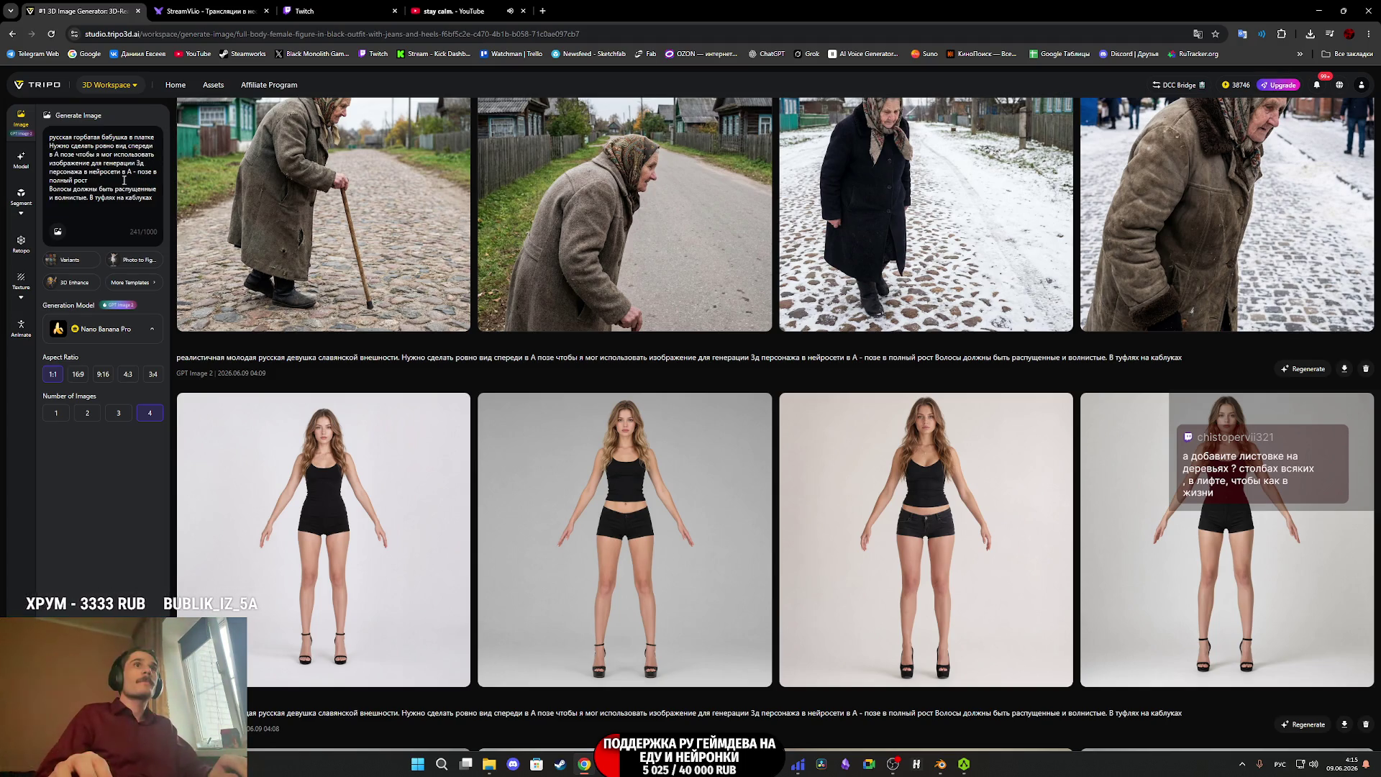
pyautogui.moveTo(148, 198); pyautogui.dragTo(91, 180)
pyautogui.press('BackSpace')
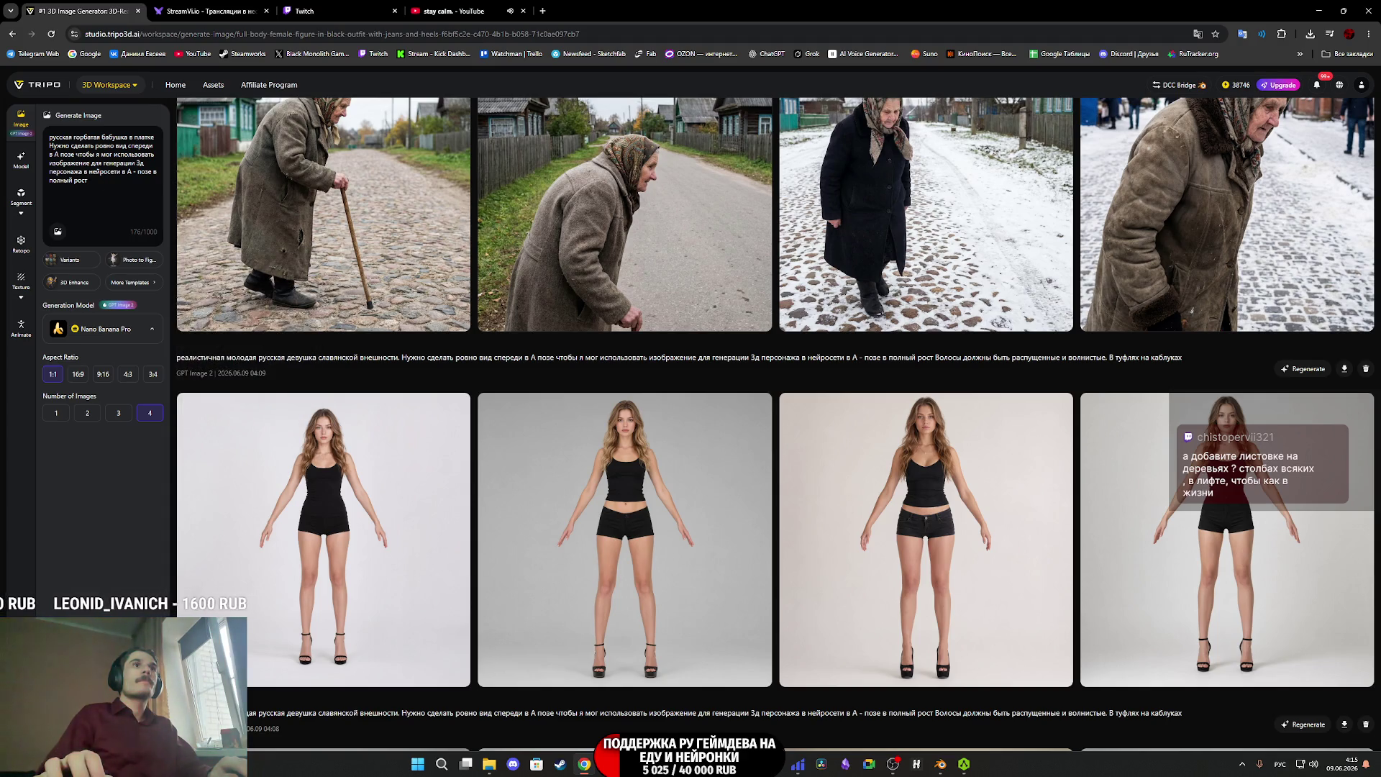
pyautogui.moveTo(263, 489)
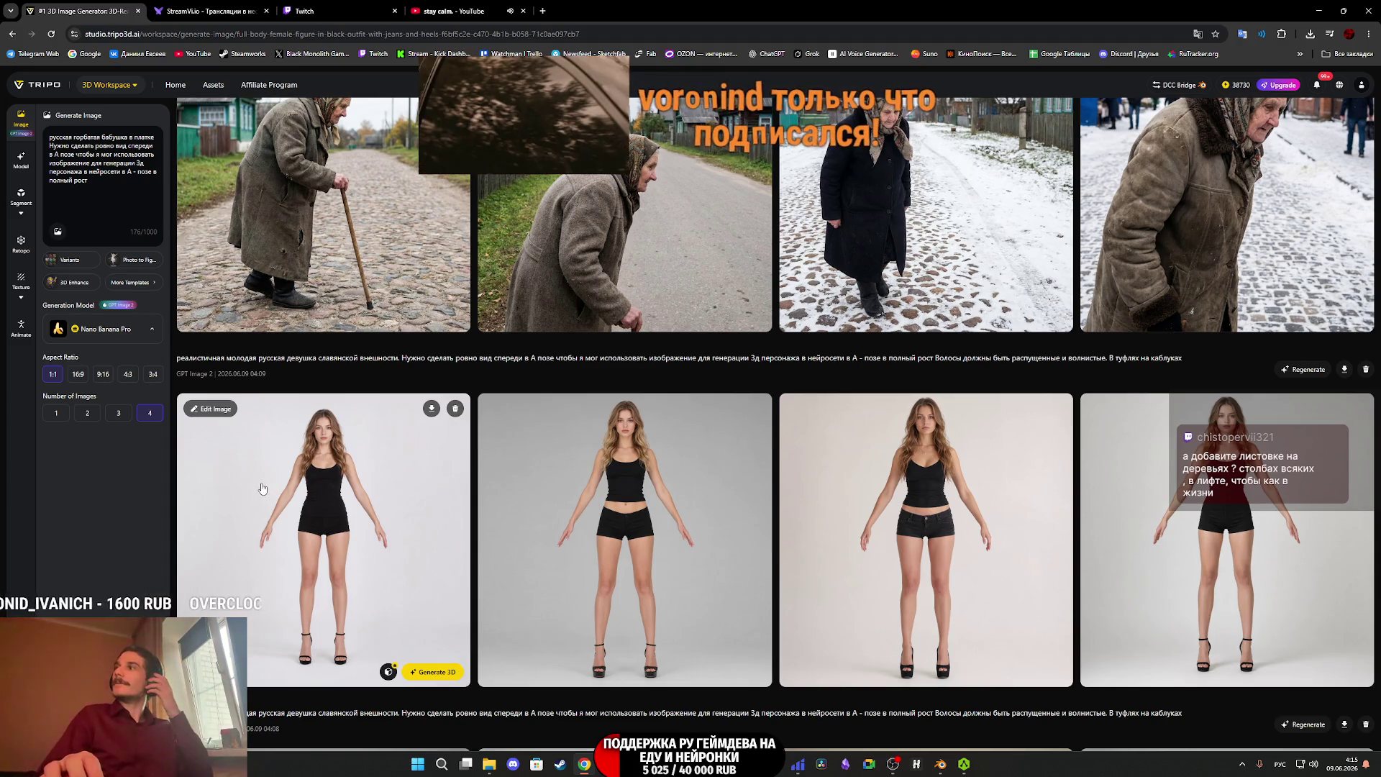
pyautogui.scroll(3)
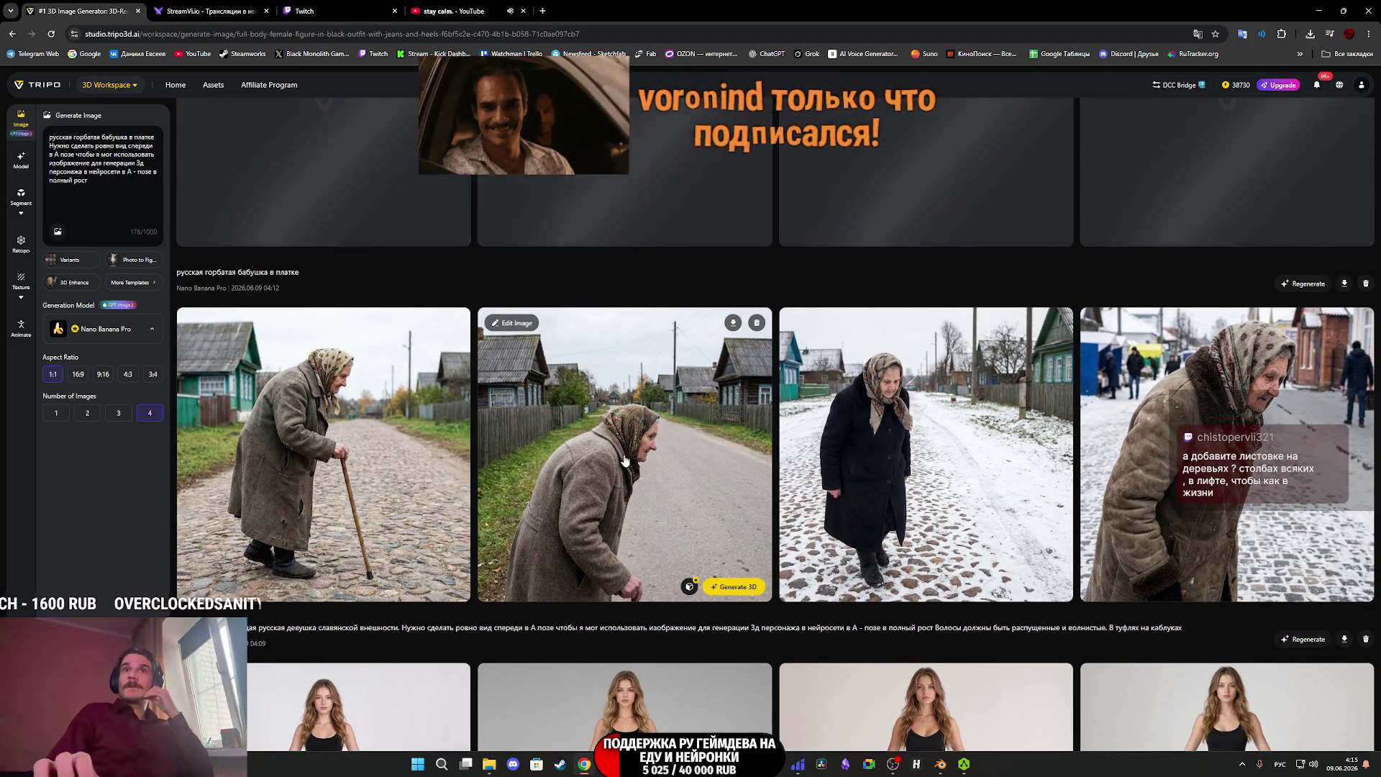
pyautogui.scroll(3)
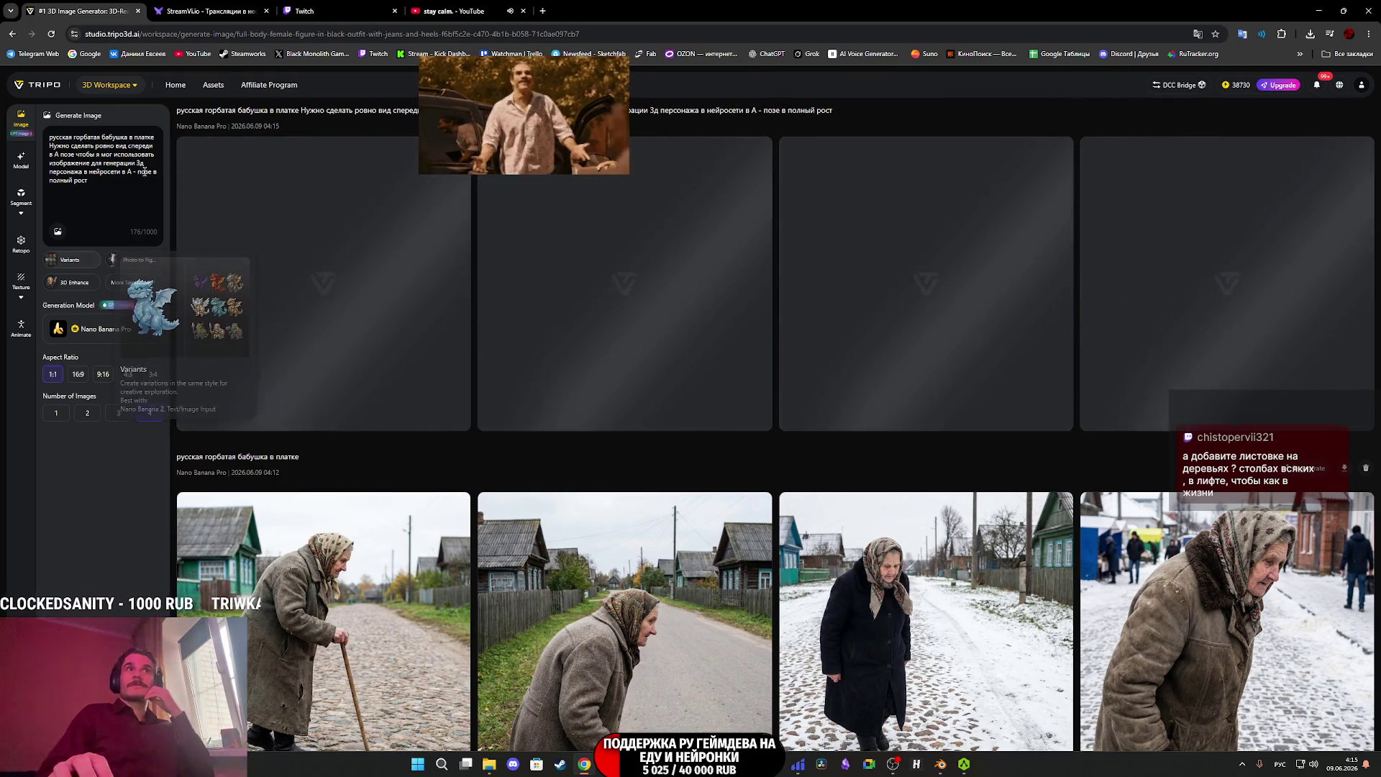
pyautogui.click(335, 8)
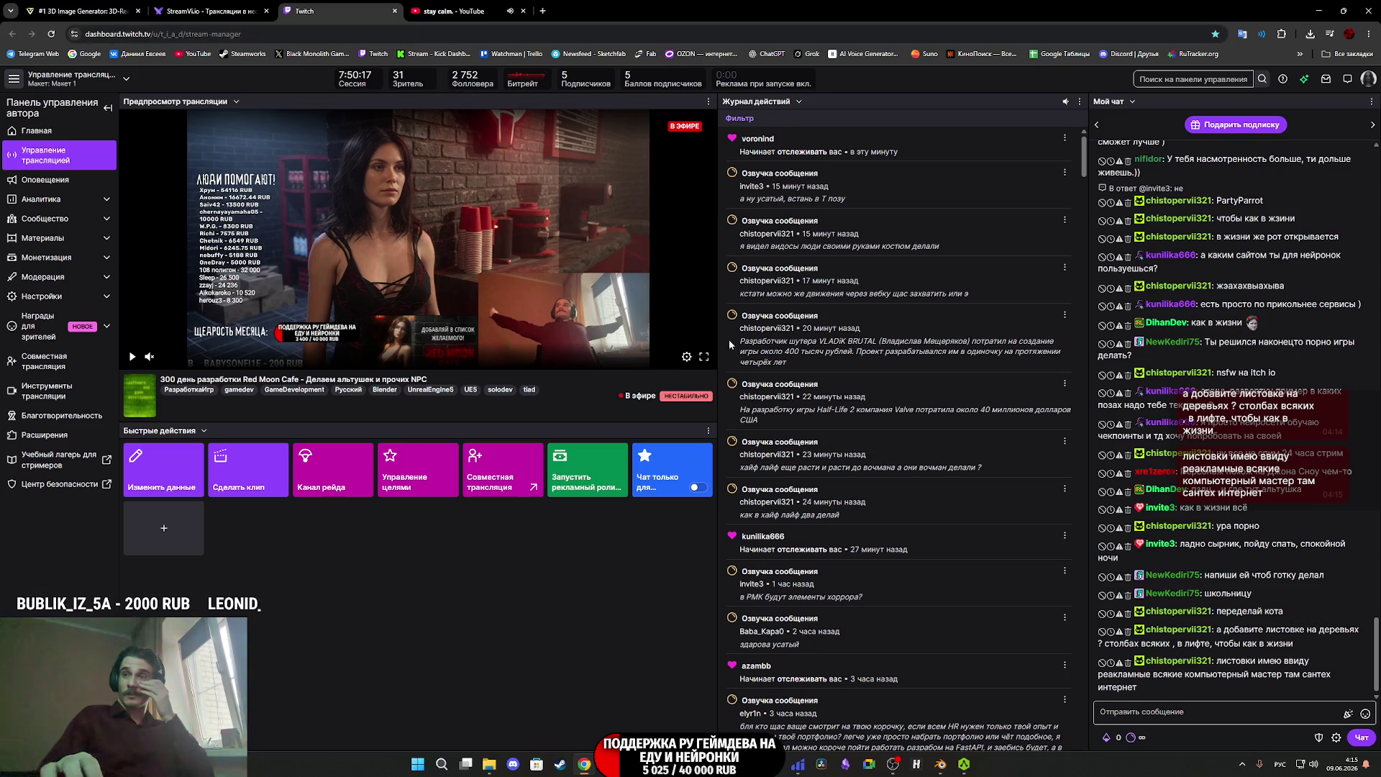
pyautogui.hotkey('alt', 'Tab')
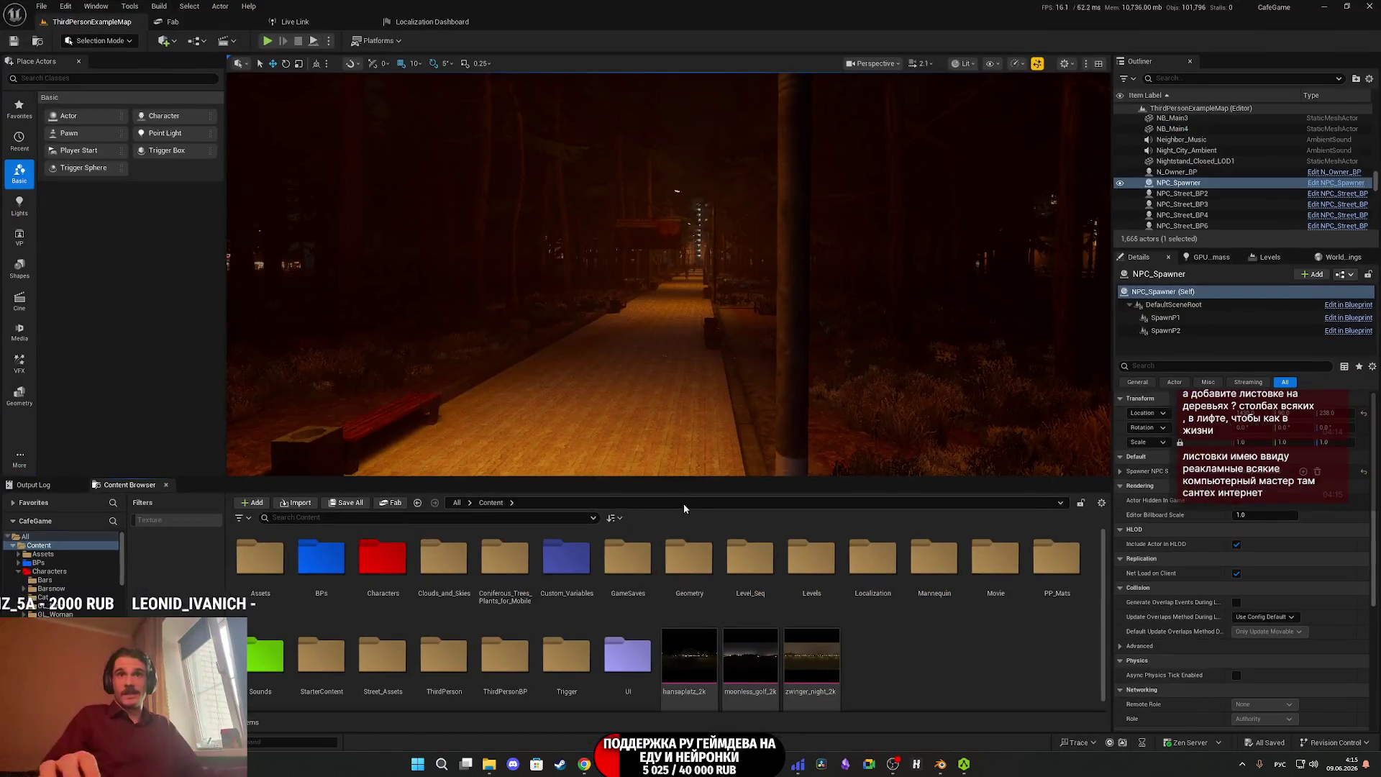
pyautogui.scroll(3)
pyautogui.press('w')
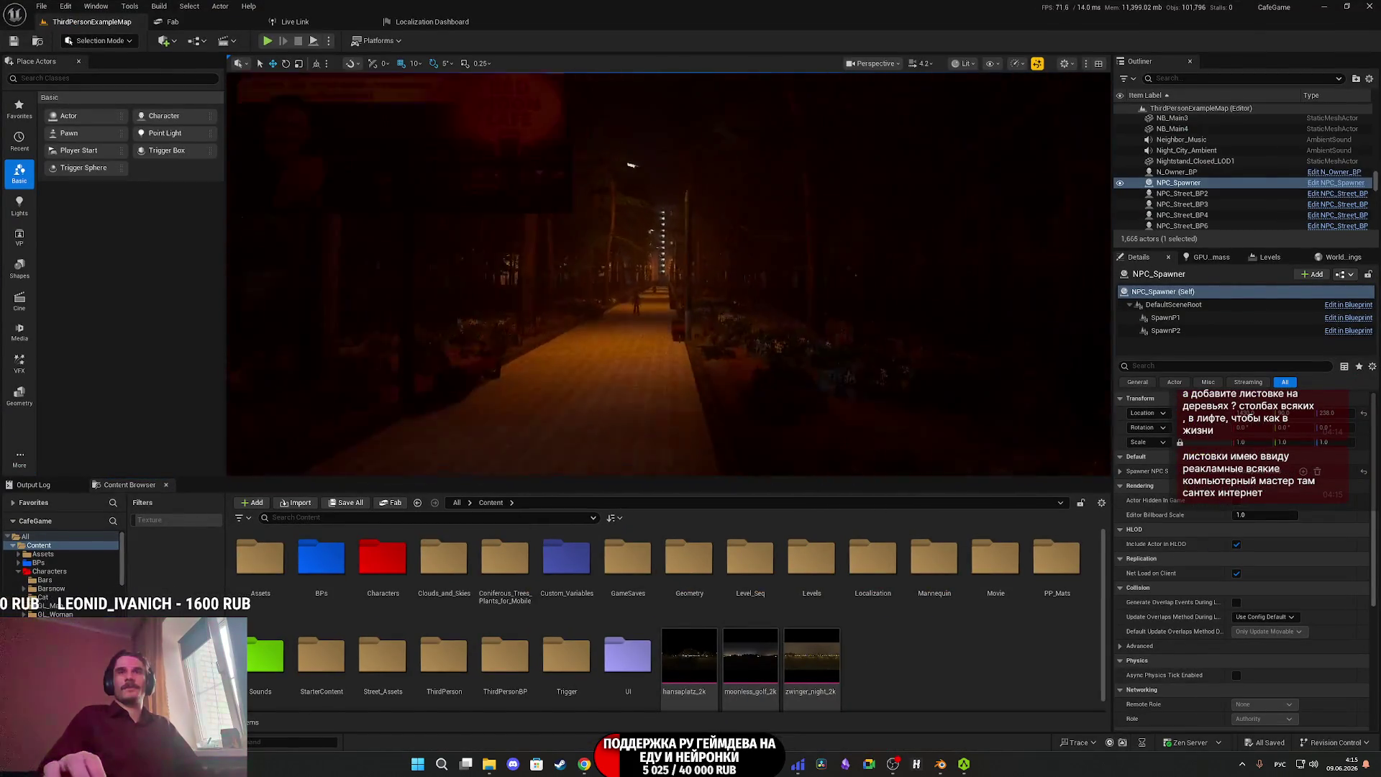
pyautogui.scroll(-3)
pyautogui.scroll(3)
pyautogui.press('w')
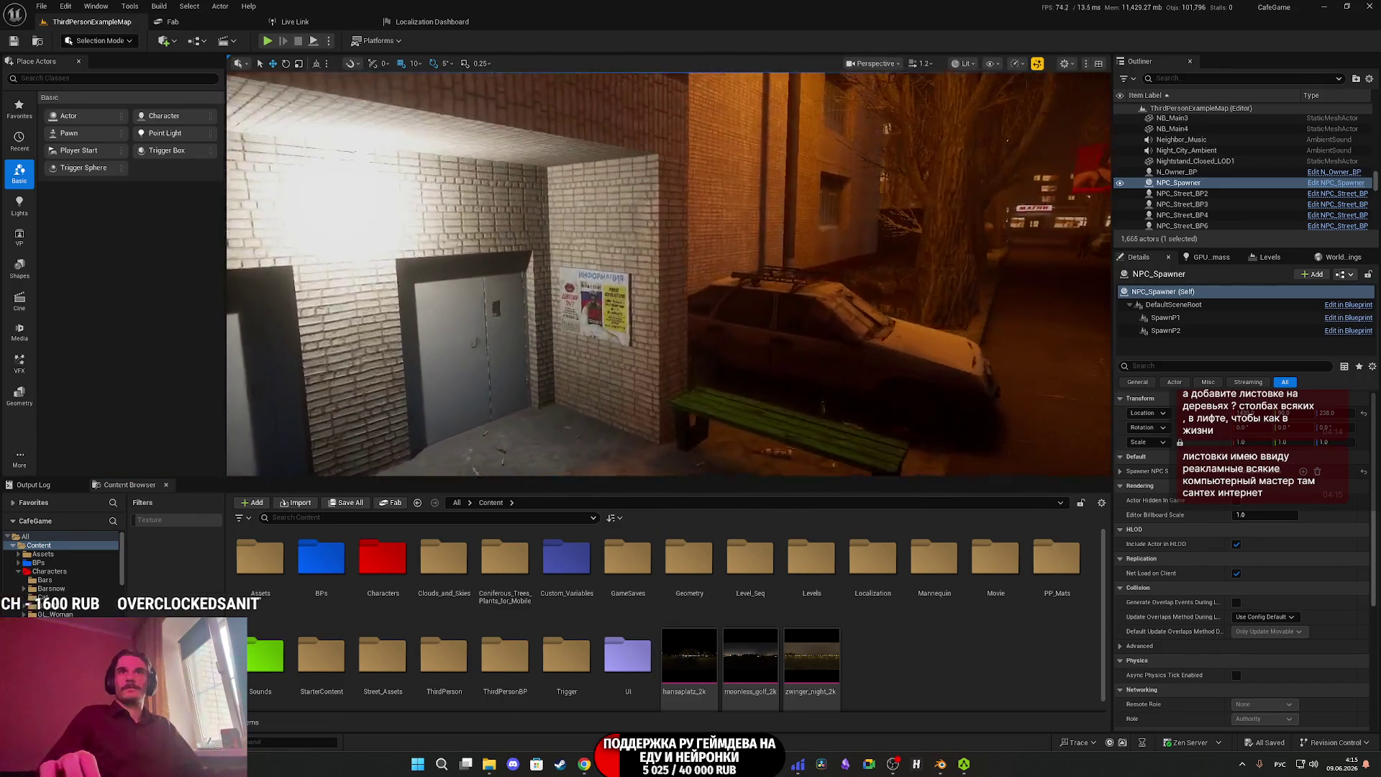
pyautogui.press('w')
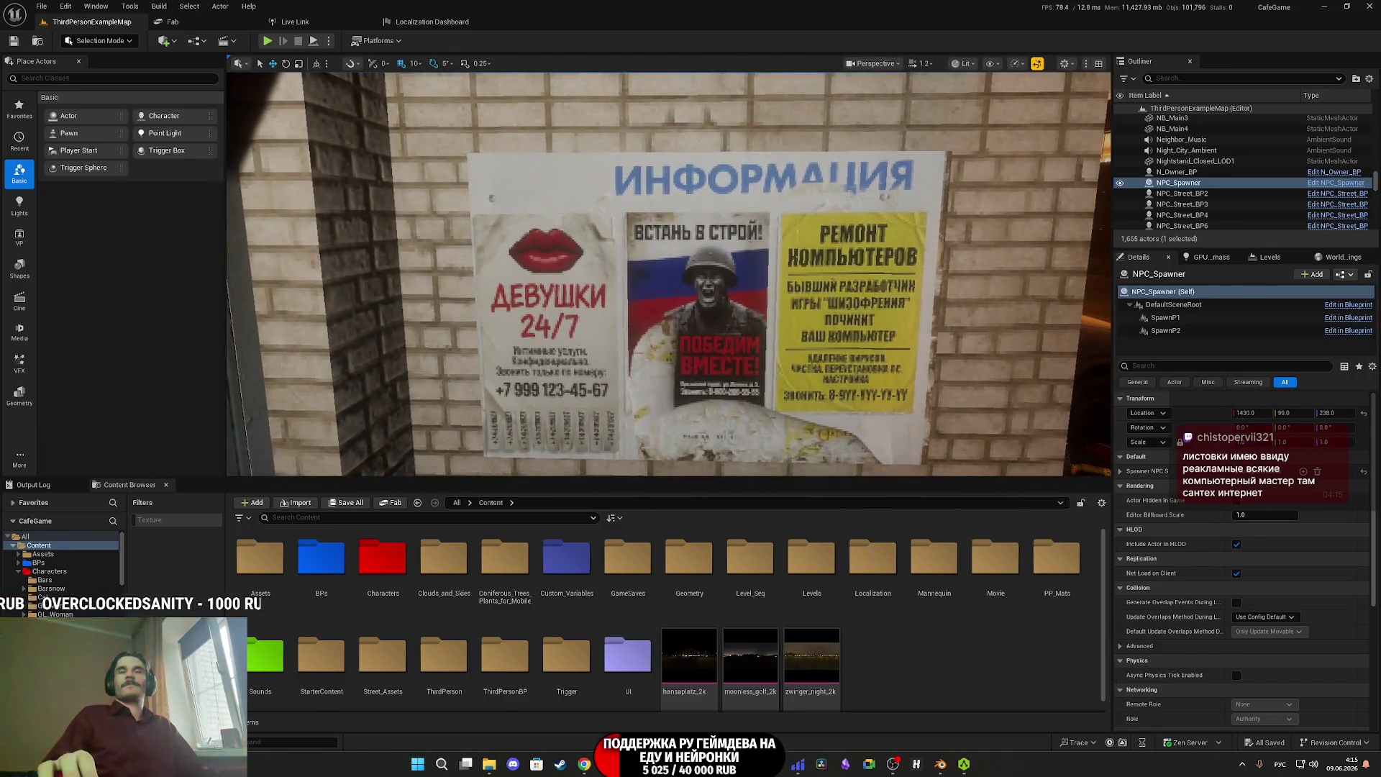
pyautogui.press('s')
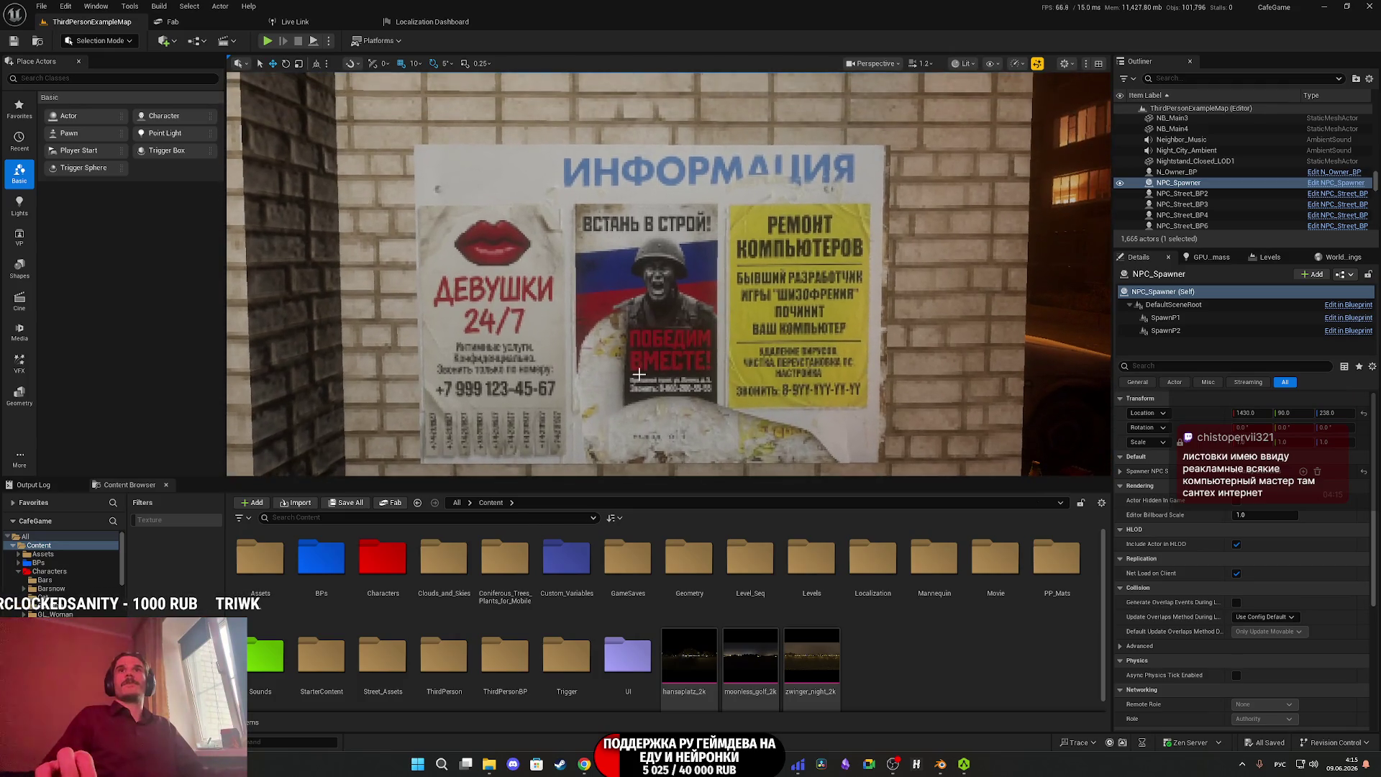
pyautogui.press('w')
pyautogui.press('a')
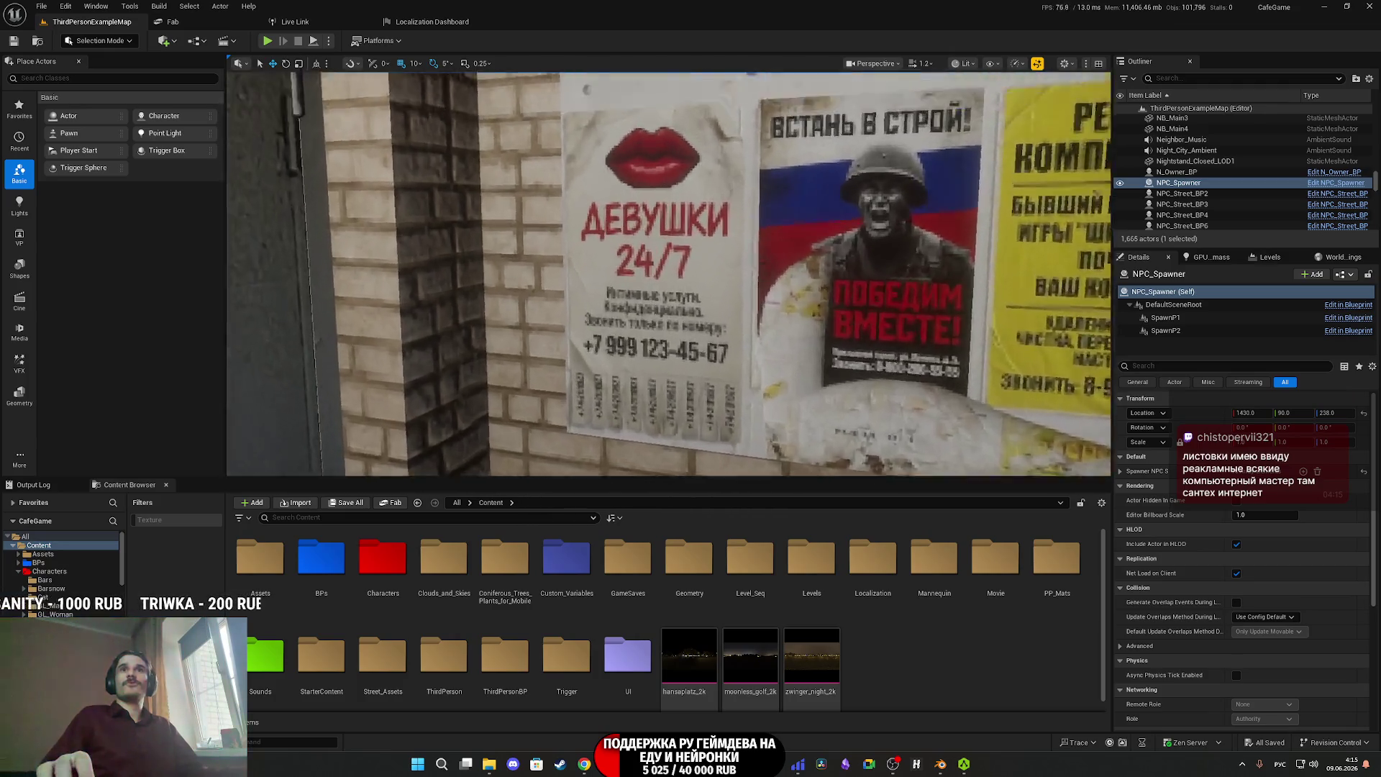
pyautogui.press('s')
pyautogui.press('w')
pyautogui.press('w')
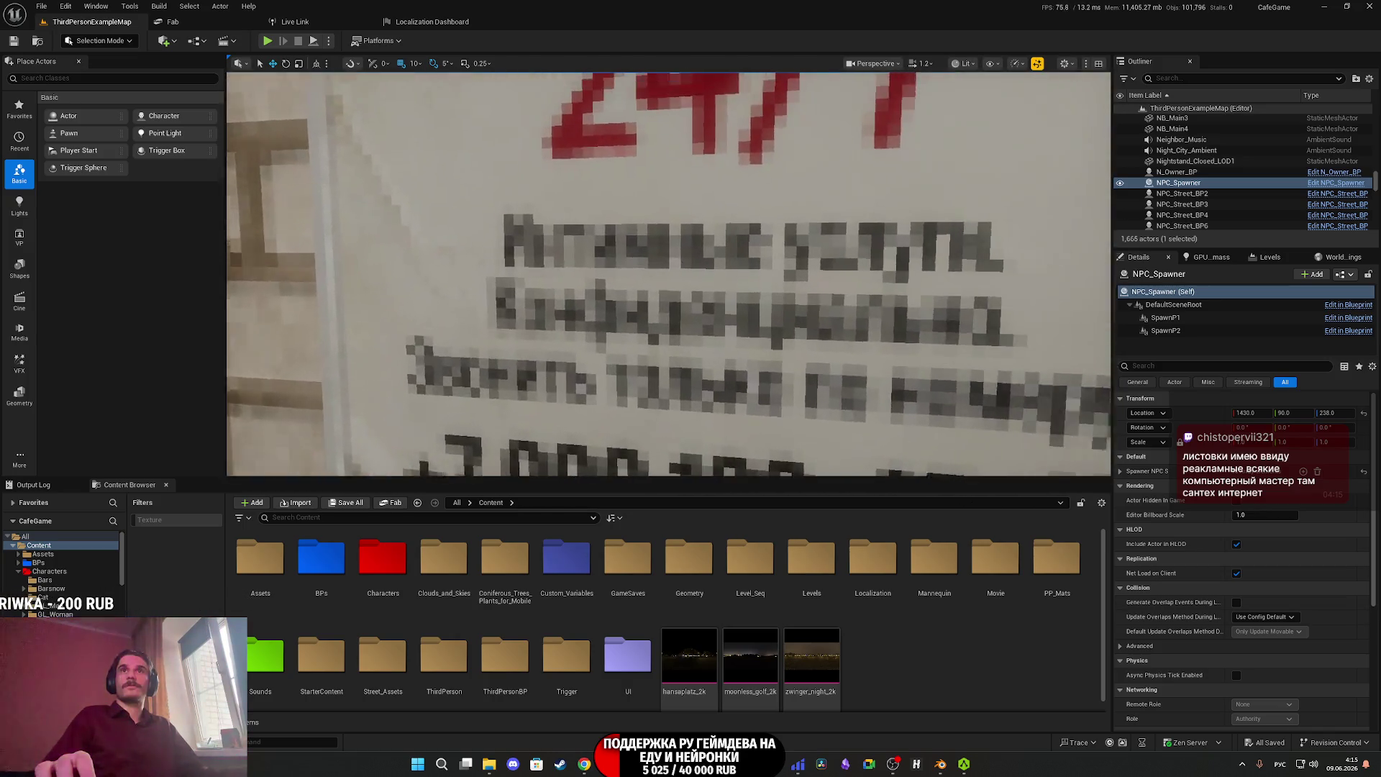
pyautogui.press('s')
pyautogui.press('w')
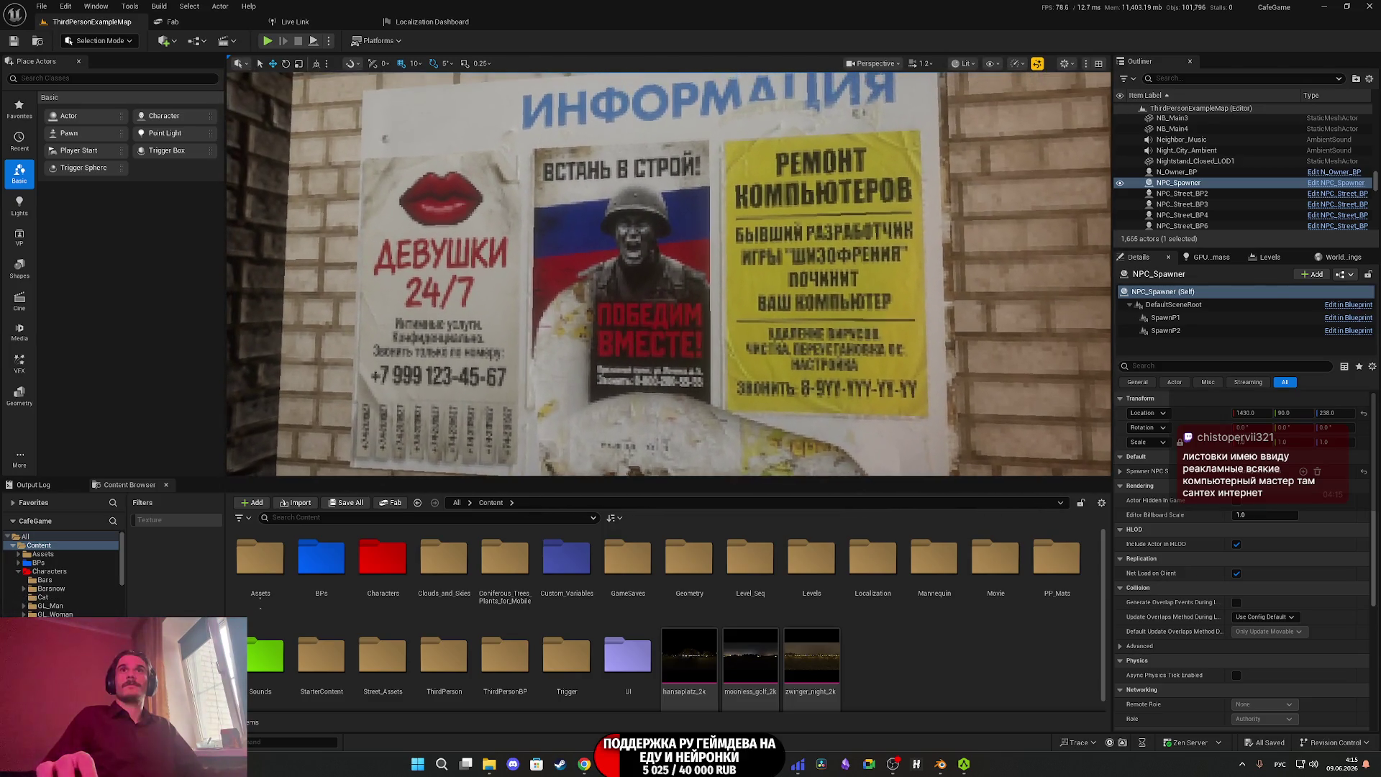
pyautogui.press('d')
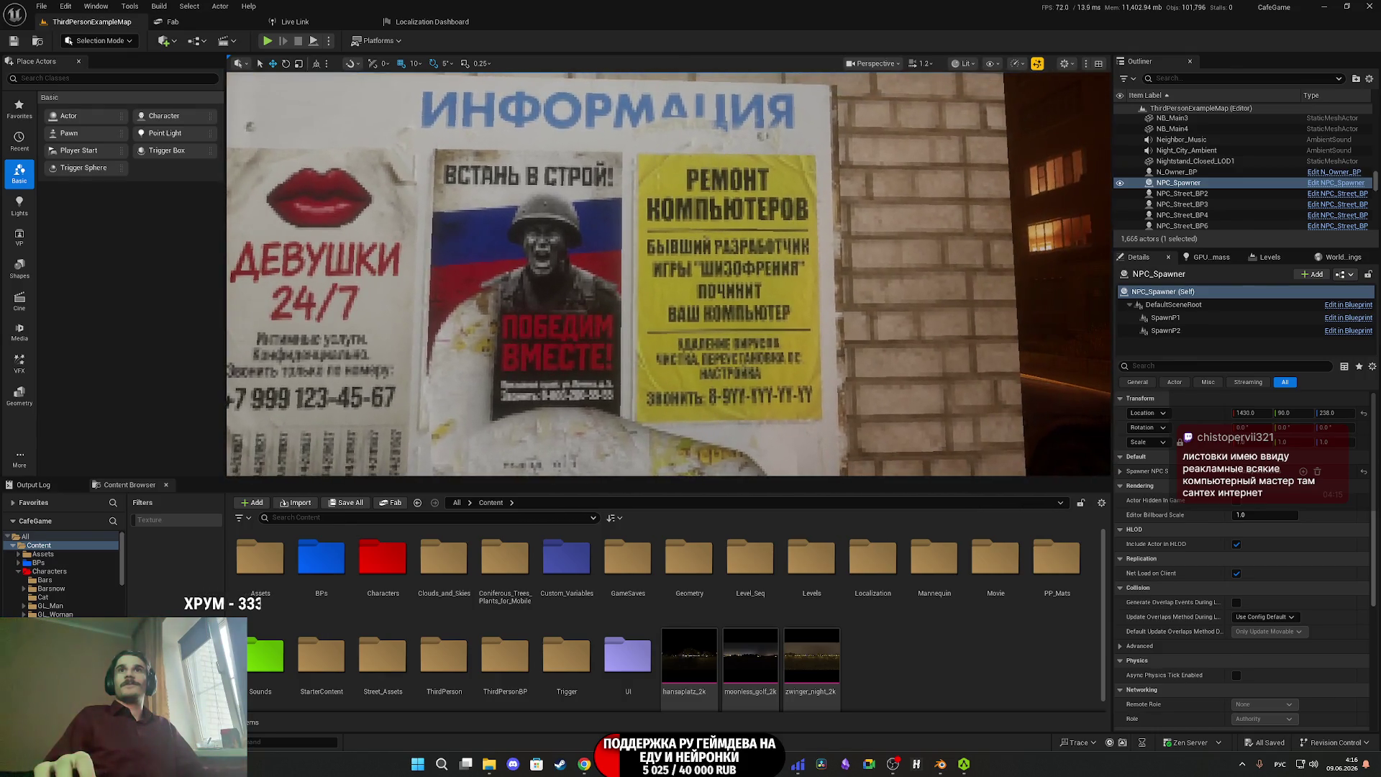
pyautogui.press('d')
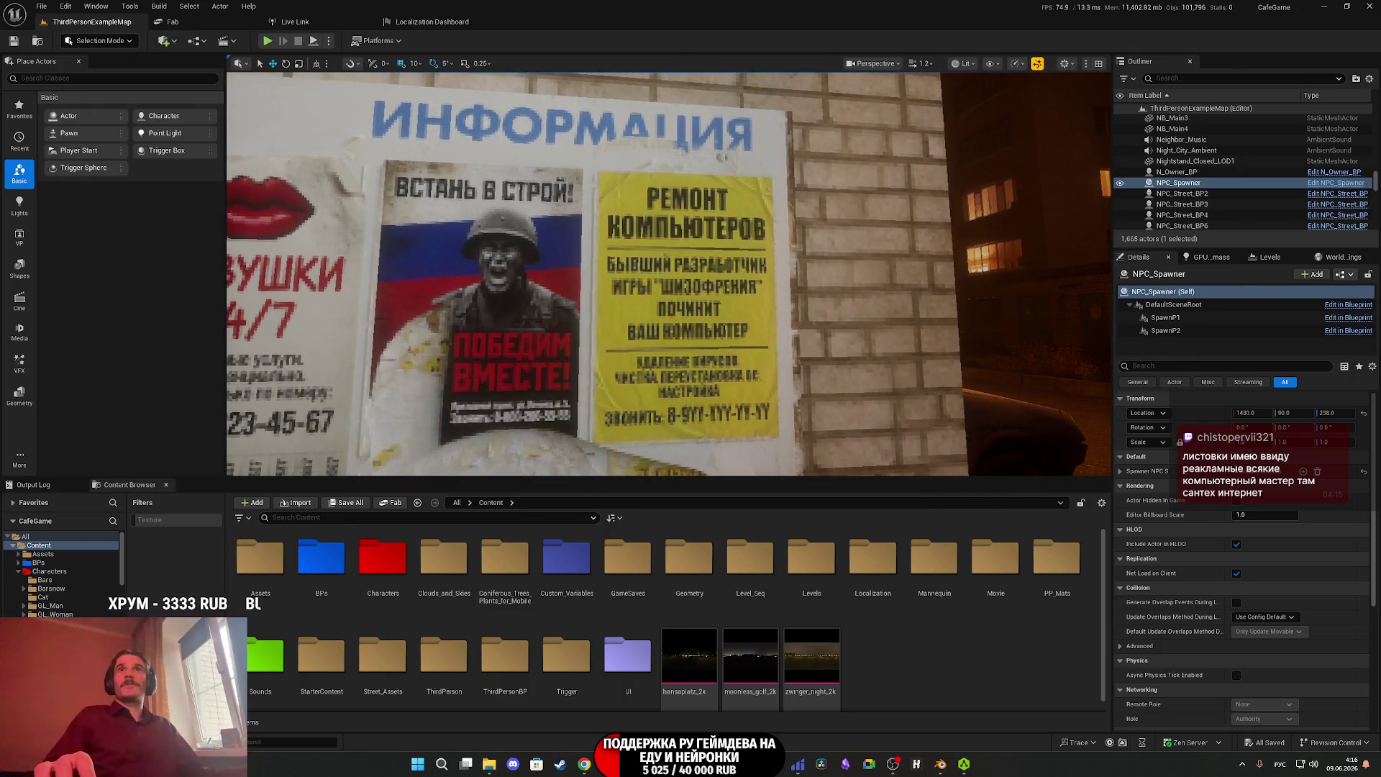
pyautogui.press('s')
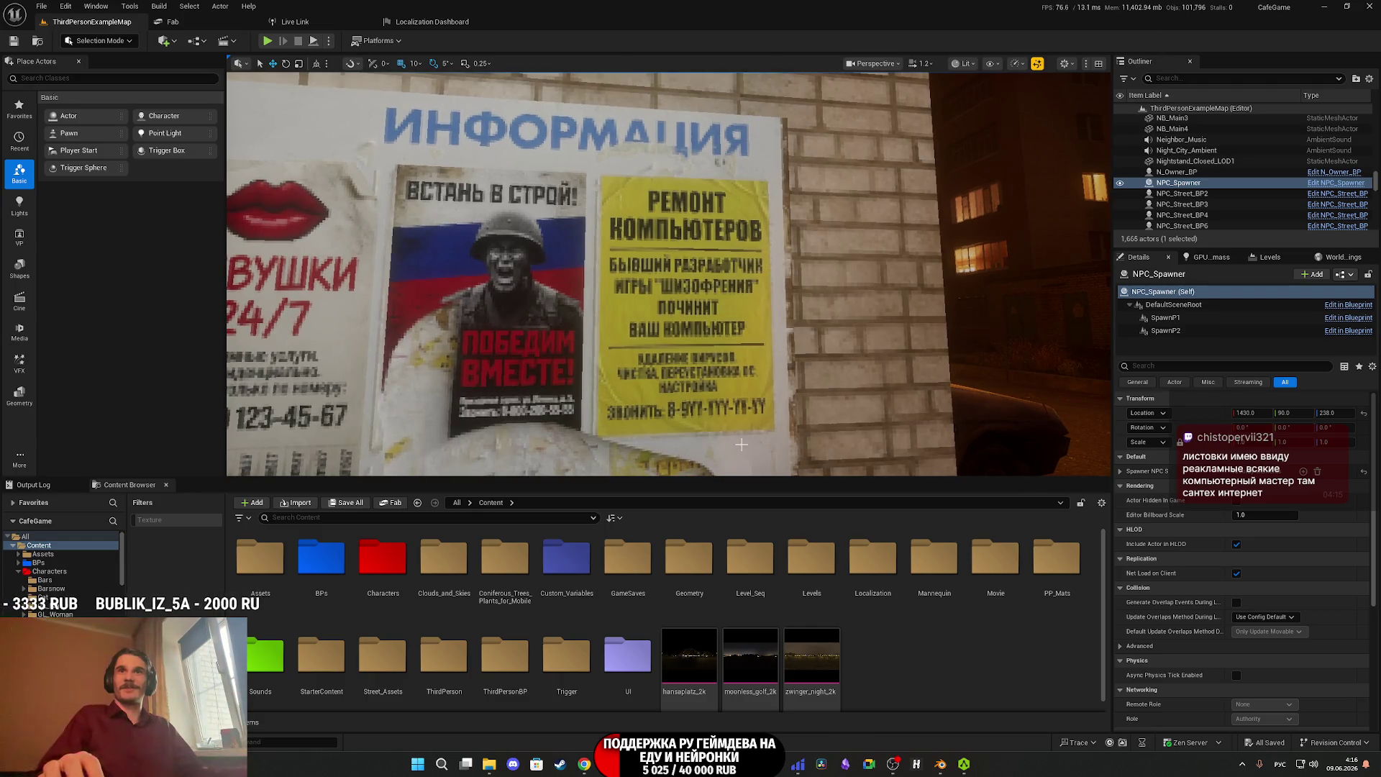
pyautogui.click(584, 764)
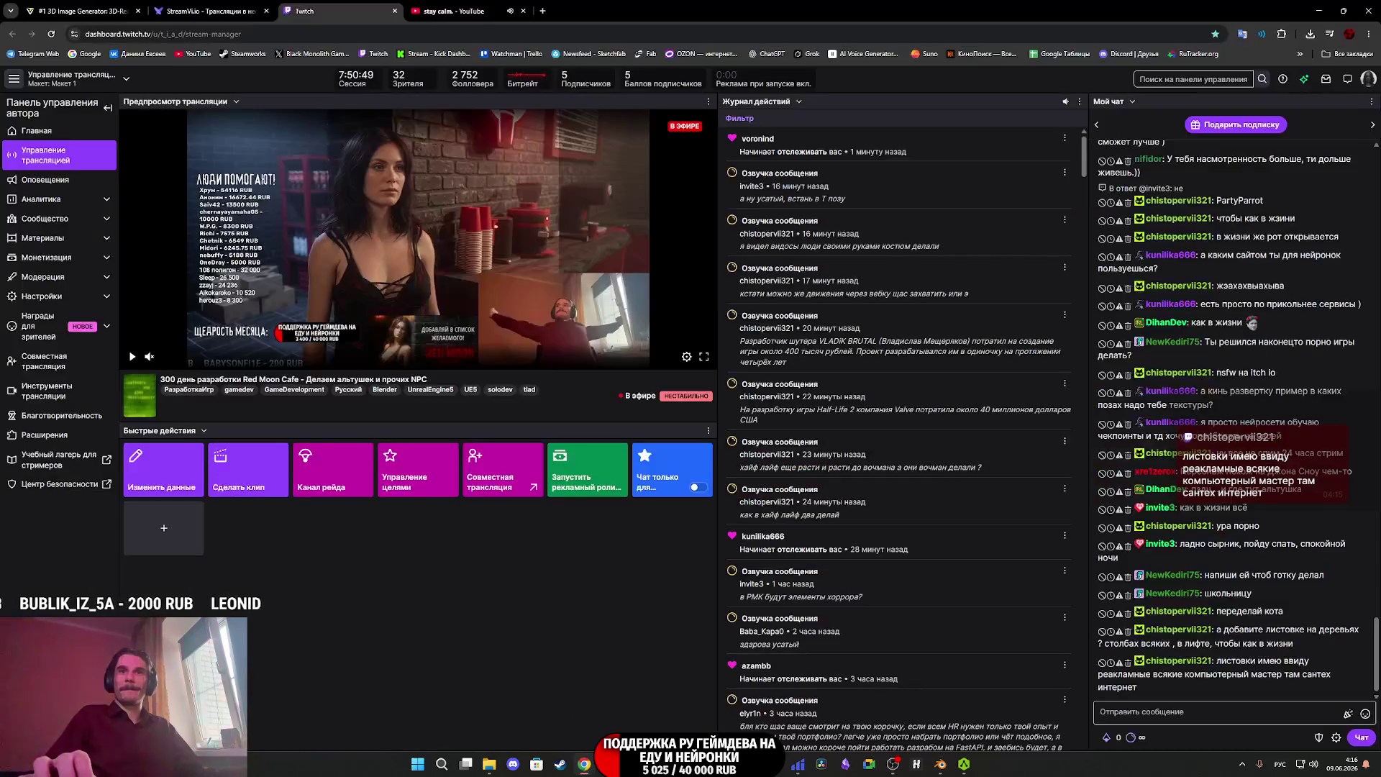
# In AccuRIG's Rig Hand step, adjust the second and third right-thumb joints.
pyautogui.click(963, 764)
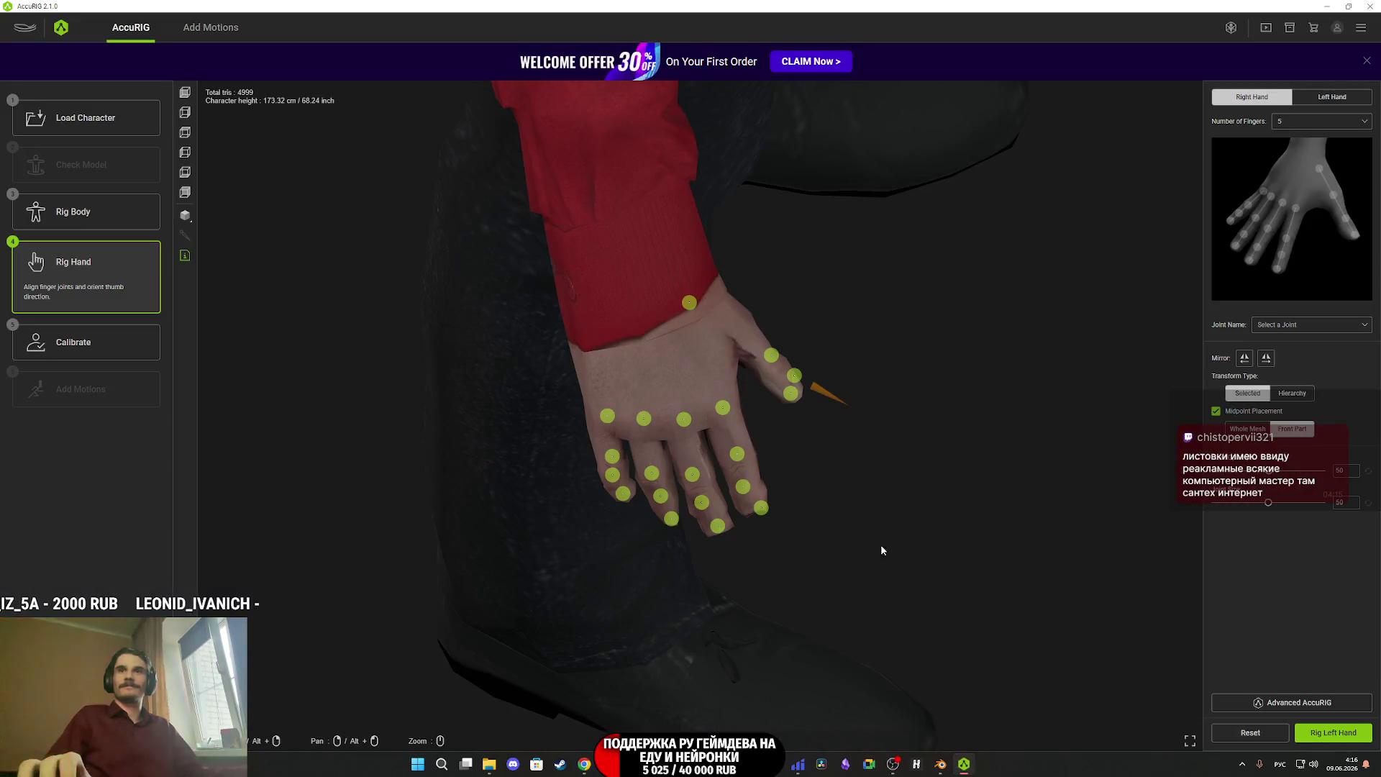
pyautogui.moveTo(864, 504); pyautogui.dragTo(804, 416)
pyautogui.click(781, 391)
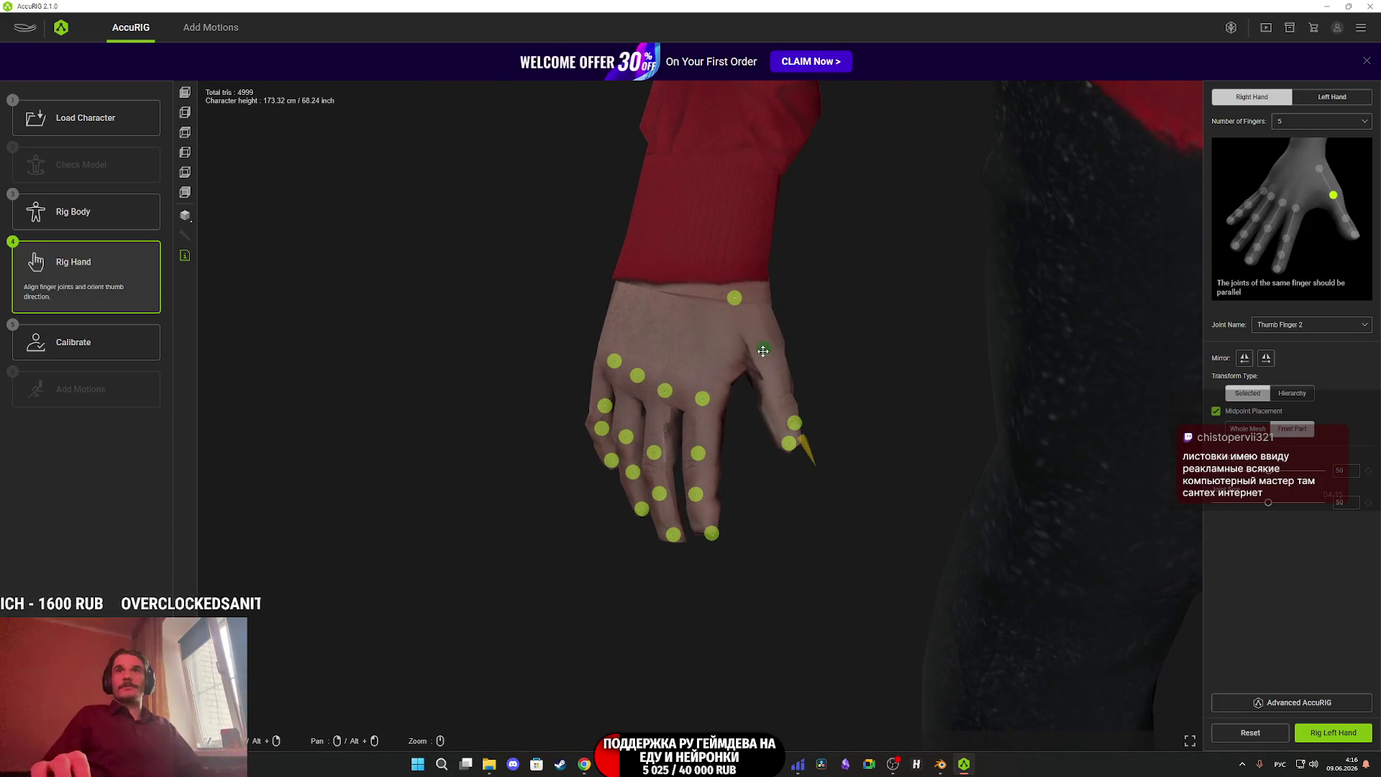
pyautogui.click(789, 440)
pyautogui.moveTo(792, 401); pyautogui.dragTo(770, 414)
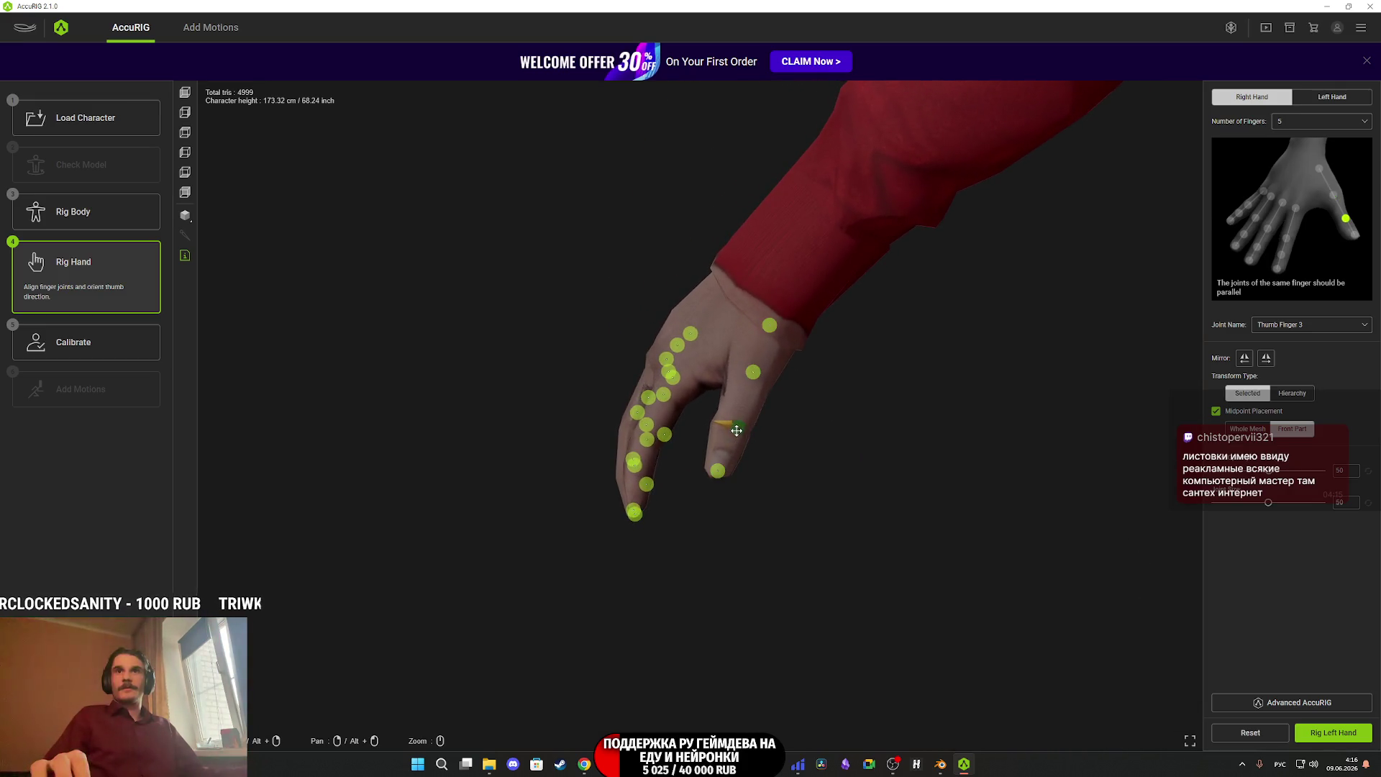
pyautogui.moveTo(806, 459); pyautogui.dragTo(759, 473)
# Refine the thumb tip, second and third thumb joints, then move on to the left hand.
pyautogui.click(733, 468)
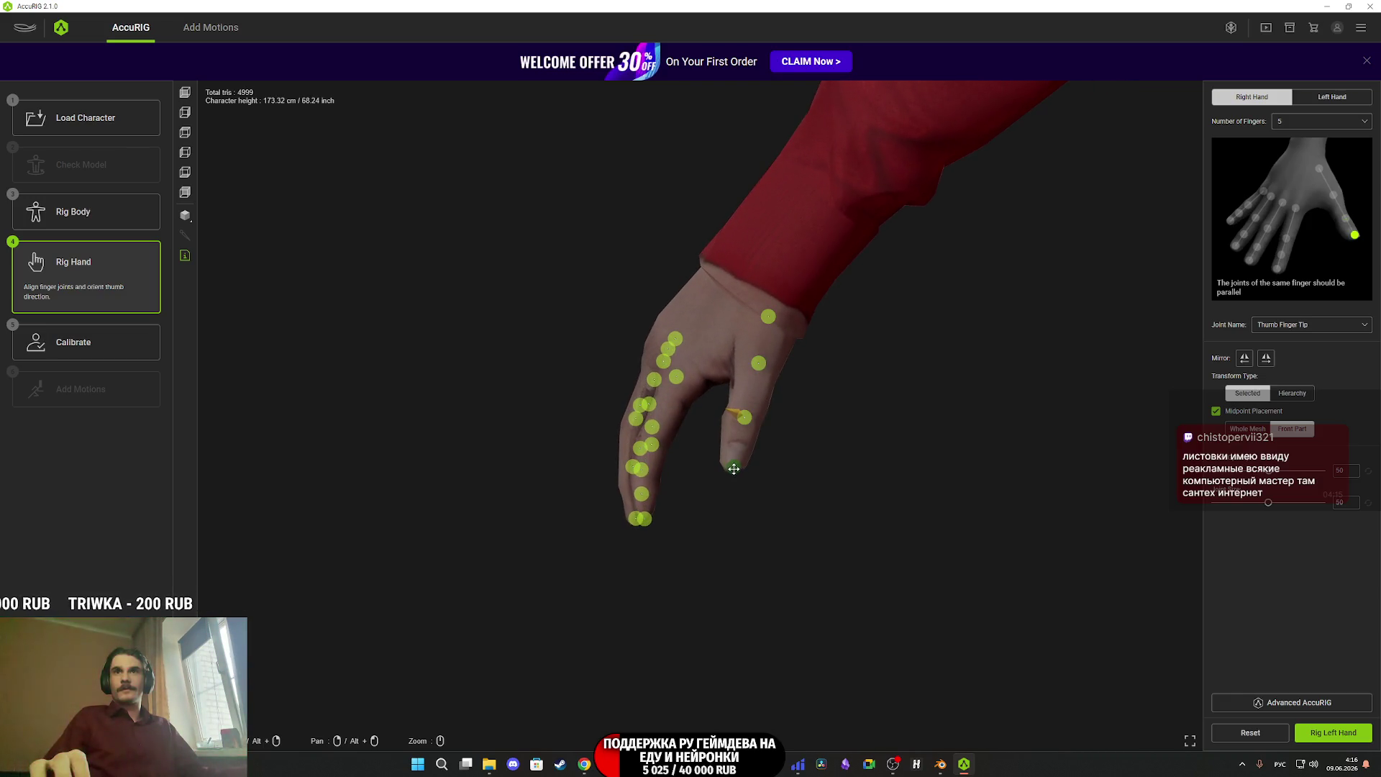
pyautogui.moveTo(795, 409); pyautogui.dragTo(777, 391)
pyautogui.click(768, 372)
pyautogui.moveTo(840, 440); pyautogui.dragTo(764, 394)
pyautogui.click(760, 429)
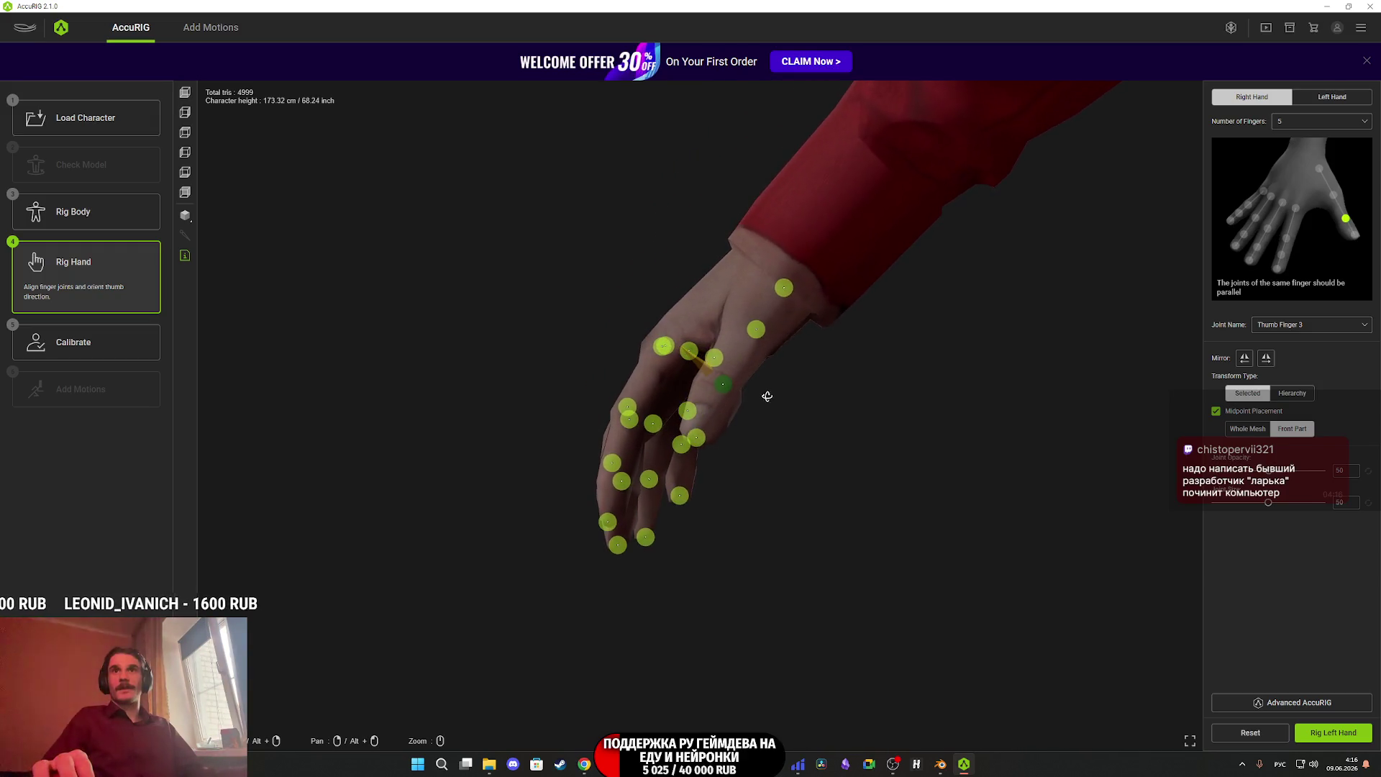
pyautogui.click(1332, 732)
pyautogui.moveTo(857, 451); pyautogui.dragTo(896, 403)
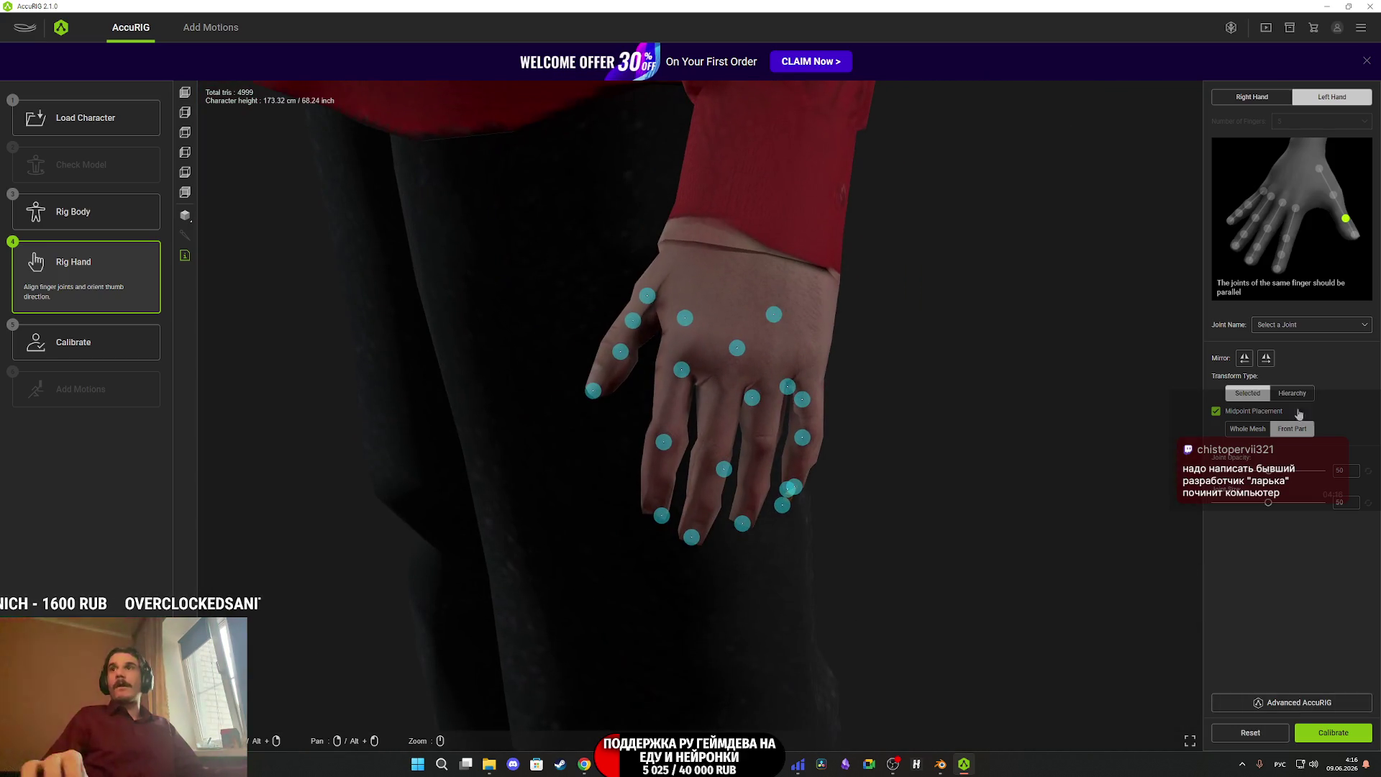
# Place the left hand's index finger joints and the Middle Finger 3 joint along the fingers.
pyautogui.moveTo(899, 460); pyautogui.dragTo(858, 489)
pyautogui.click(676, 416)
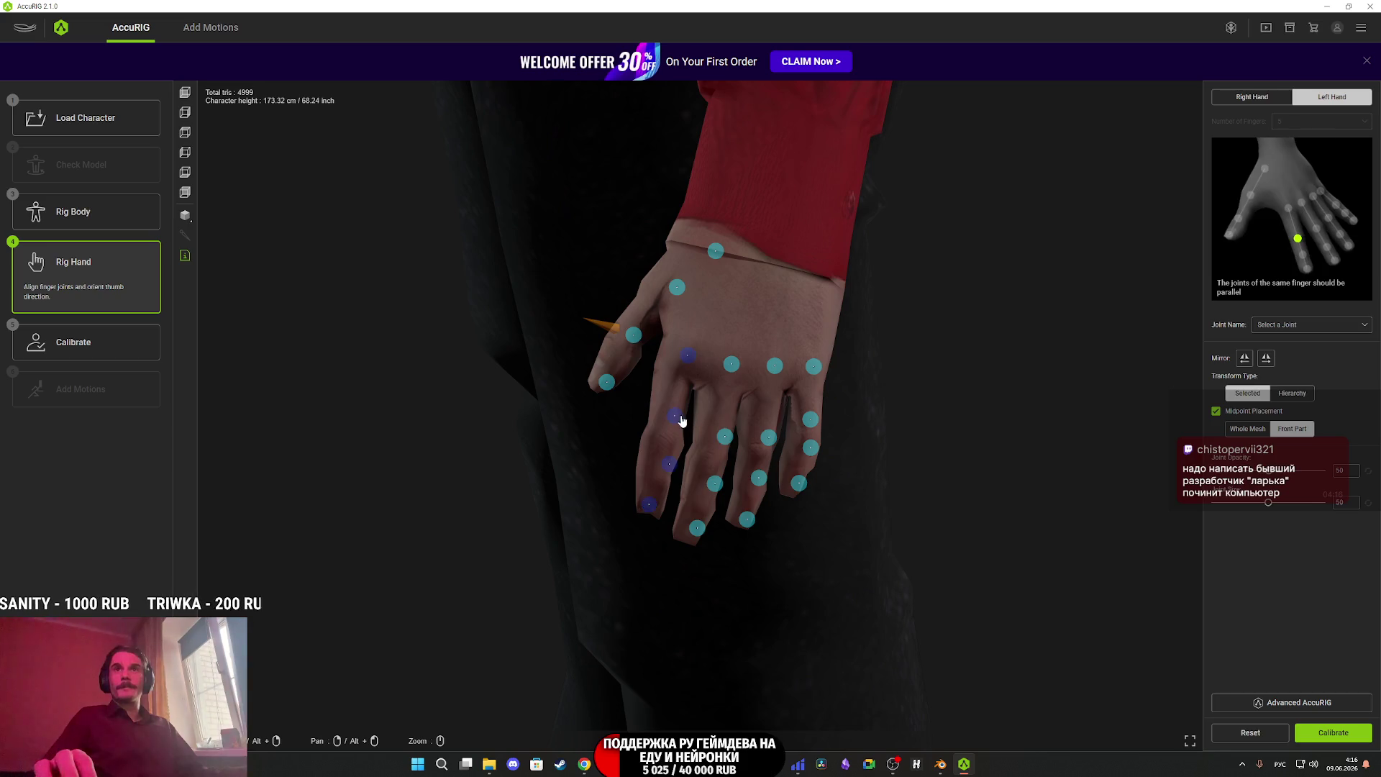
pyautogui.click(670, 462)
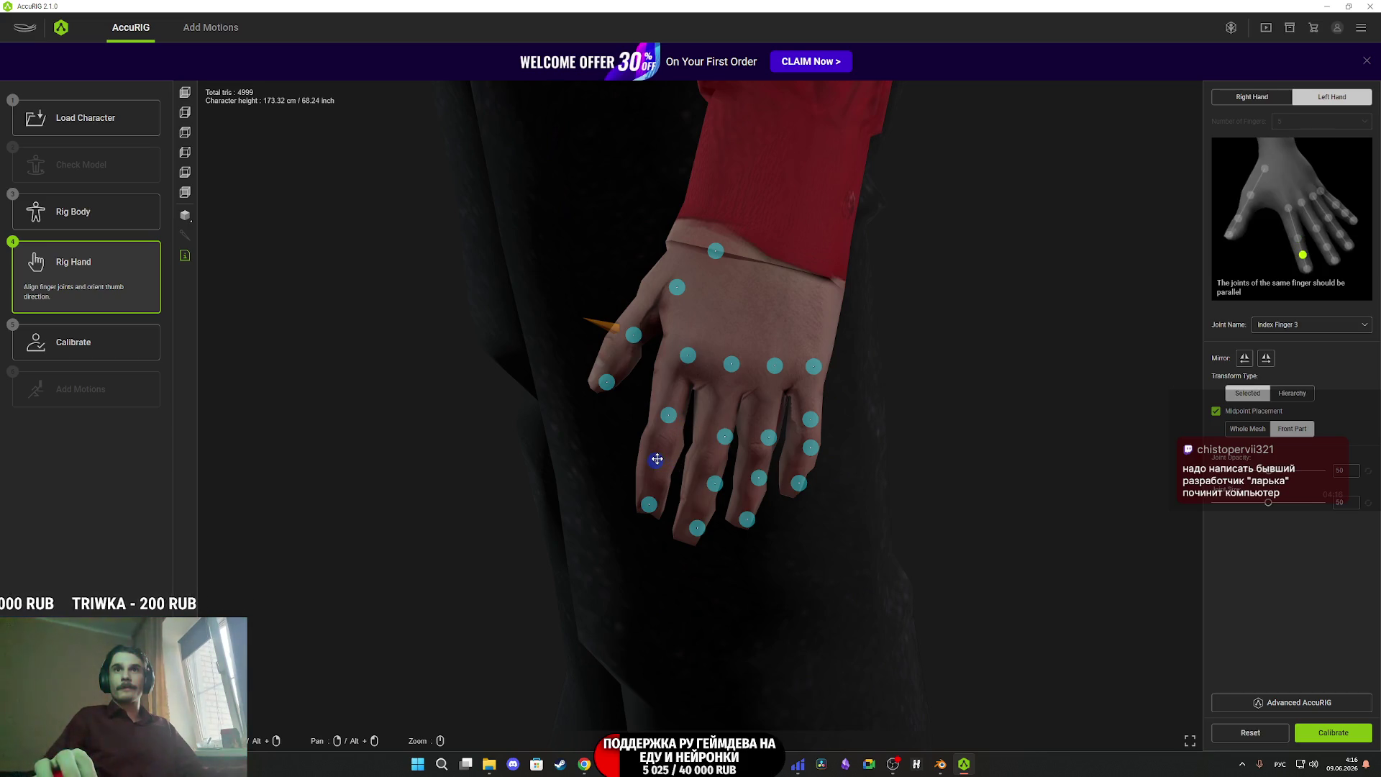
pyautogui.moveTo(668, 415); pyautogui.dragTo(663, 428)
pyautogui.click(684, 355)
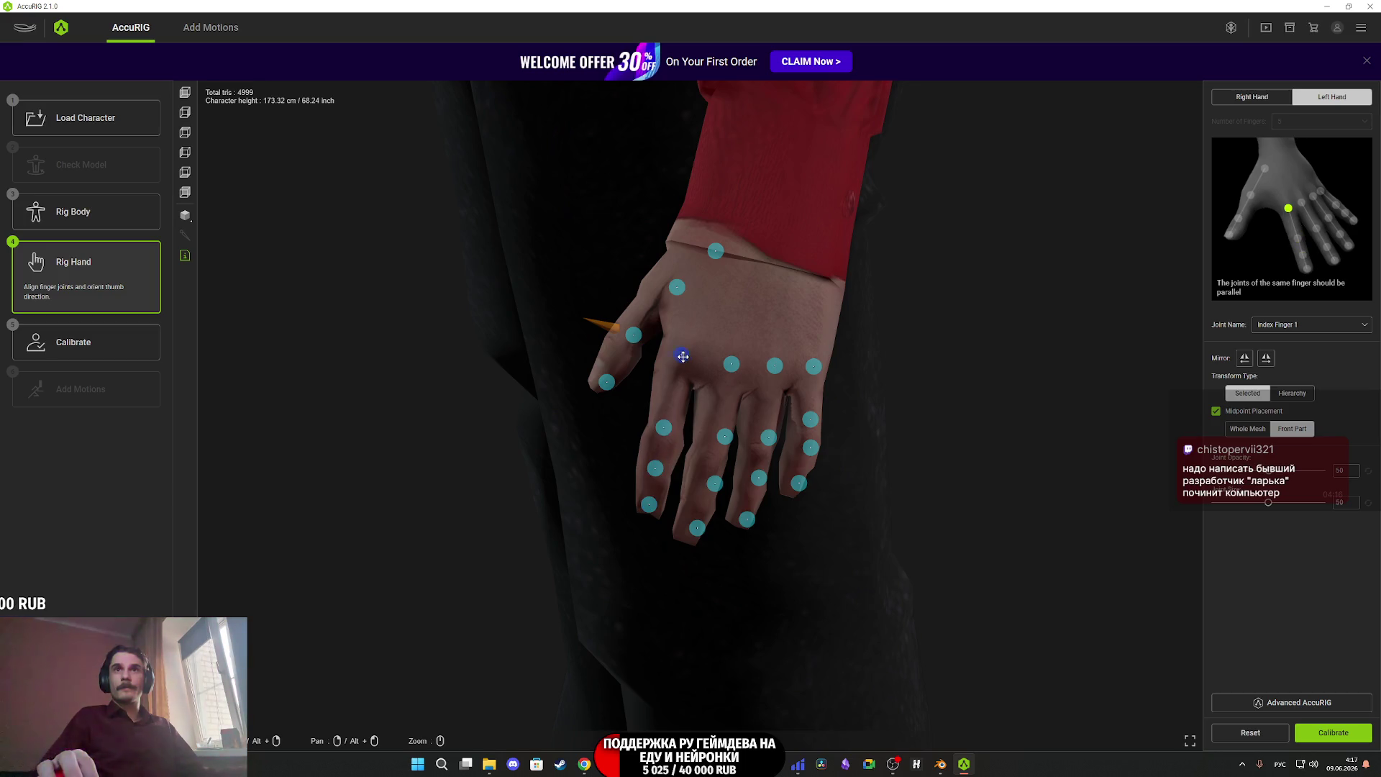
pyautogui.click(730, 364)
pyautogui.moveTo(714, 483); pyautogui.dragTo(685, 544)
# Realign the ring finger joints and place the pinky joints and fingertip along the finger.
pyautogui.moveTo(771, 438); pyautogui.dragTo(742, 530)
pyautogui.click(777, 365)
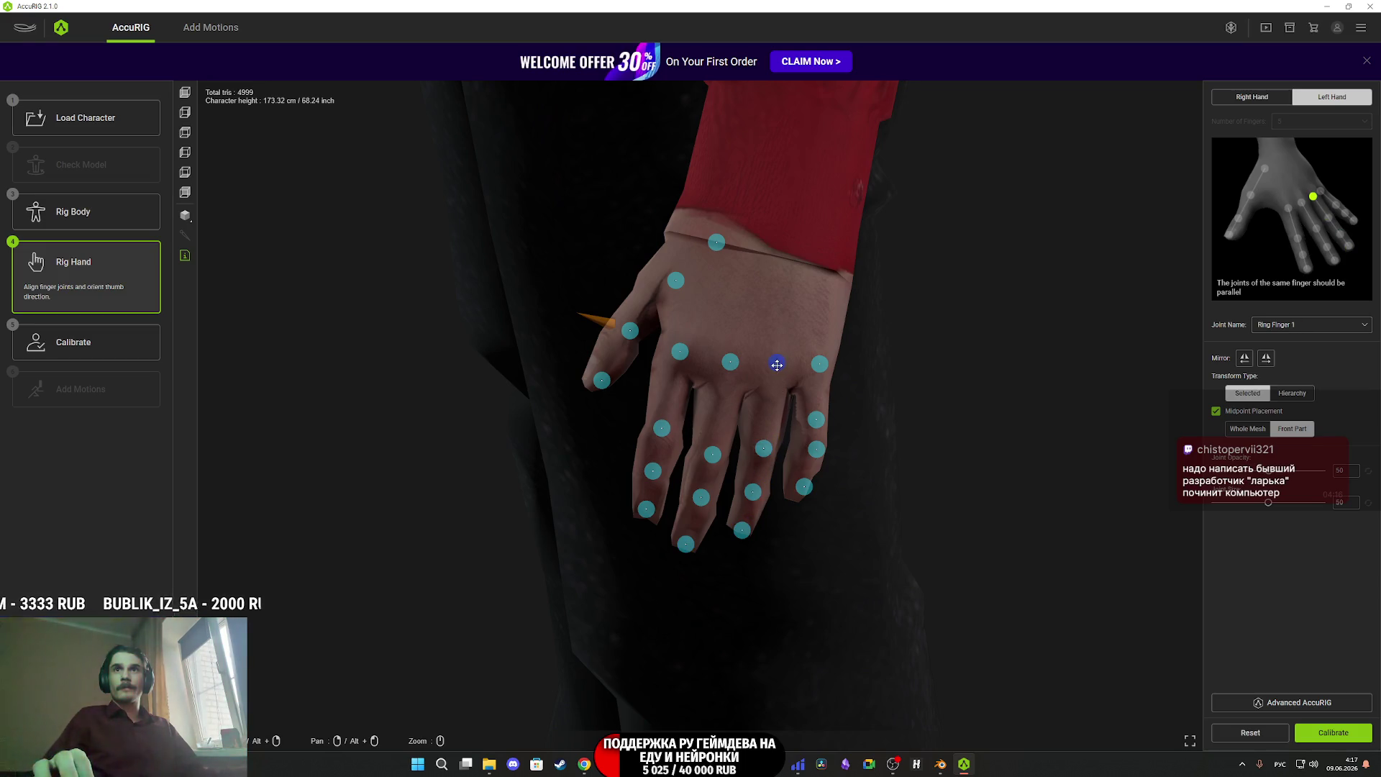
pyautogui.moveTo(859, 407); pyautogui.dragTo(885, 414)
pyautogui.click(812, 379)
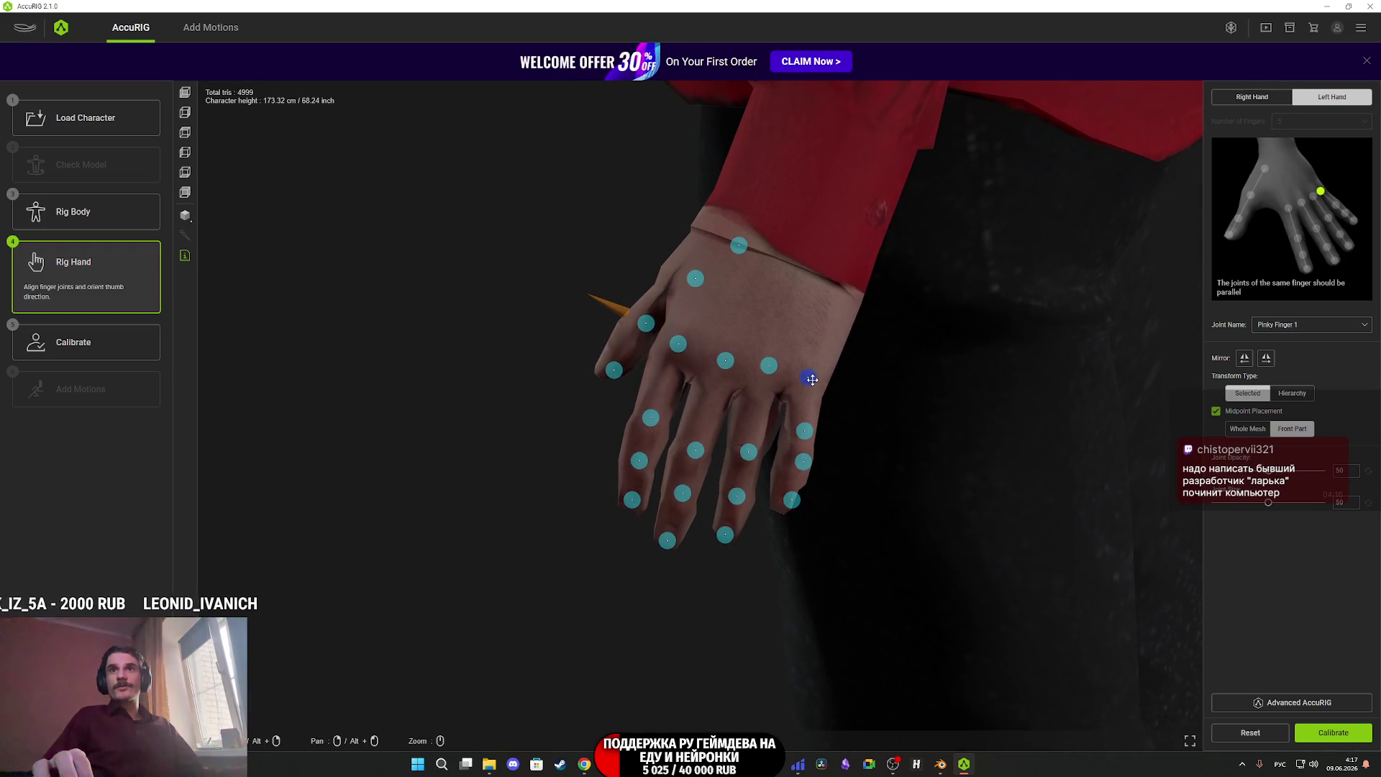
pyautogui.click(802, 462)
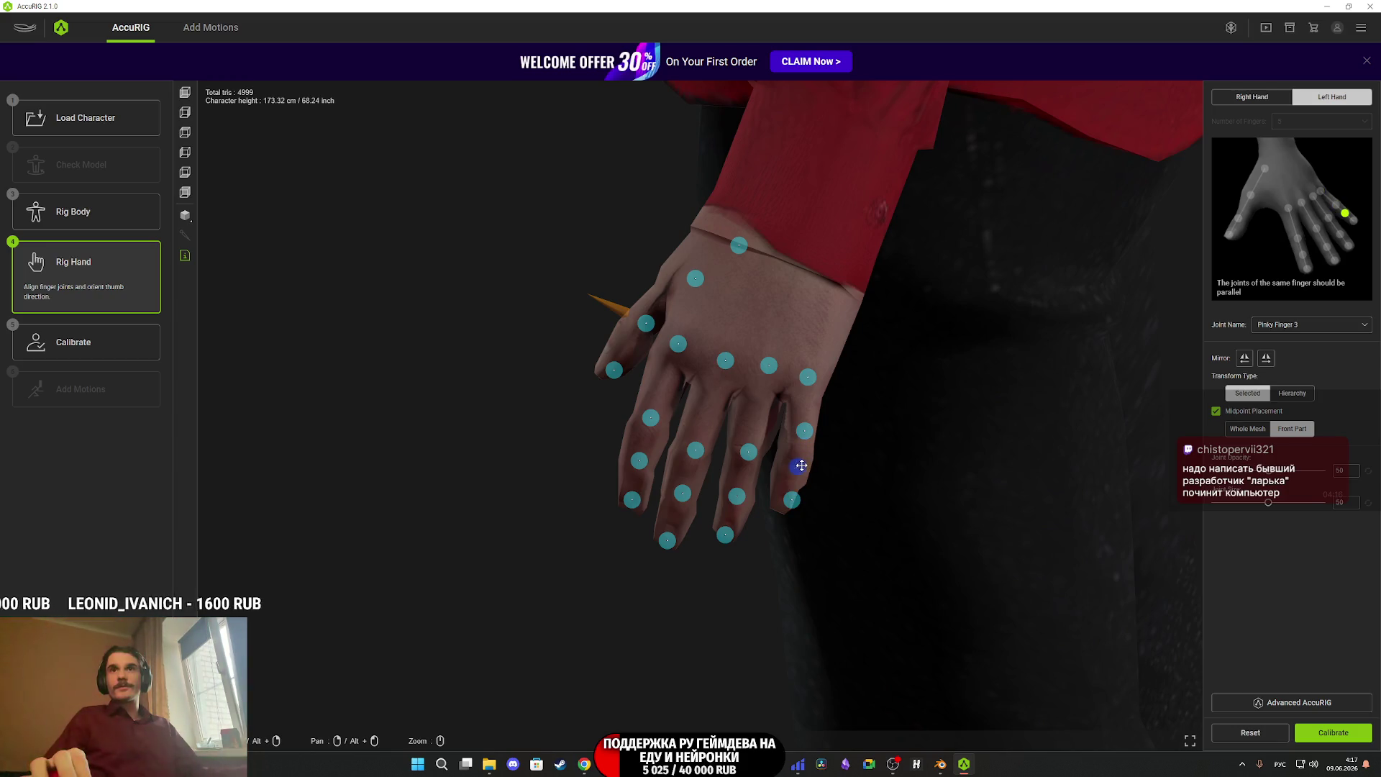
pyautogui.moveTo(791, 500); pyautogui.dragTo(782, 511)
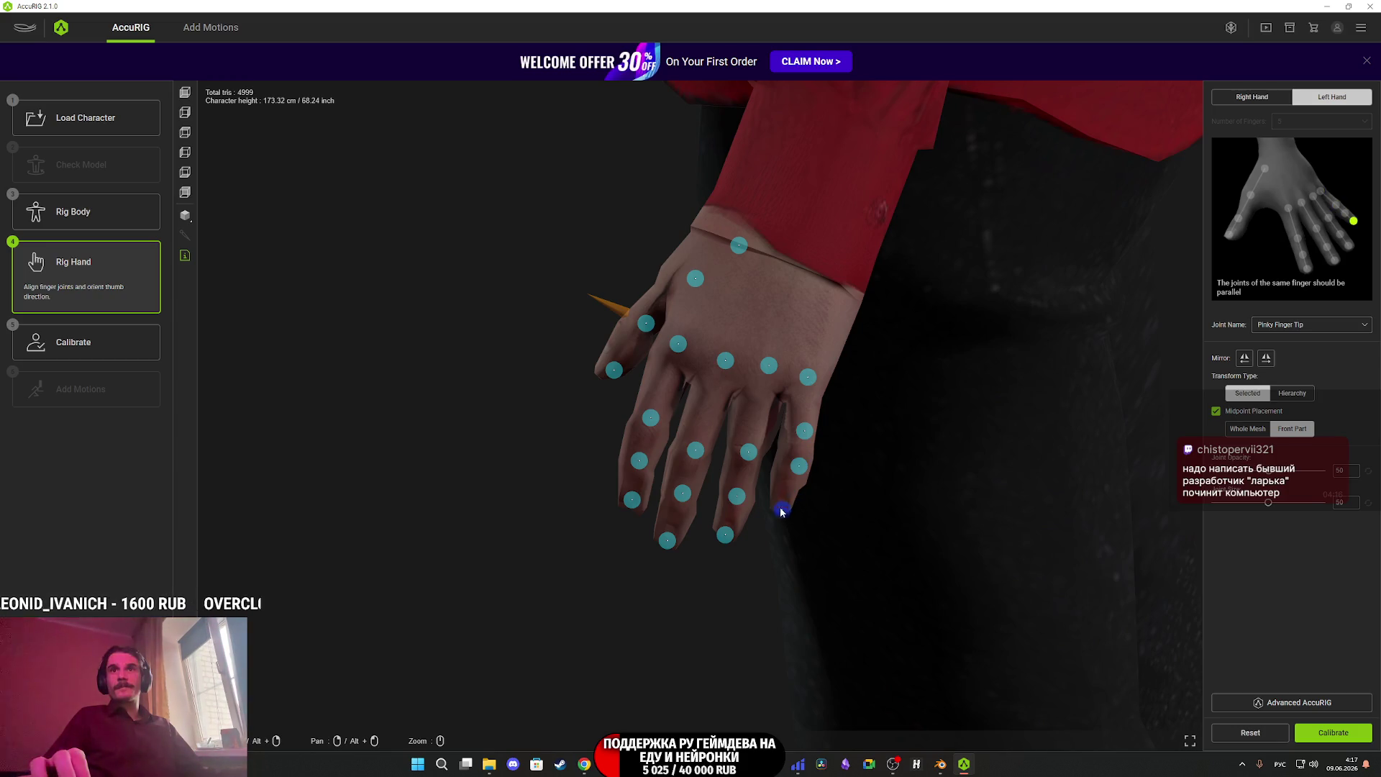
pyautogui.moveTo(799, 466); pyautogui.dragTo(907, 484)
pyautogui.click(802, 442)
# Check the left thumb's three joints, then finish hand rigging and start calibration.
pyautogui.click(631, 408)
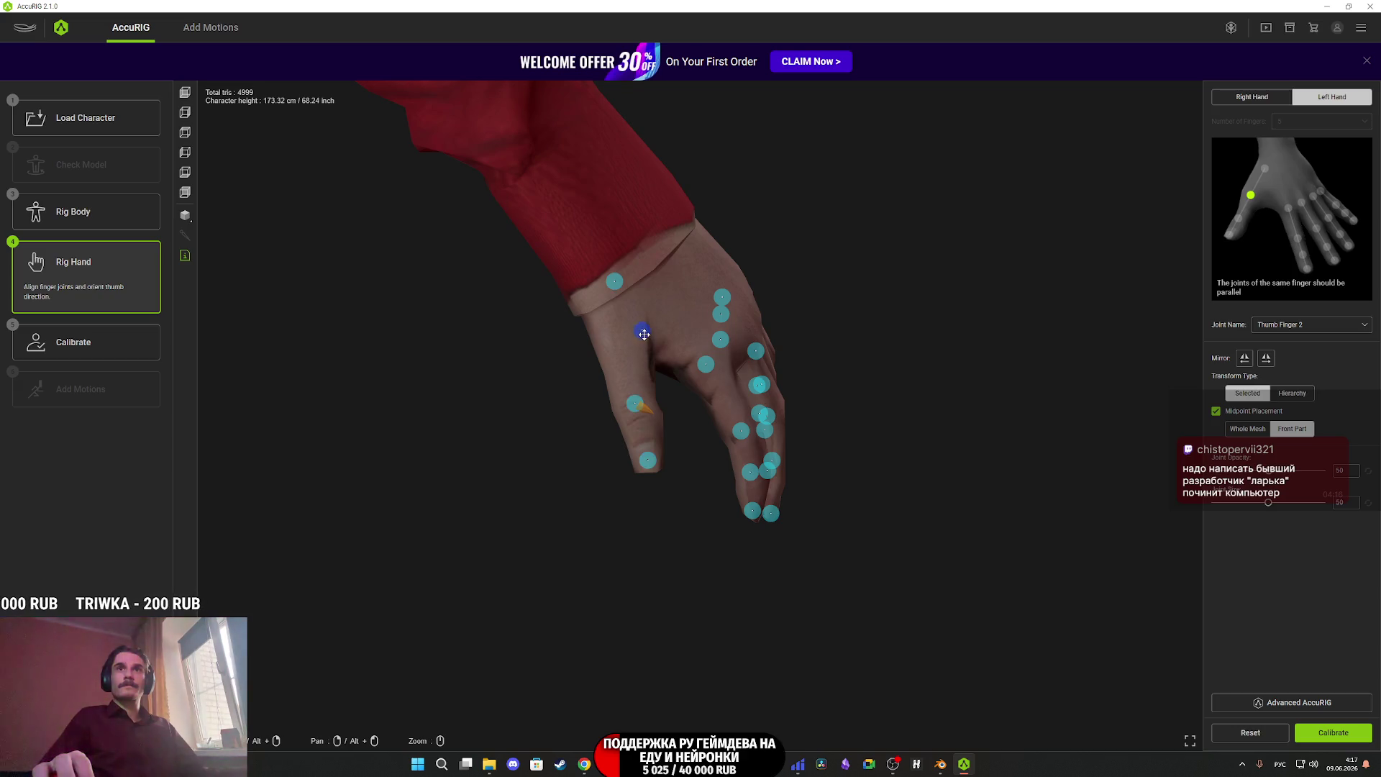
pyautogui.click(631, 327)
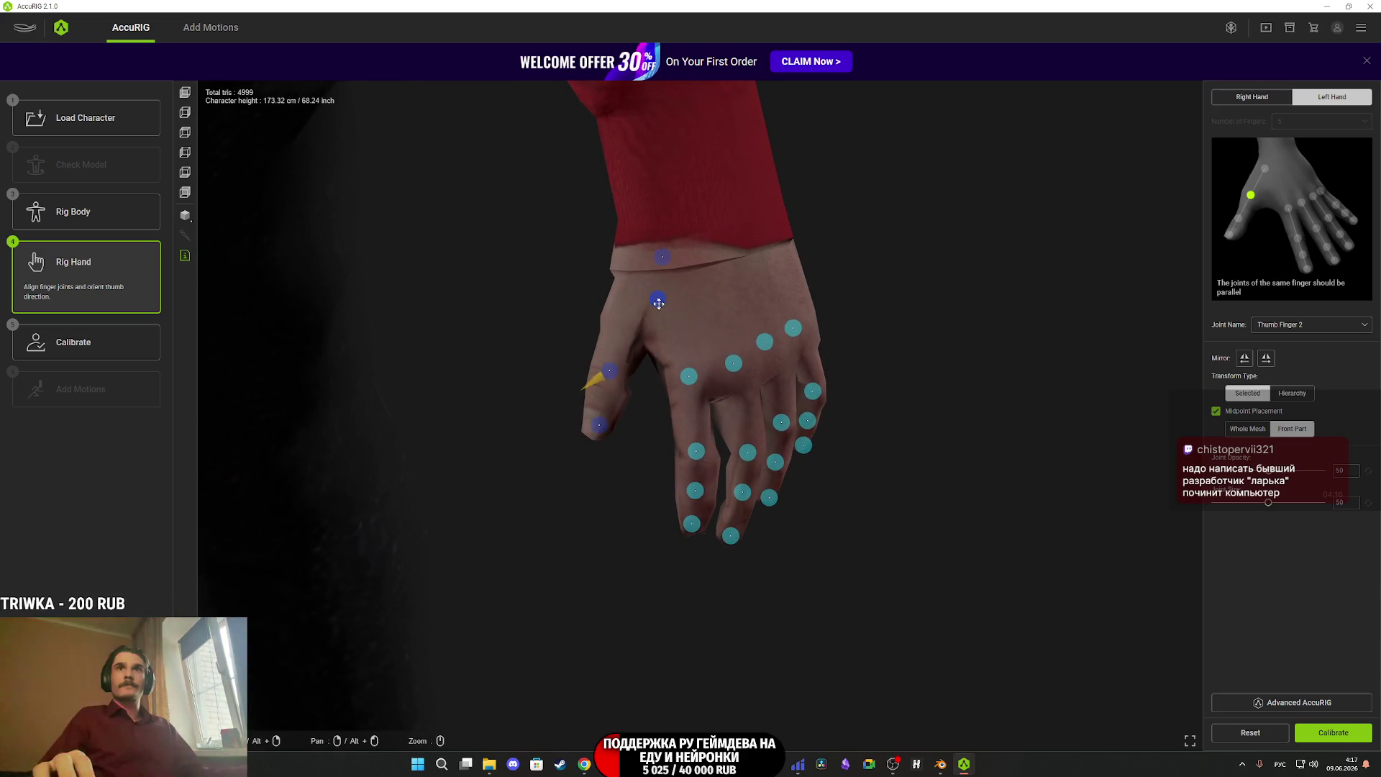
pyautogui.moveTo(636, 307); pyautogui.dragTo(673, 280)
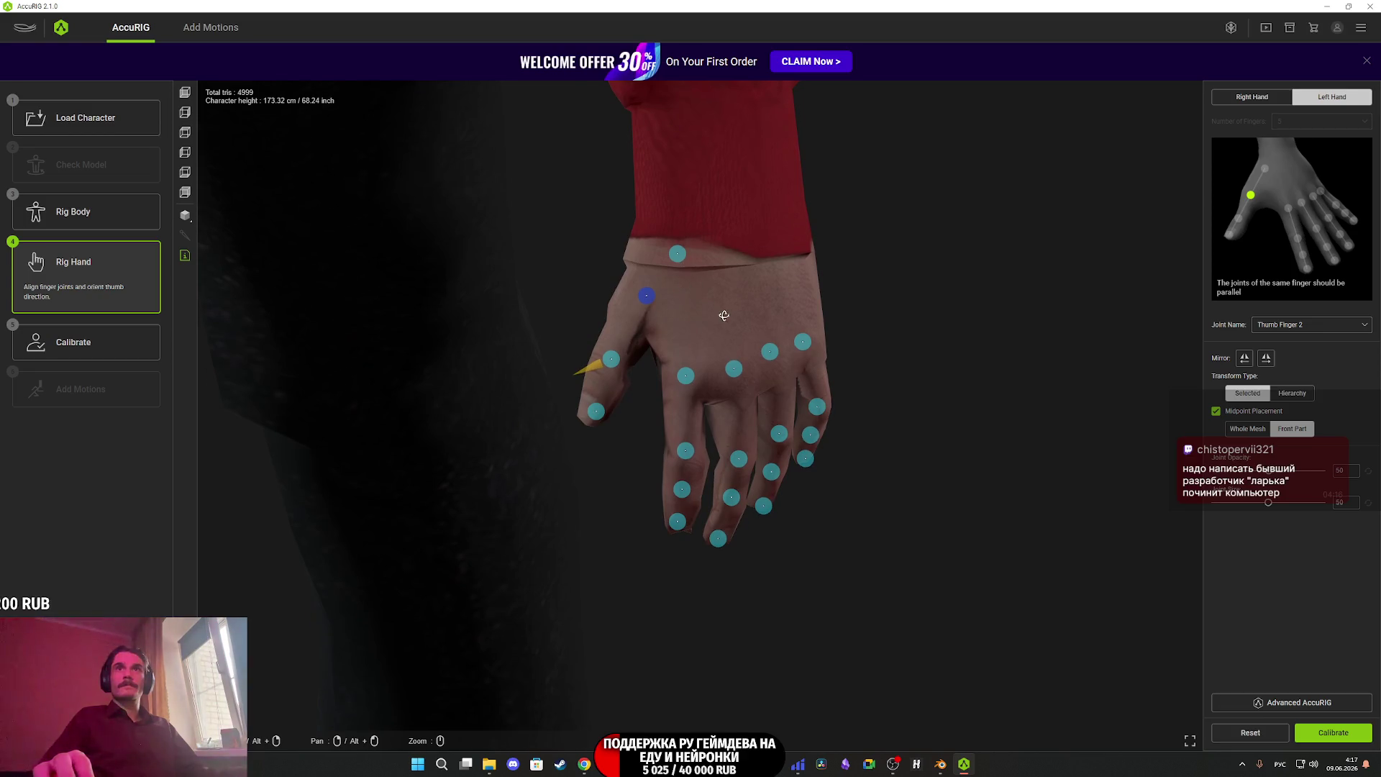
pyautogui.click(693, 249)
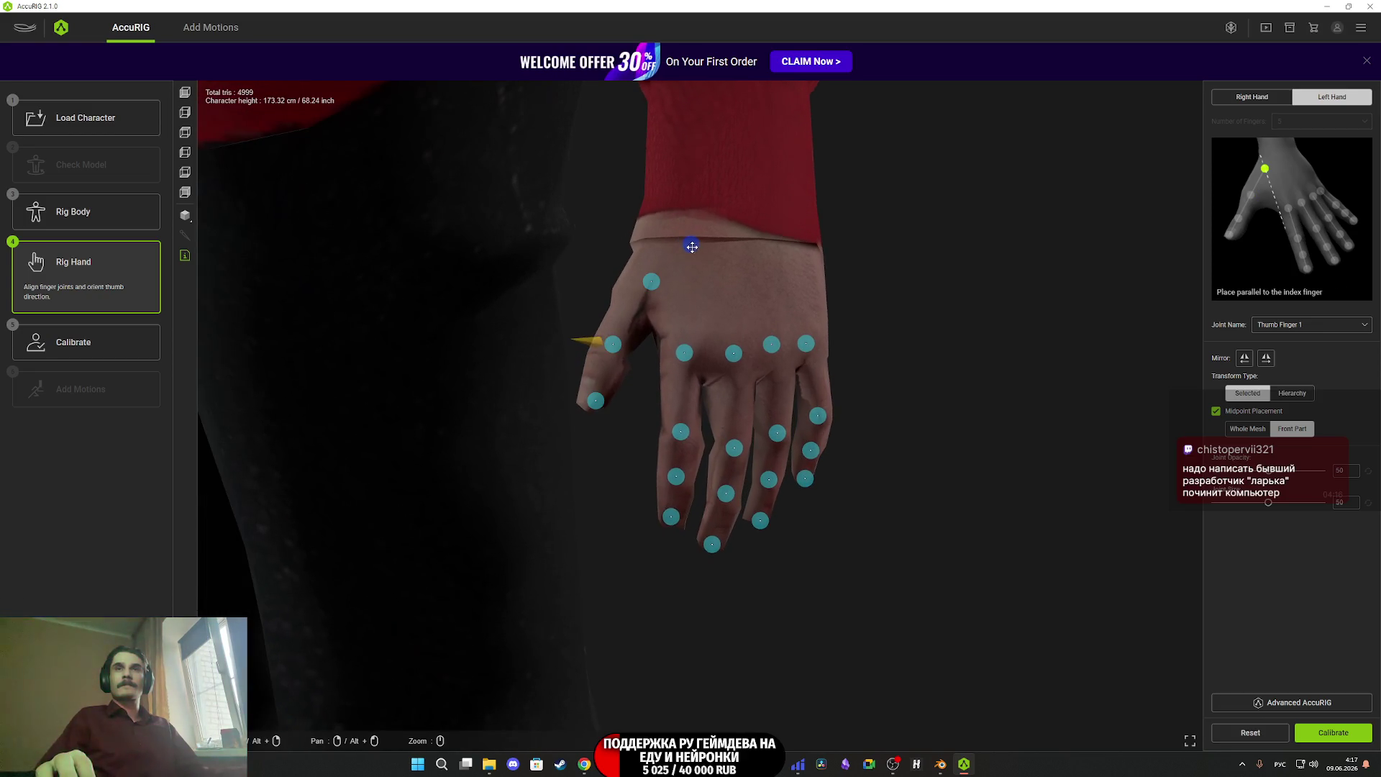
pyautogui.click(1351, 732)
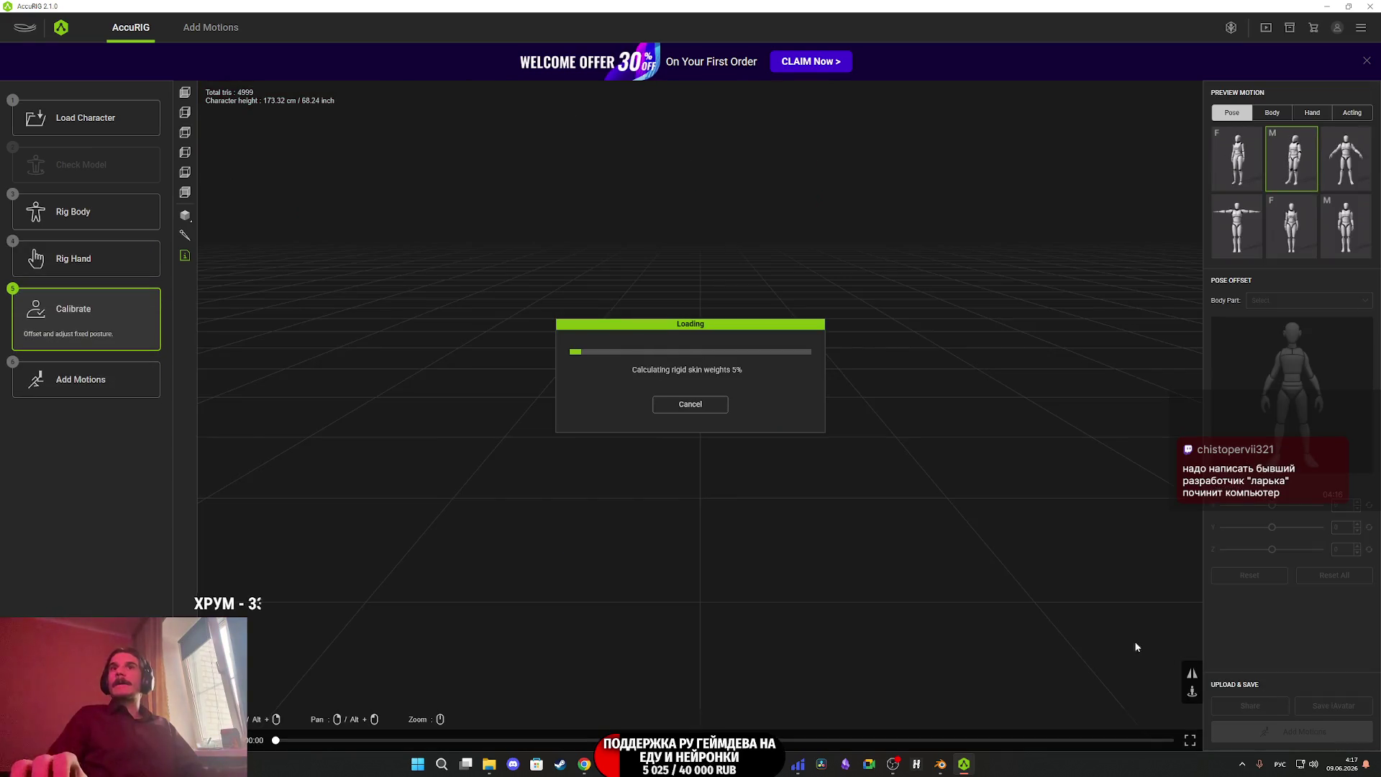
# Bring the Twitch stream manager in Chrome to the front while calibration runs.
pyautogui.click(583, 768)
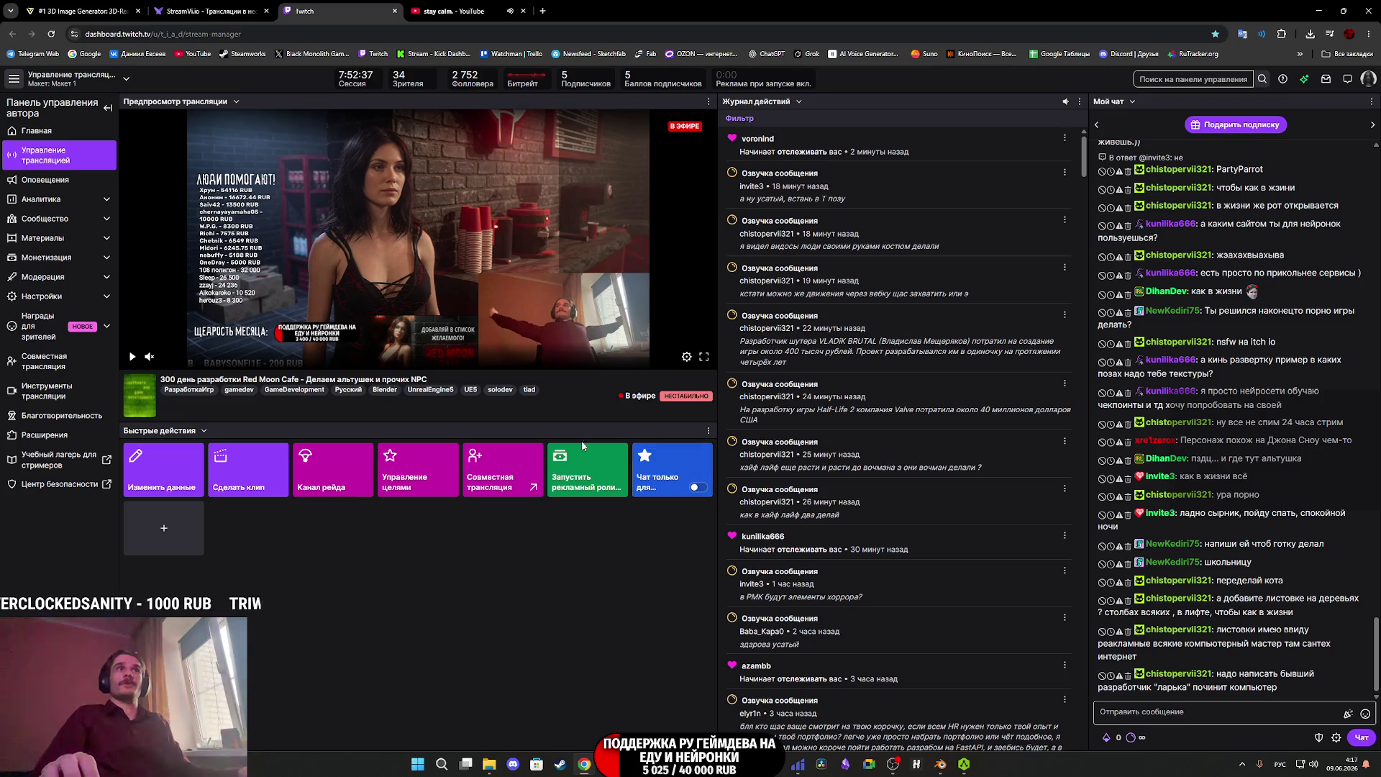
# Glance at Substance 3D Painter, then return to Chrome's Tripo image generator tab.
pyautogui.moveTo(704, 764)
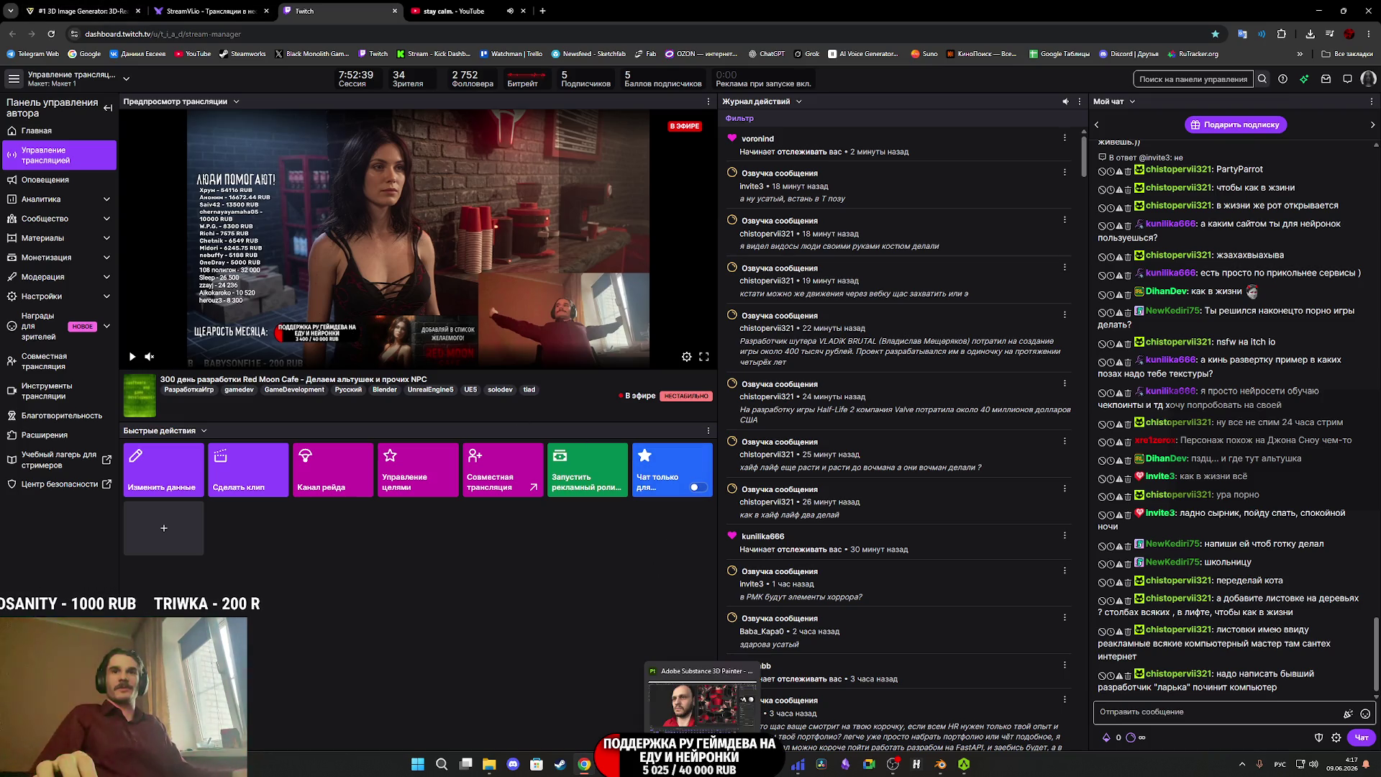
pyautogui.click(702, 702)
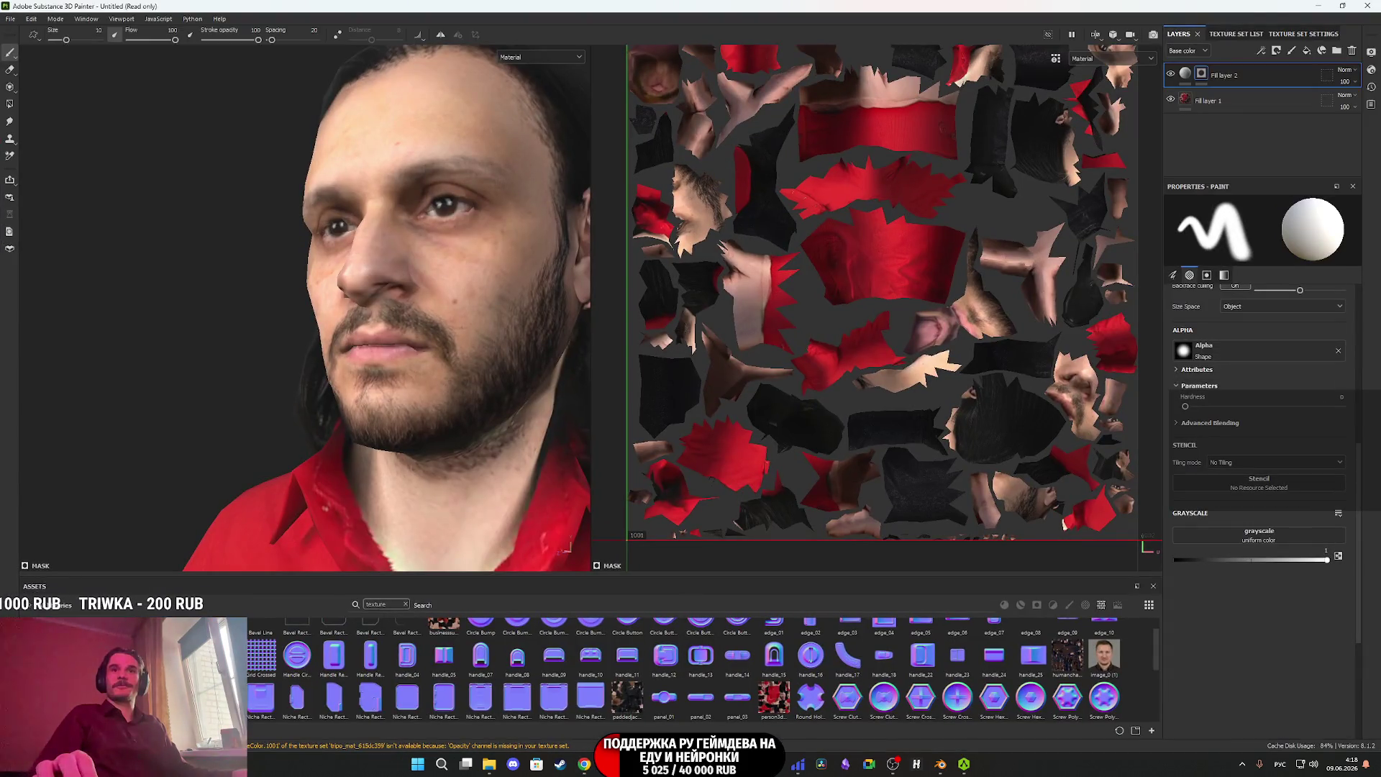
pyautogui.moveTo(632, 764)
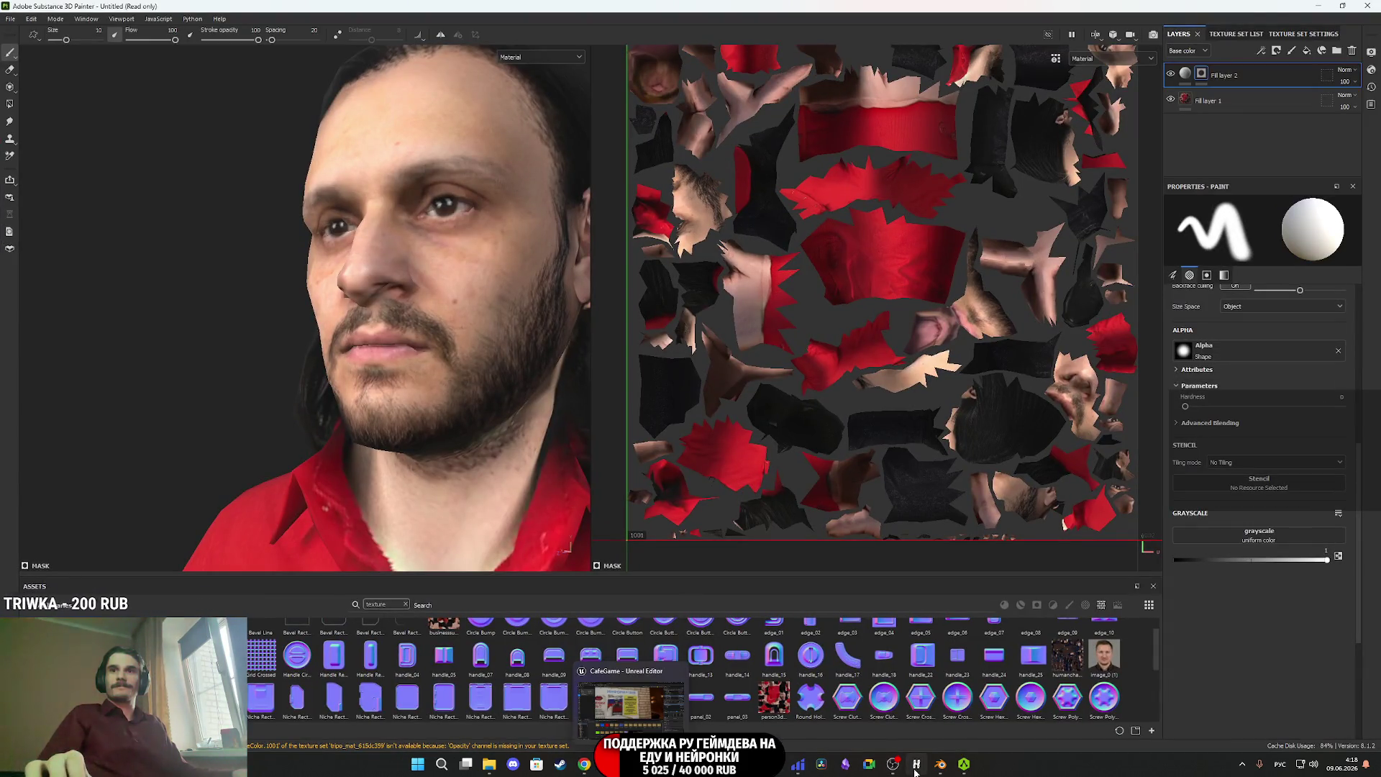
pyautogui.click(584, 764)
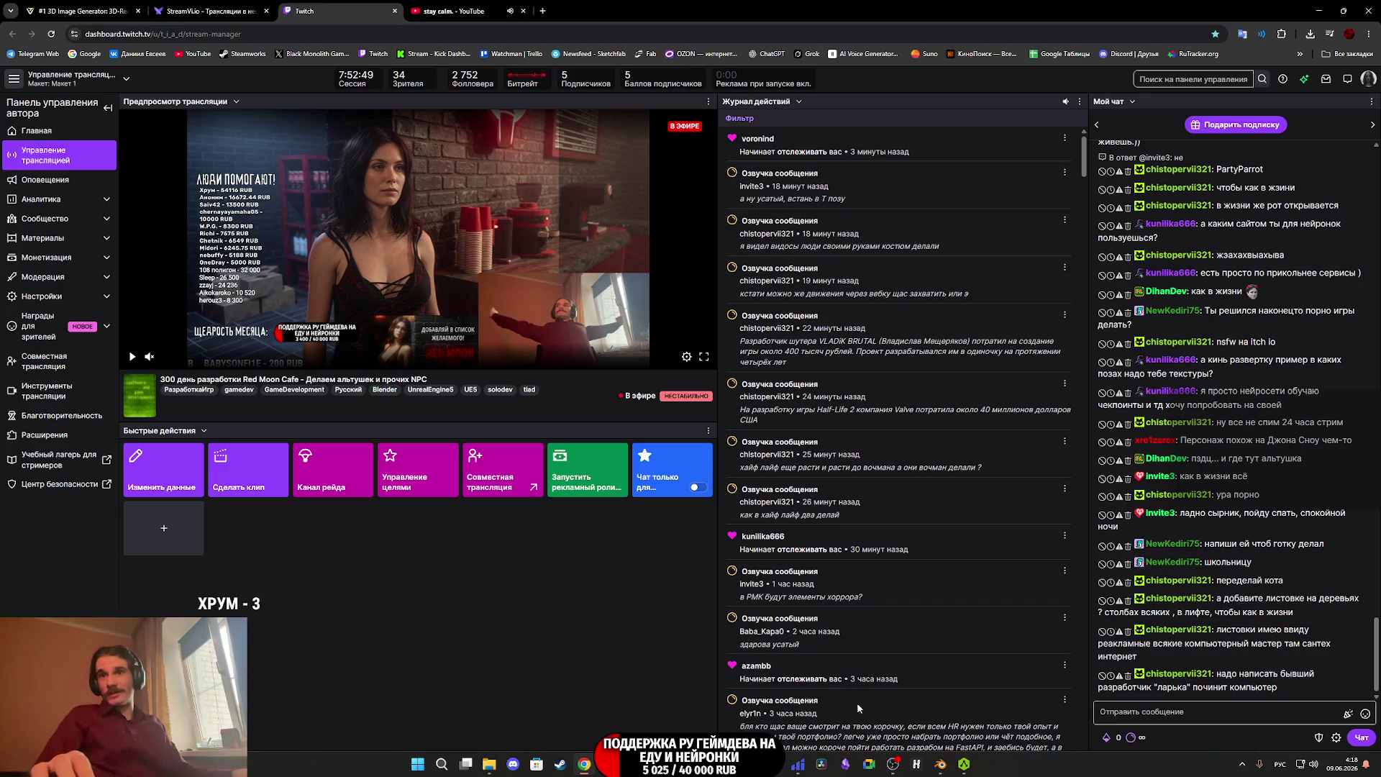
pyautogui.moveTo(954, 771)
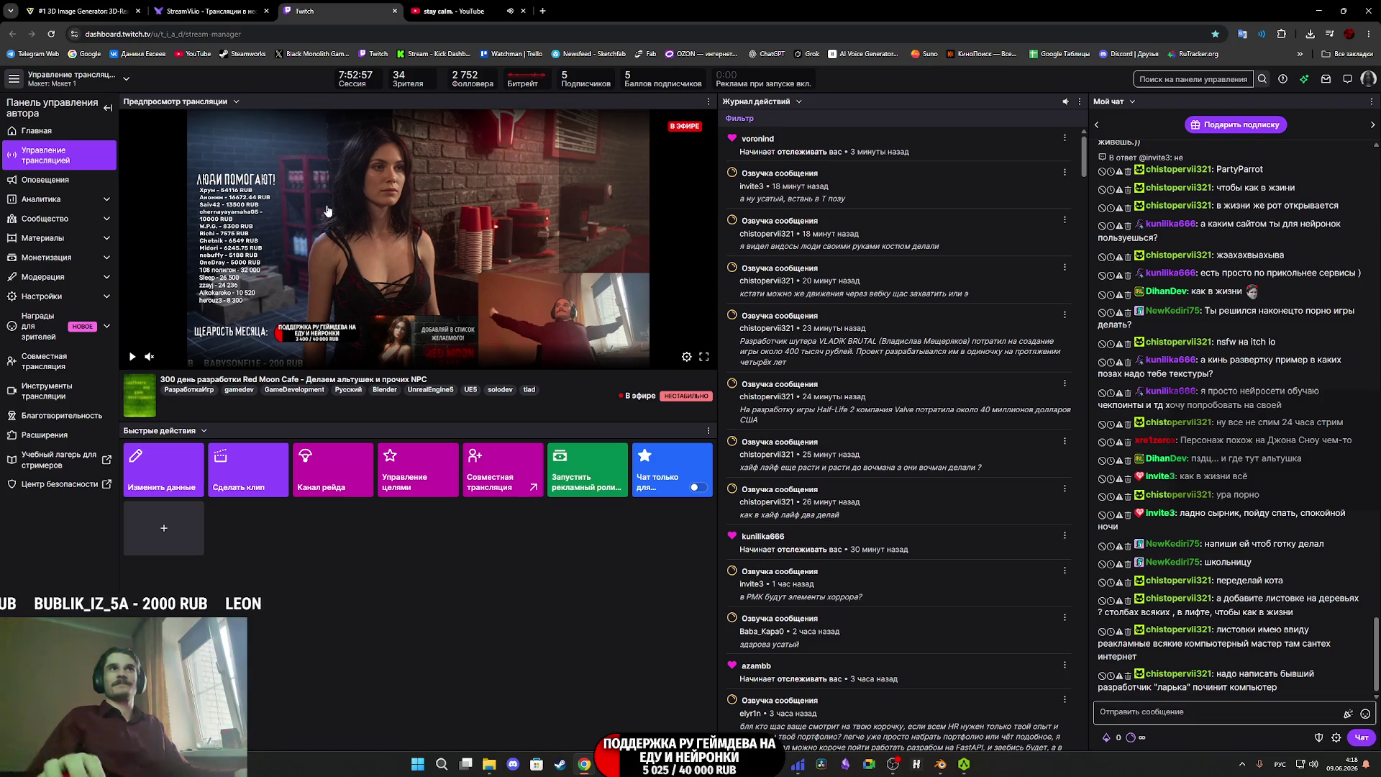
pyautogui.click(82, 11)
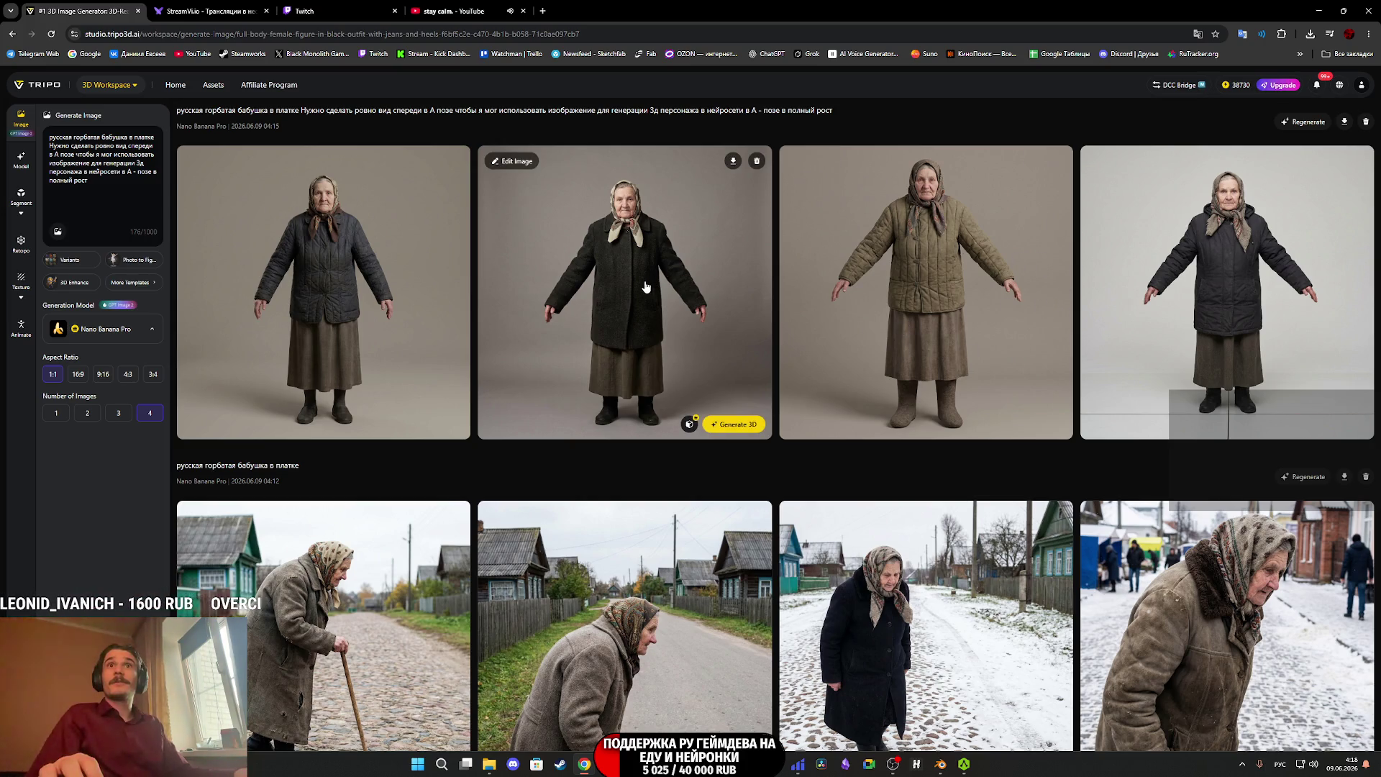
# After previewing the first old-woman image, add 'одетая в осеннюю погоду' to the prompt and regenerate.
pyautogui.click(361, 268)
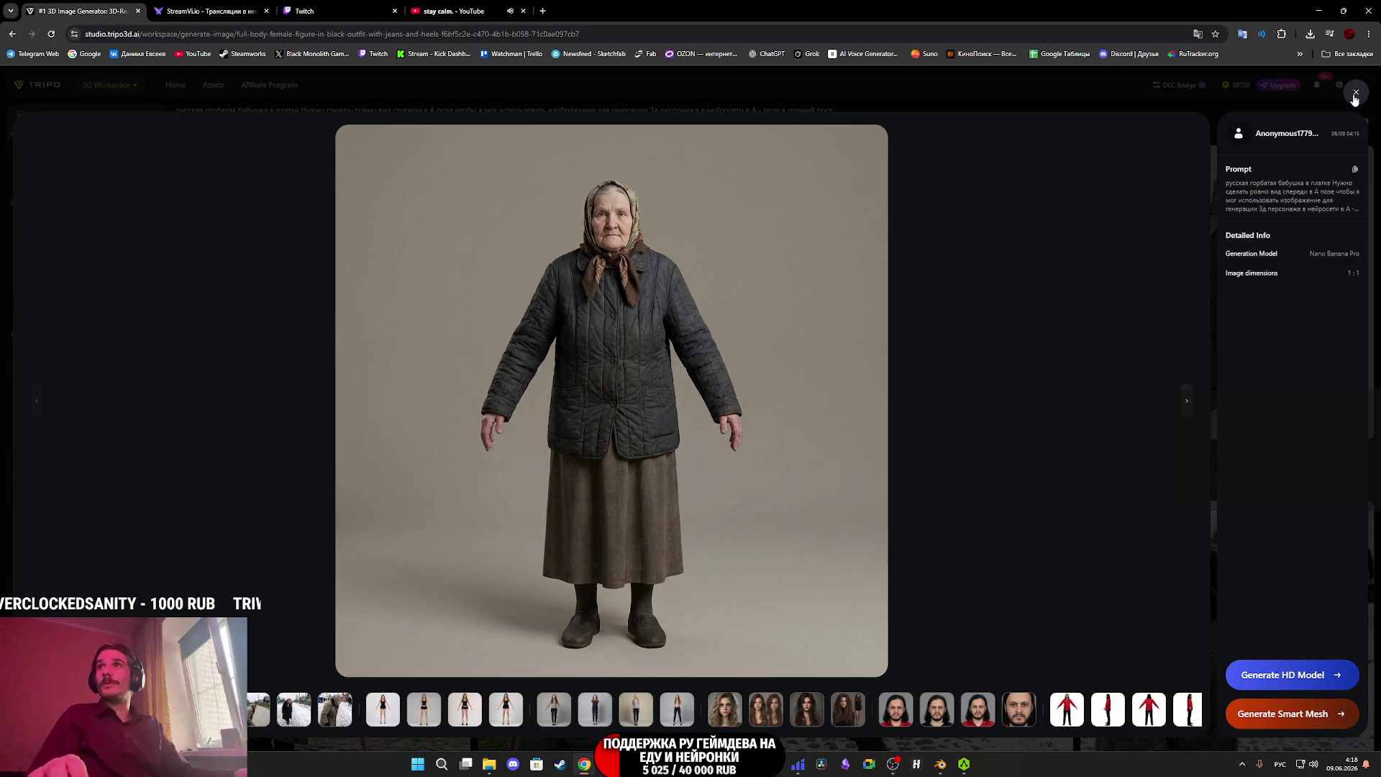
pyautogui.click(1356, 92)
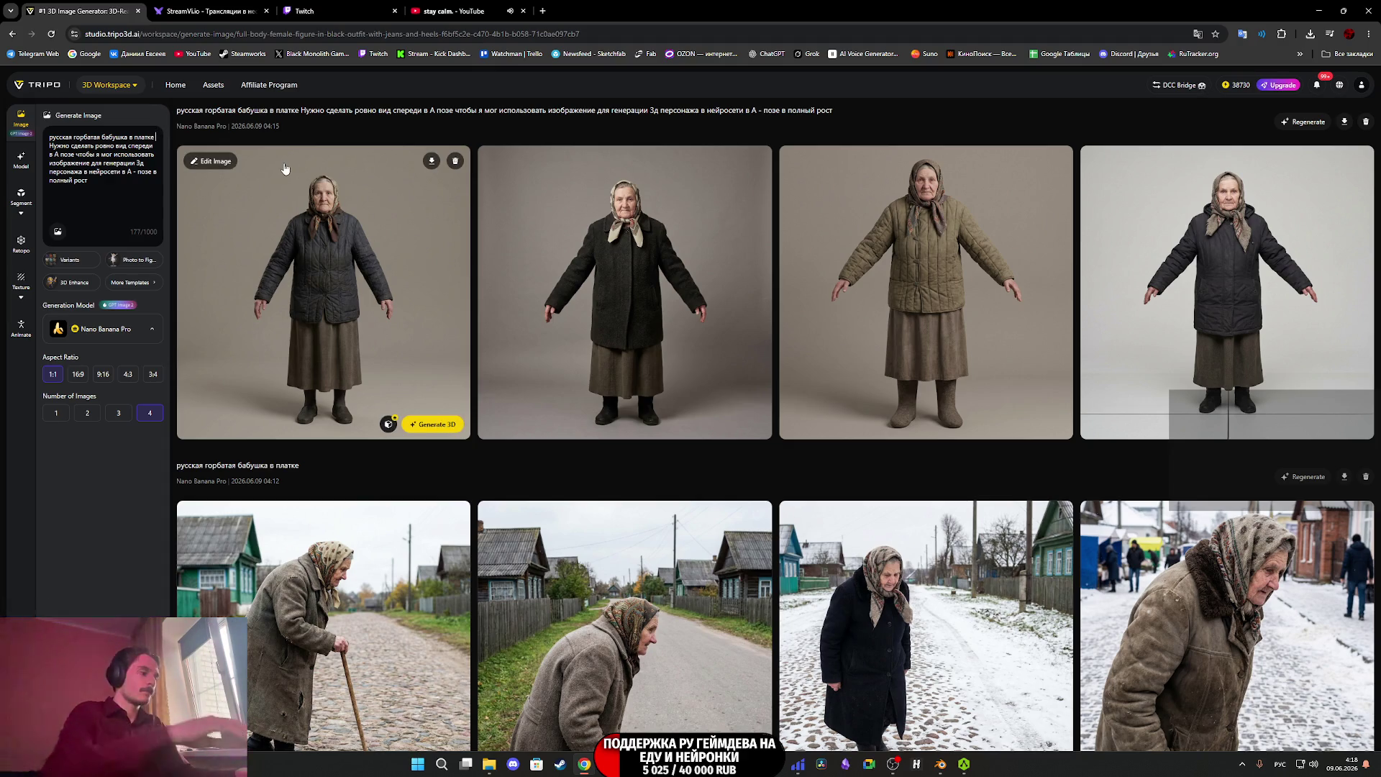
pyautogui.write('с')
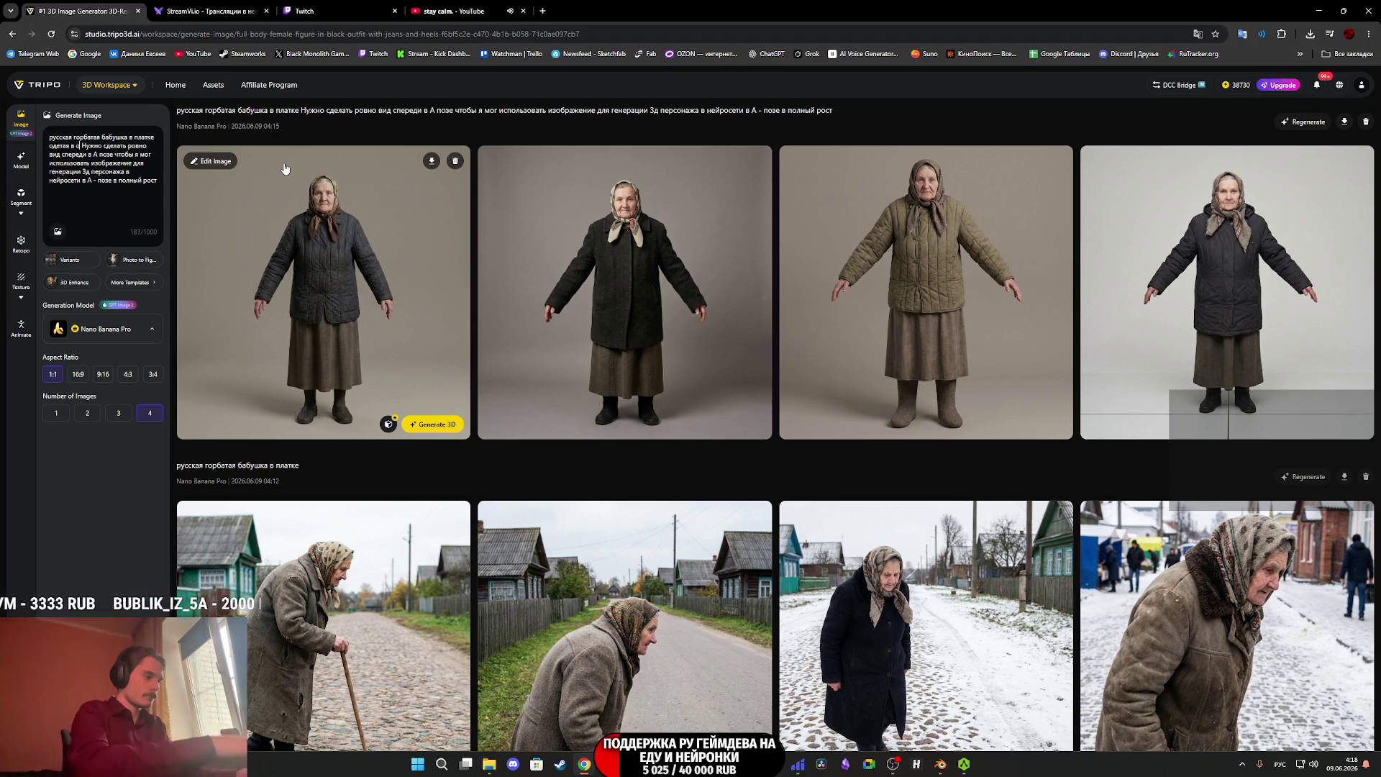
pyautogui.write('еннюю')
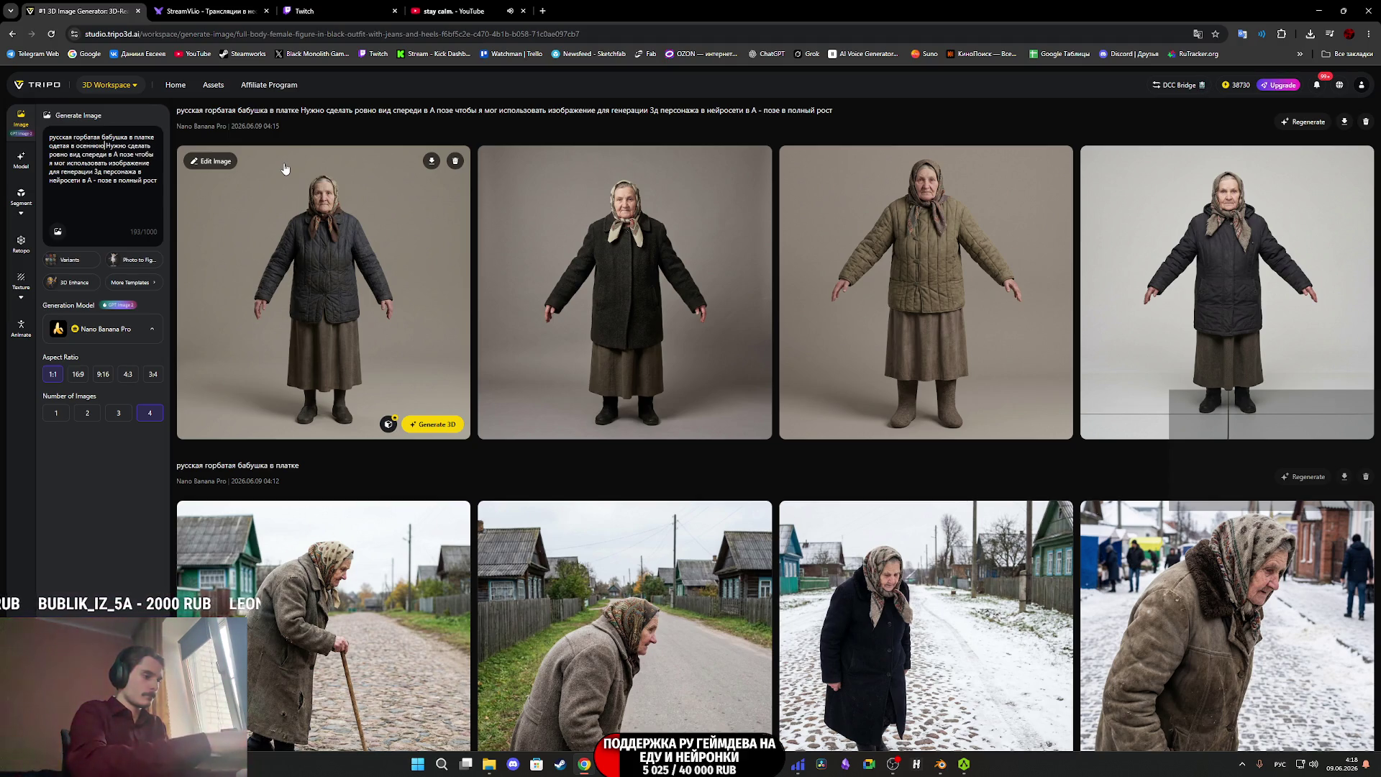
pyautogui.write('огоду')
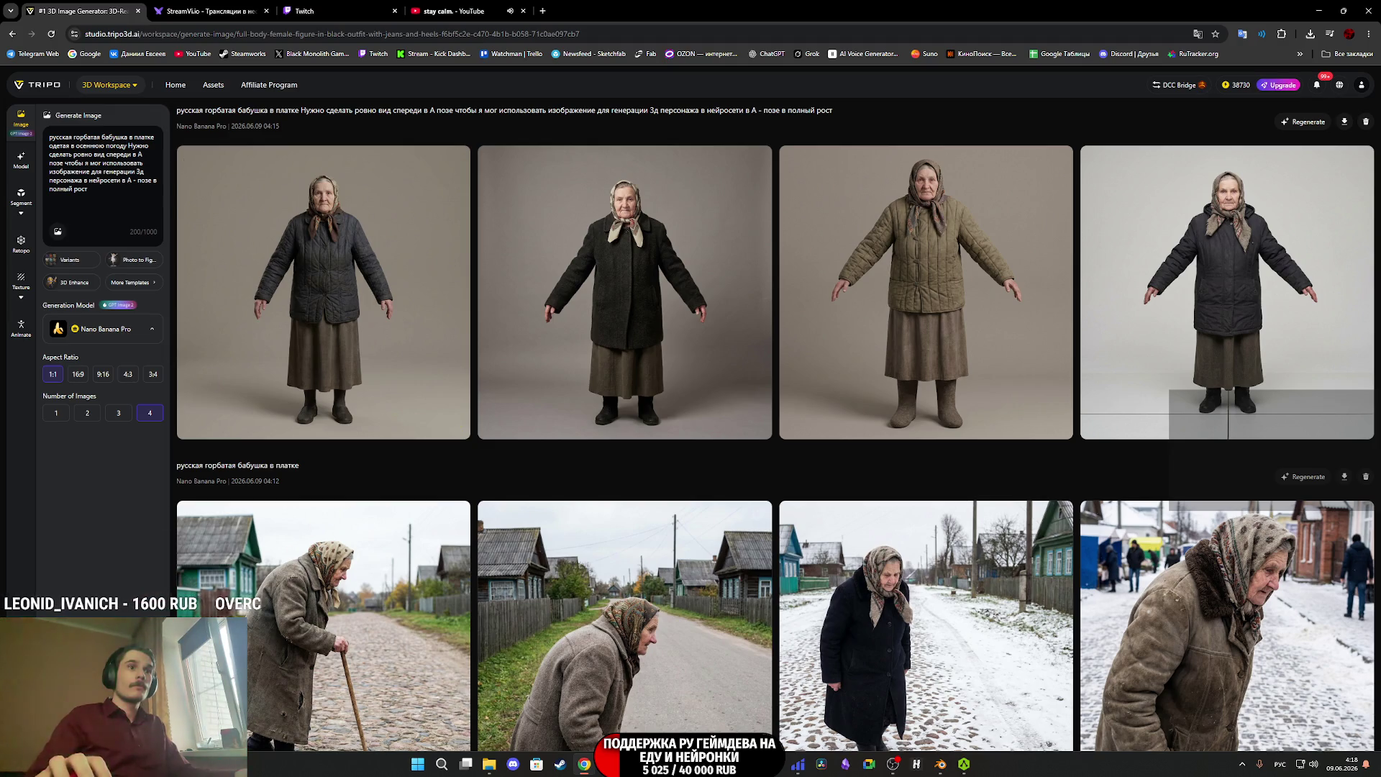
pyautogui.press('Return')
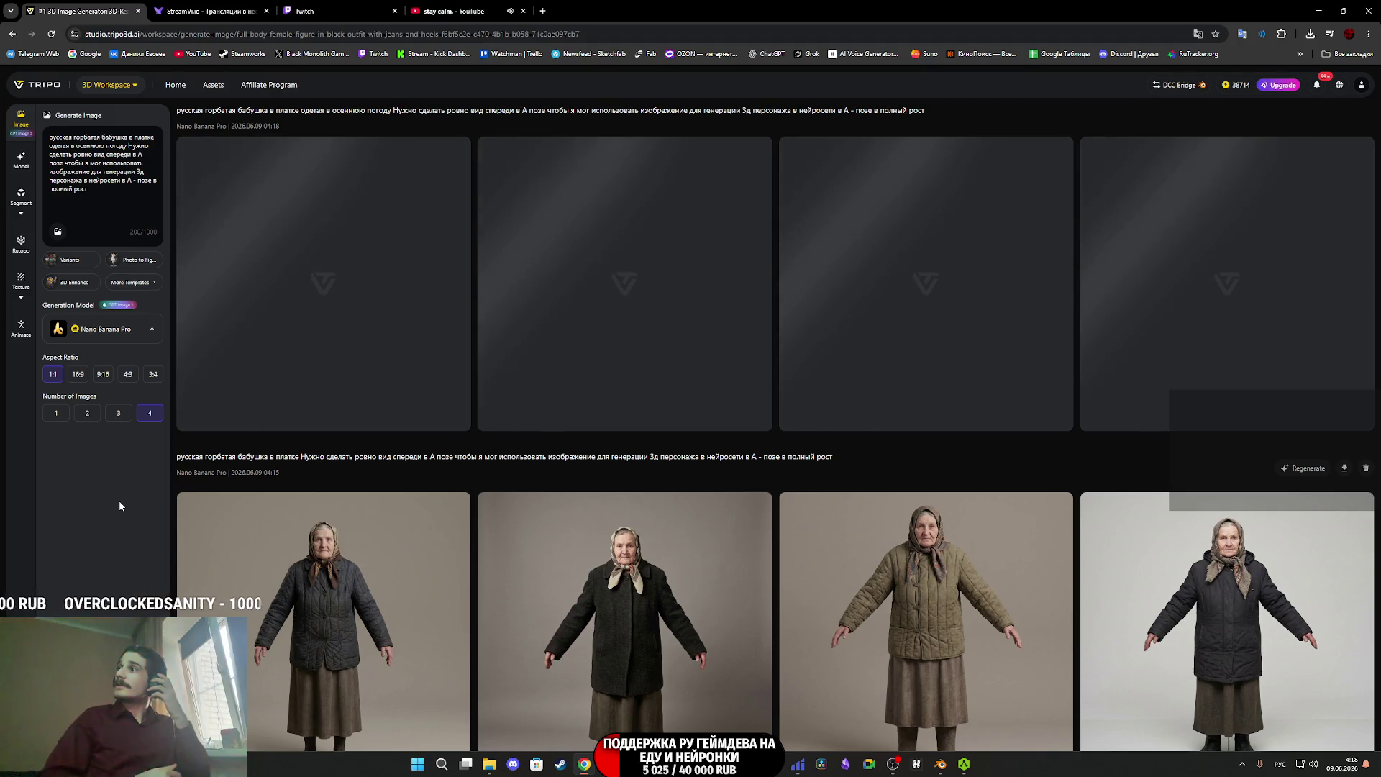
pyautogui.click(385, 10)
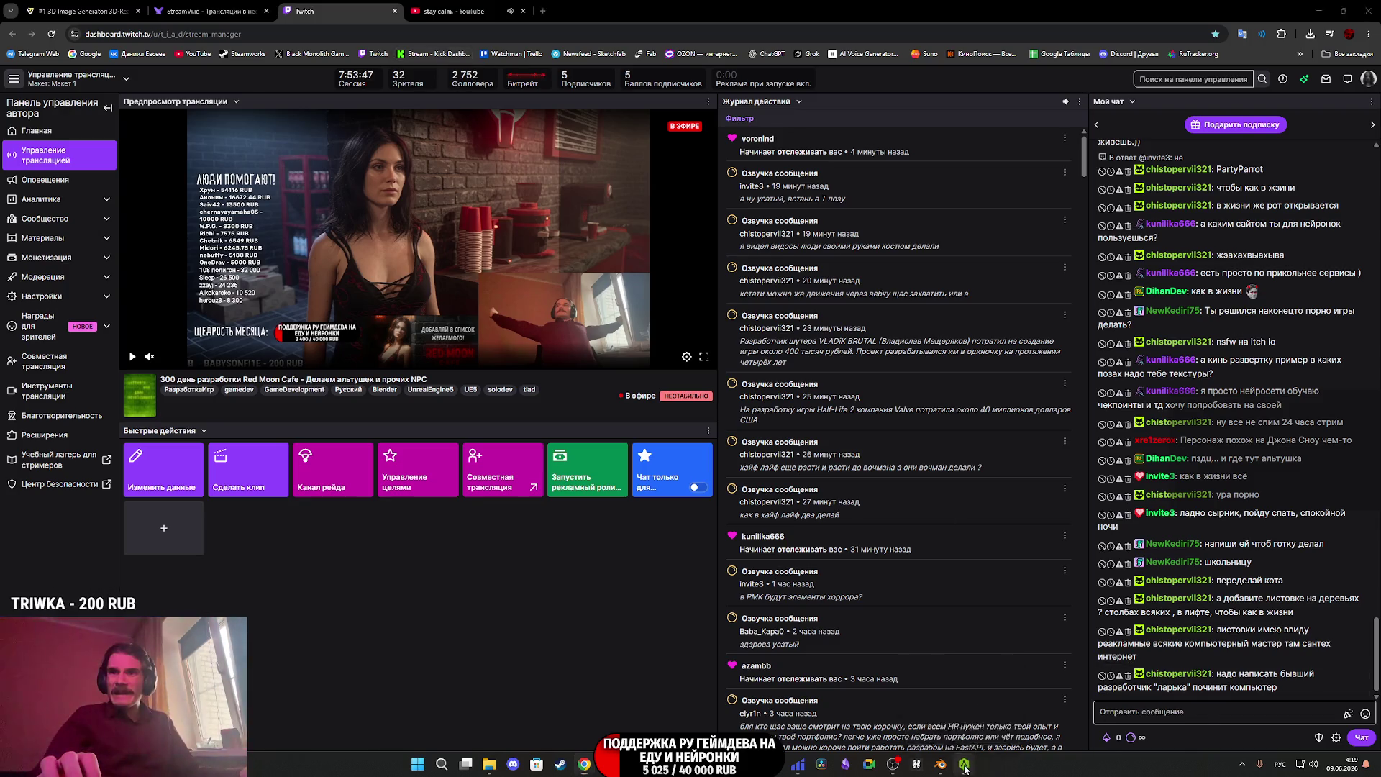
# Preview the first Hand gesture motion on the rigged man in AccuRIG, orbiting to watch it.
pyautogui.click(964, 764)
pyautogui.scroll(3)
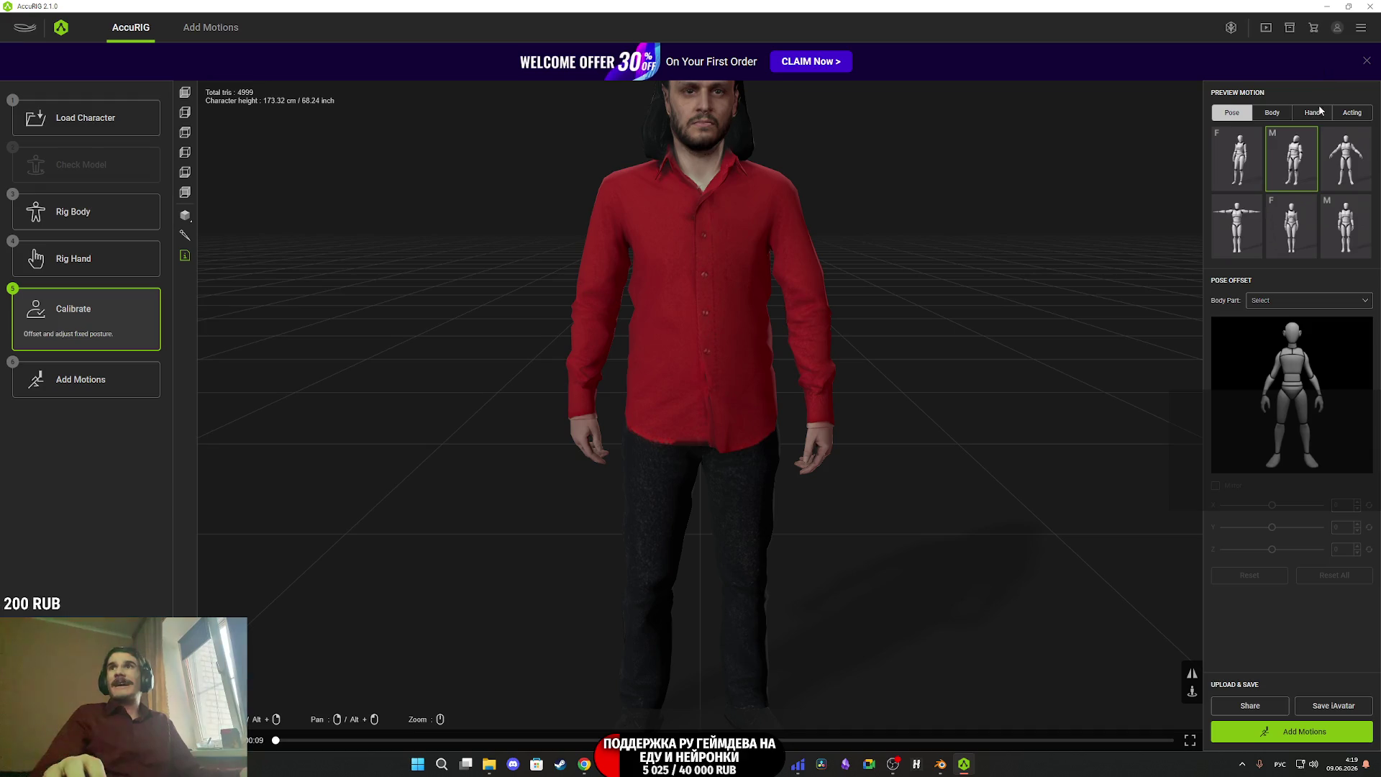
pyautogui.click(1313, 112)
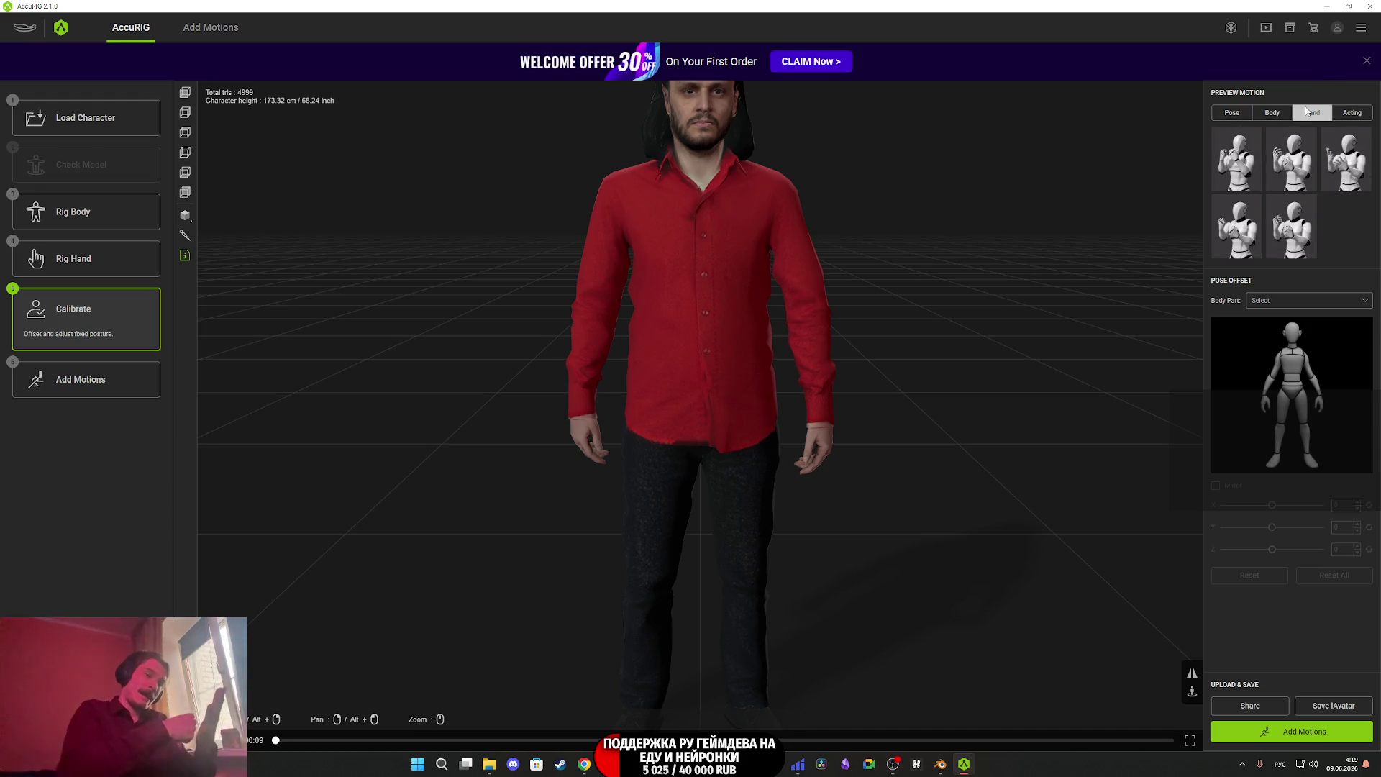
pyautogui.click(1246, 155)
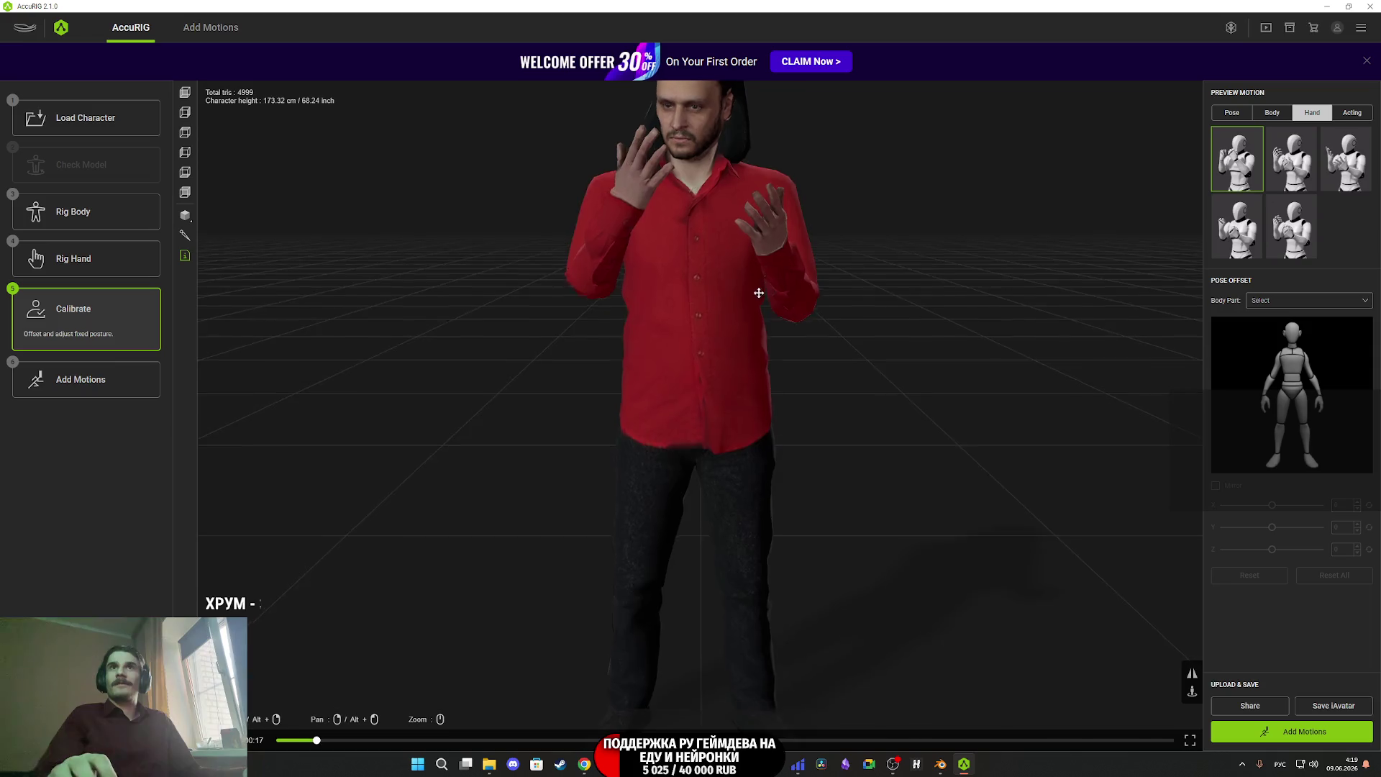
pyautogui.moveTo(733, 396); pyautogui.dragTo(762, 433)
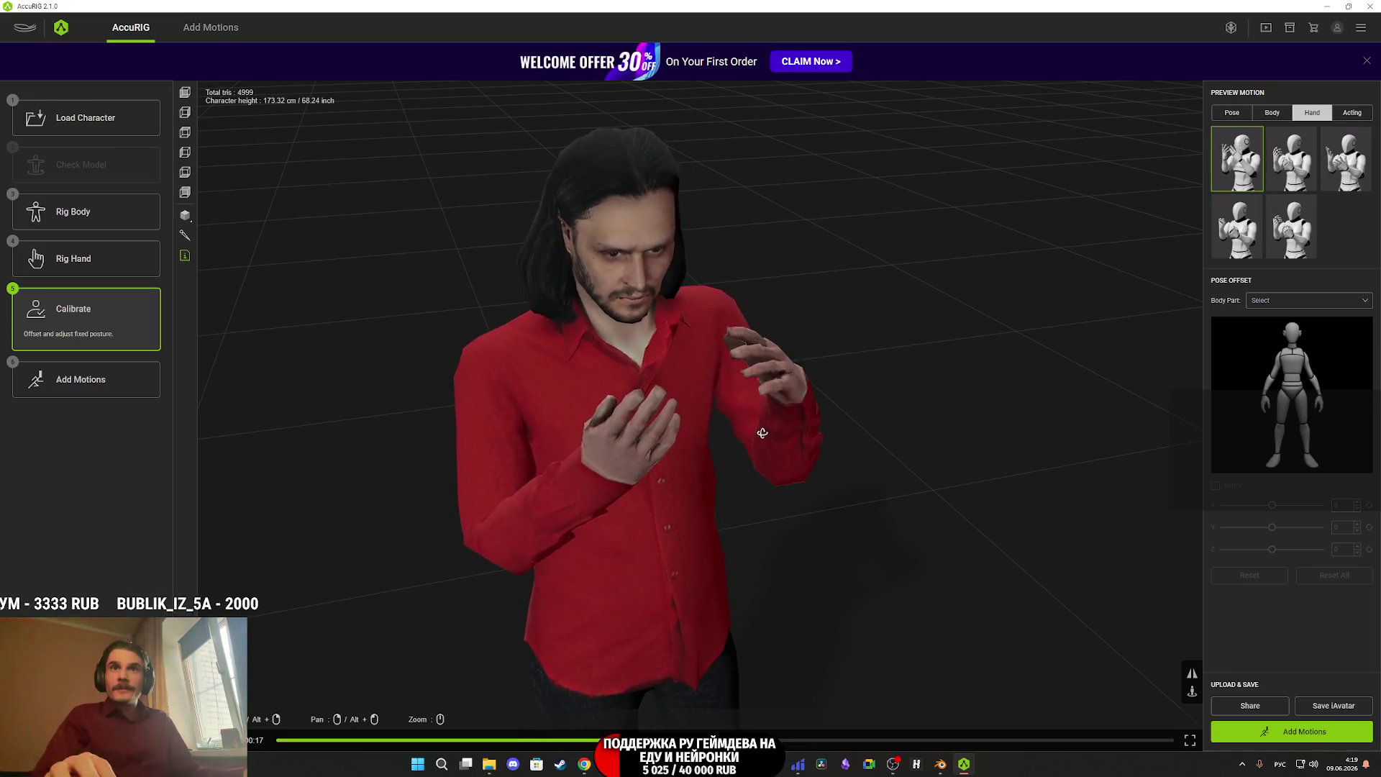
pyautogui.moveTo(762, 433); pyautogui.dragTo(760, 415)
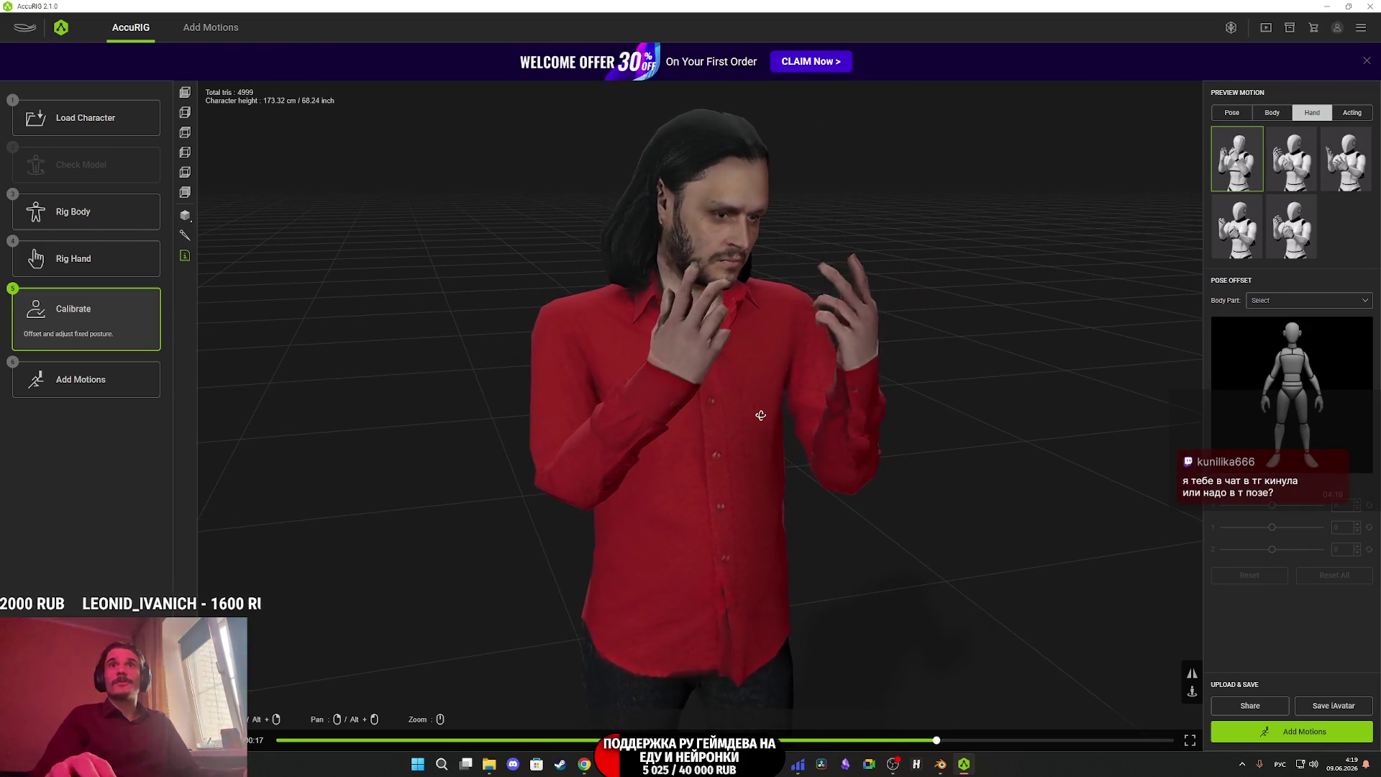
pyautogui.moveTo(760, 415); pyautogui.dragTo(748, 401)
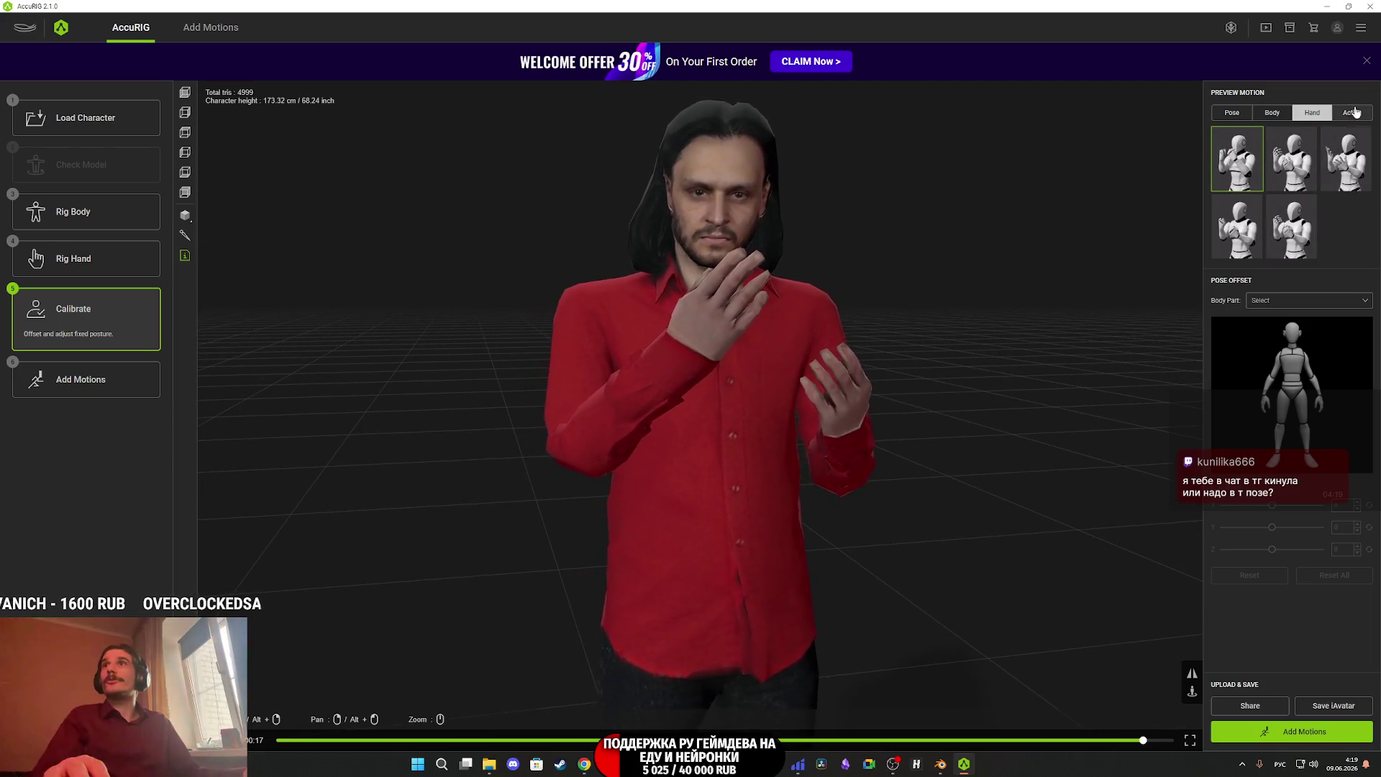
# Switch Preview Motion to Acting, play the third acting motion, and continue to the motion library.
pyautogui.click(1352, 112)
pyautogui.click(1249, 178)
pyautogui.click(1344, 160)
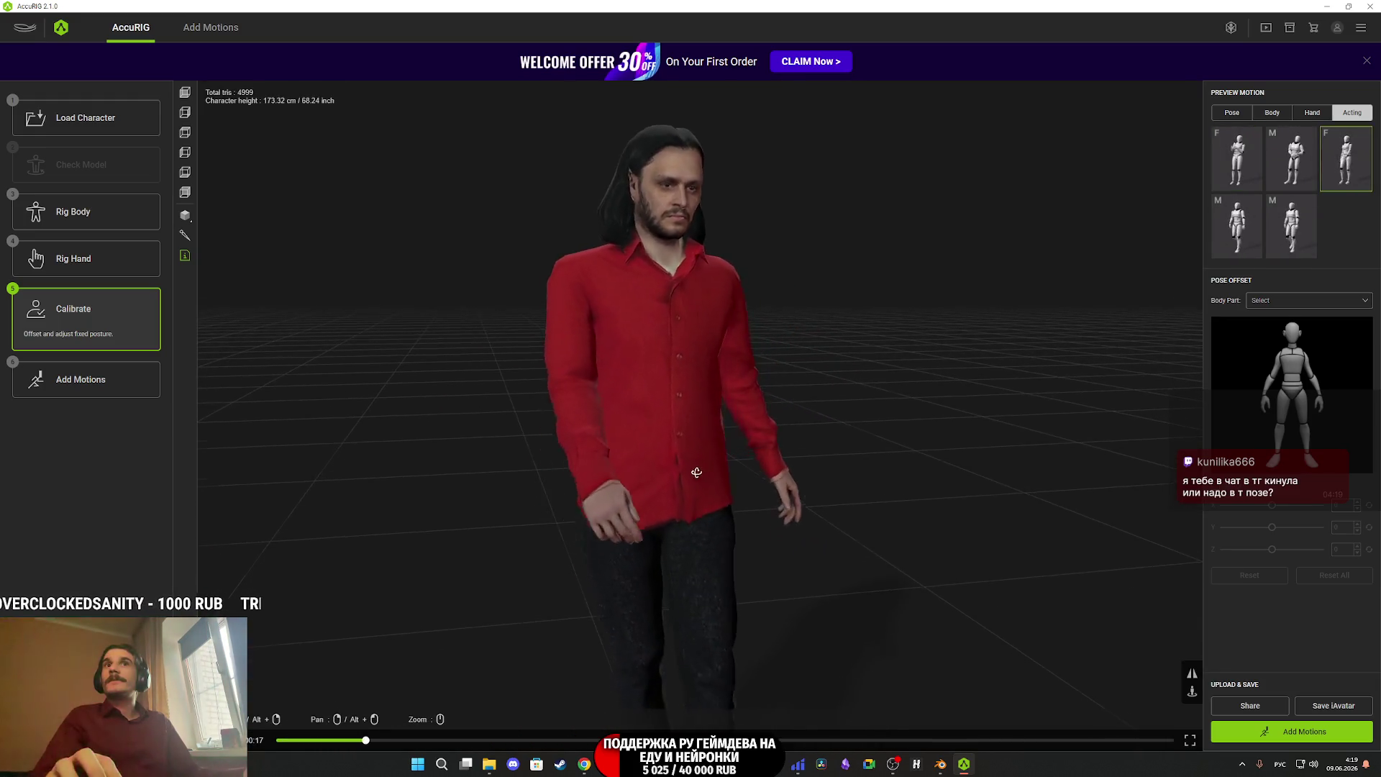
pyautogui.moveTo(651, 305); pyautogui.dragTo(649, 336)
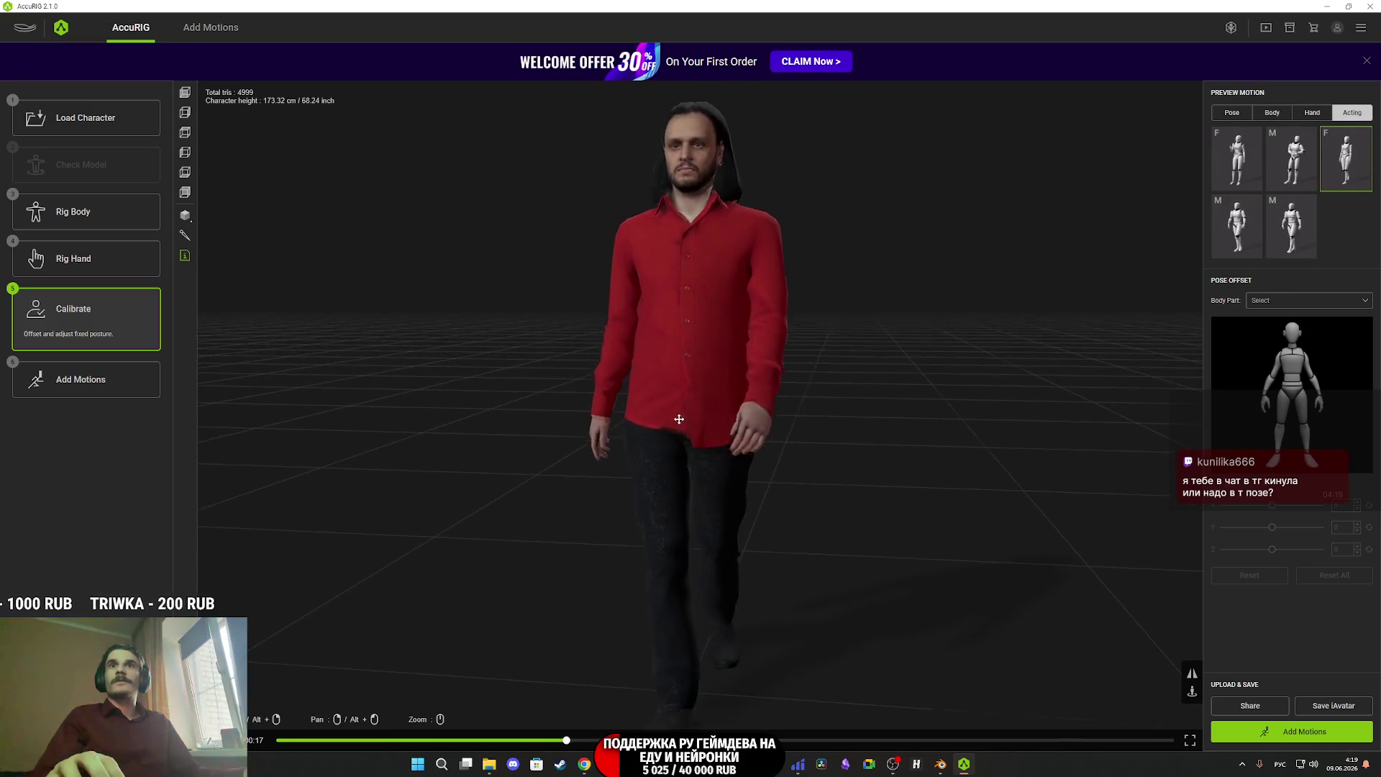
pyautogui.click(1320, 733)
# Export the rigged man as FBX using the Unreal target preset.
pyautogui.click(1330, 735)
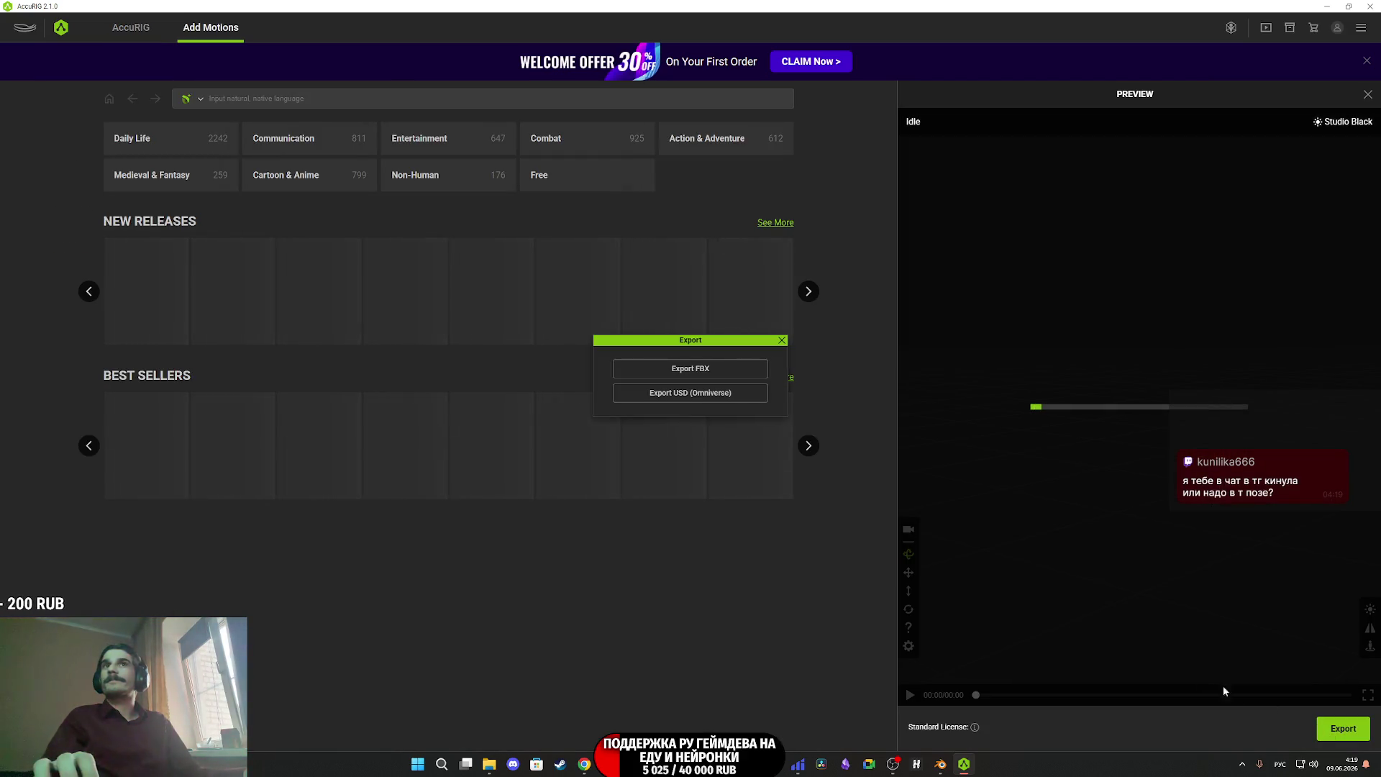
pyautogui.click(693, 366)
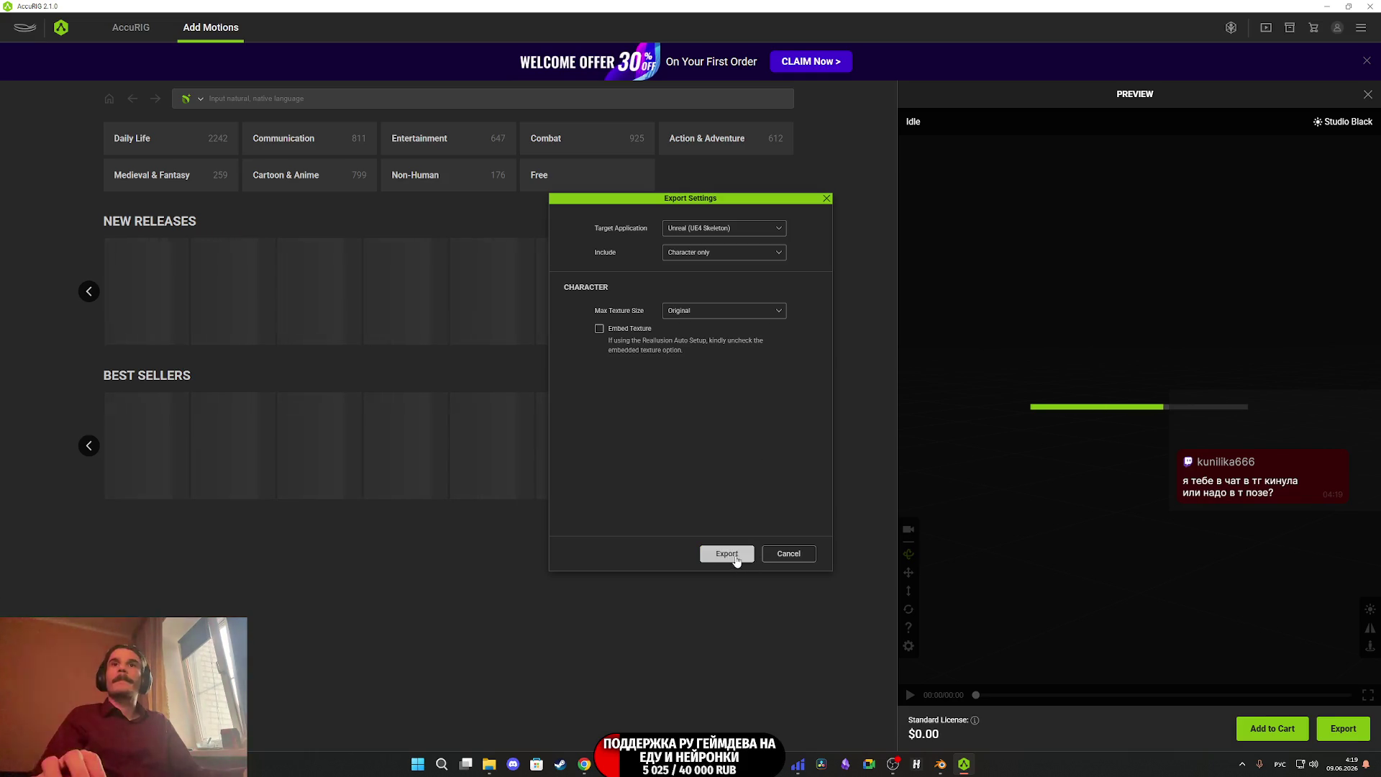
pyautogui.click(735, 561)
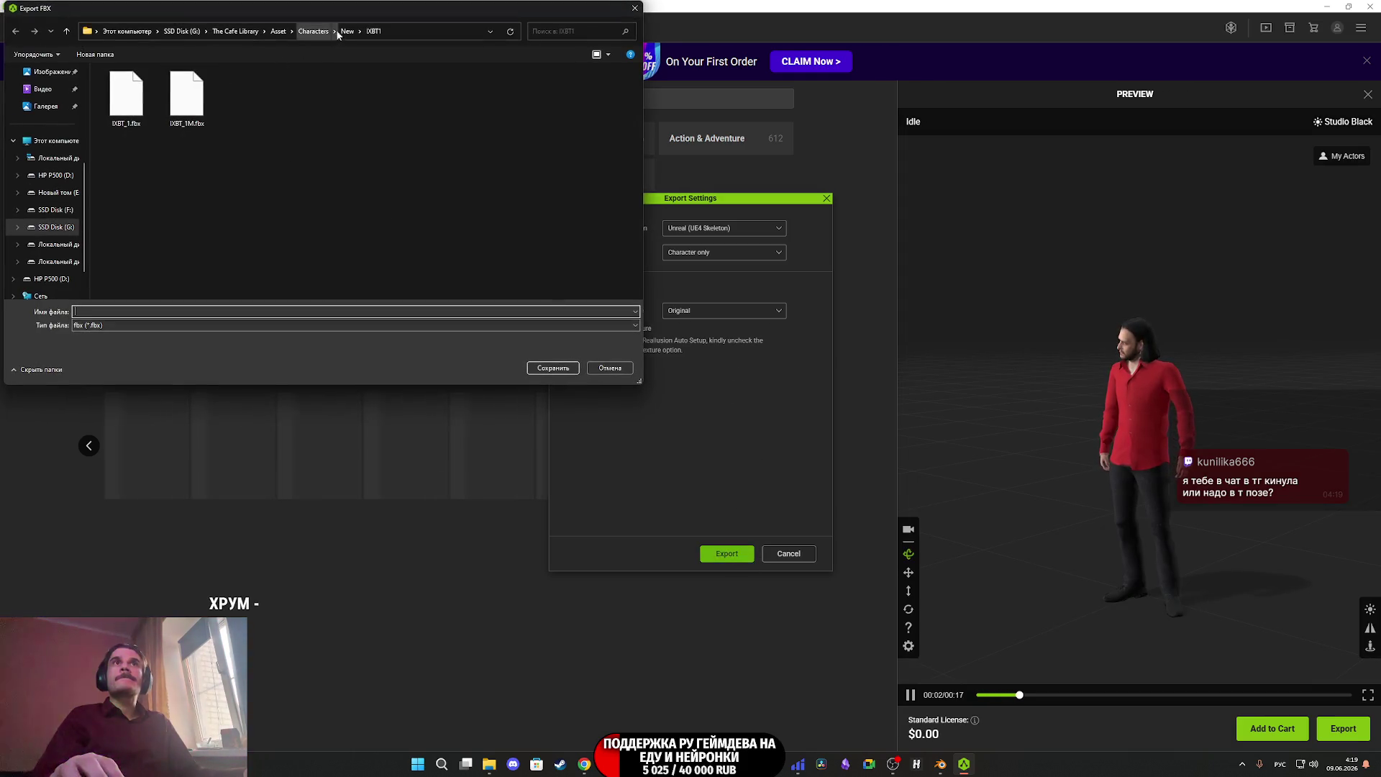
# Save the export as IXBT_2.fbx in the IXBT2 folder, then minimize AccuRIG.
pyautogui.click(347, 32)
pyautogui.doubleClick(150, 207)
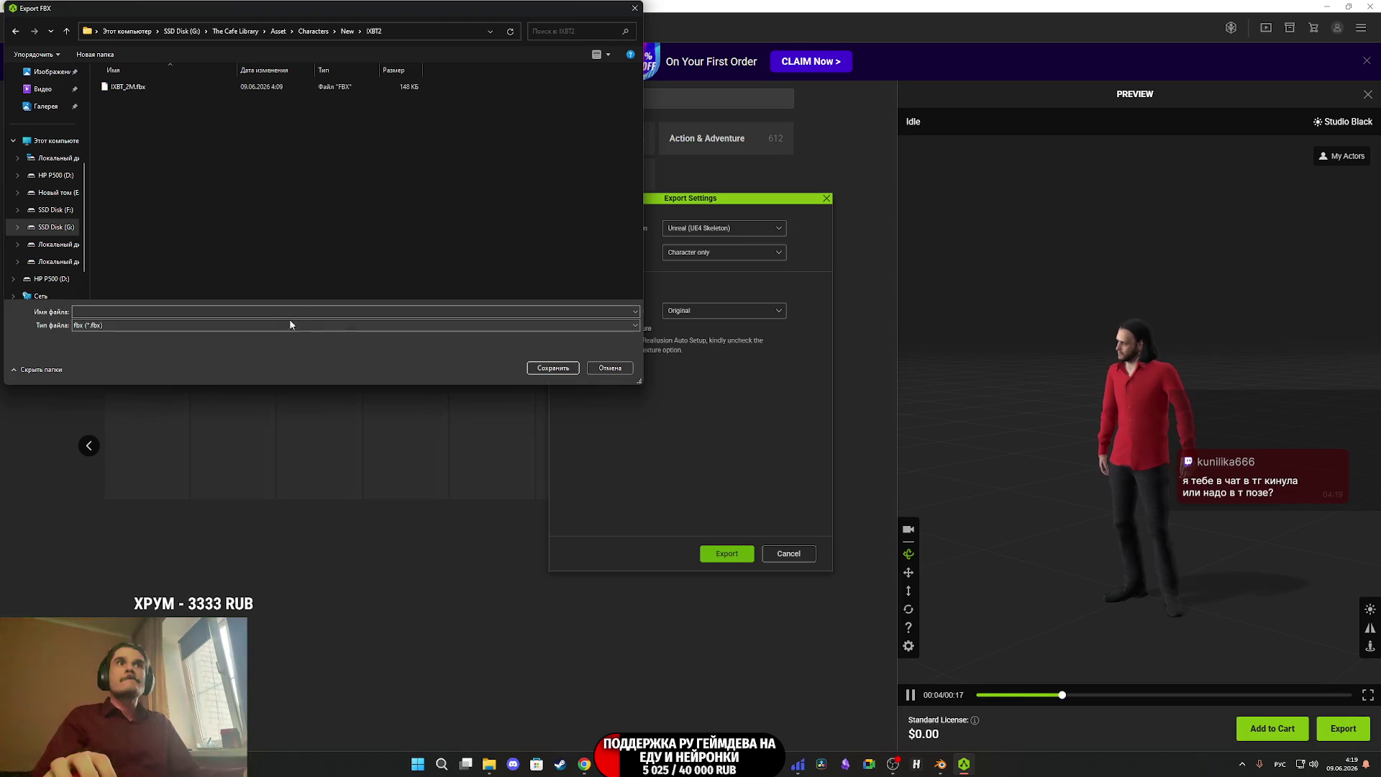
pyautogui.click(128, 86)
pyautogui.click(141, 311)
pyautogui.press('Left')
pyautogui.press('Left')
pyautogui.press('Left')
pyautogui.press('BackSpace')
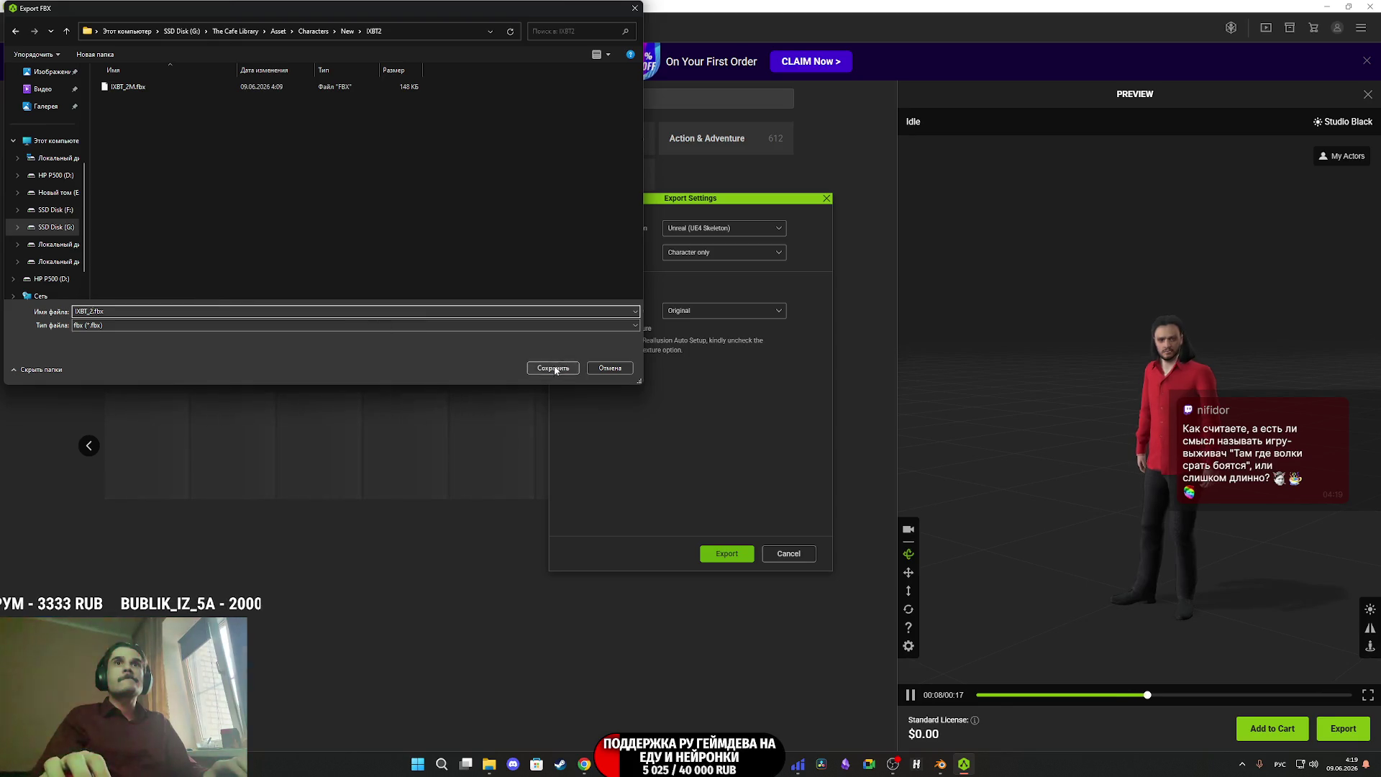
pyautogui.click(553, 368)
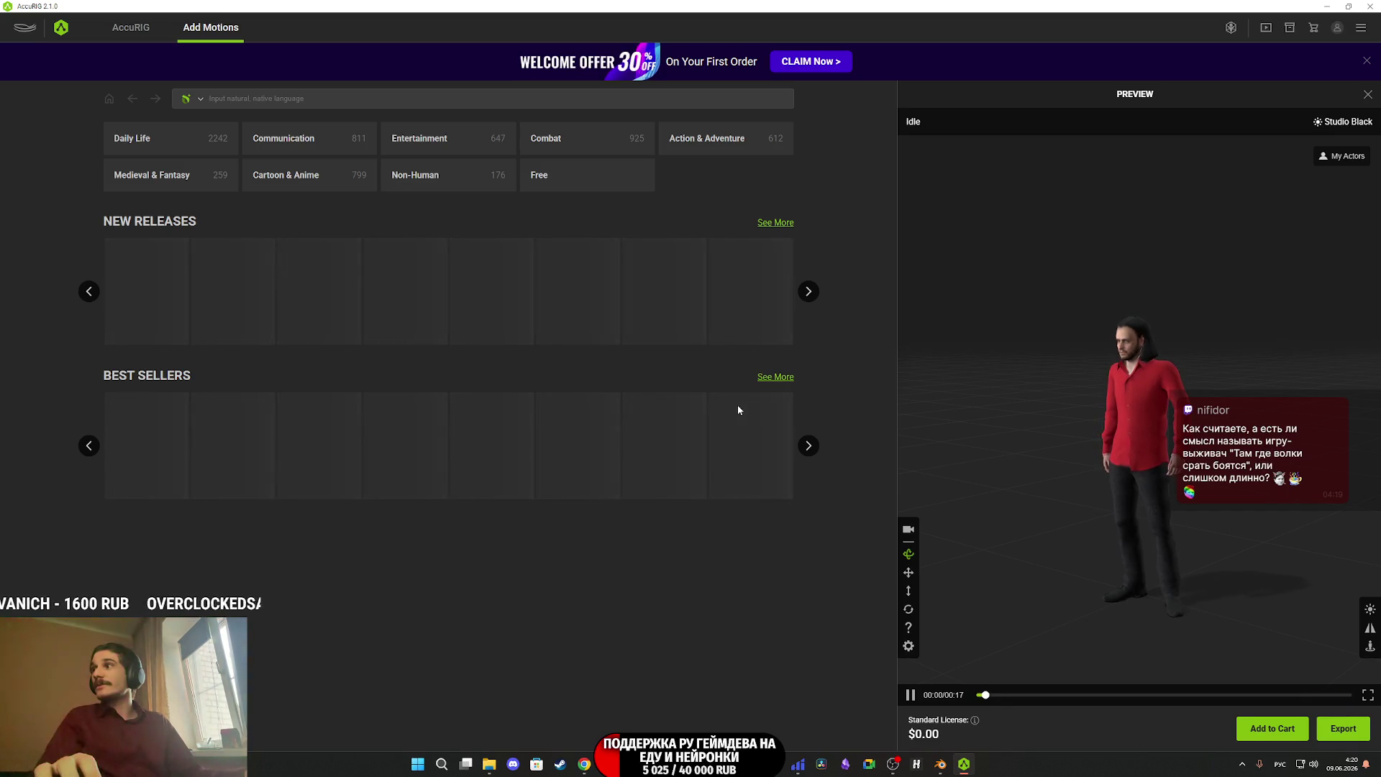
pyautogui.click(1335, 10)
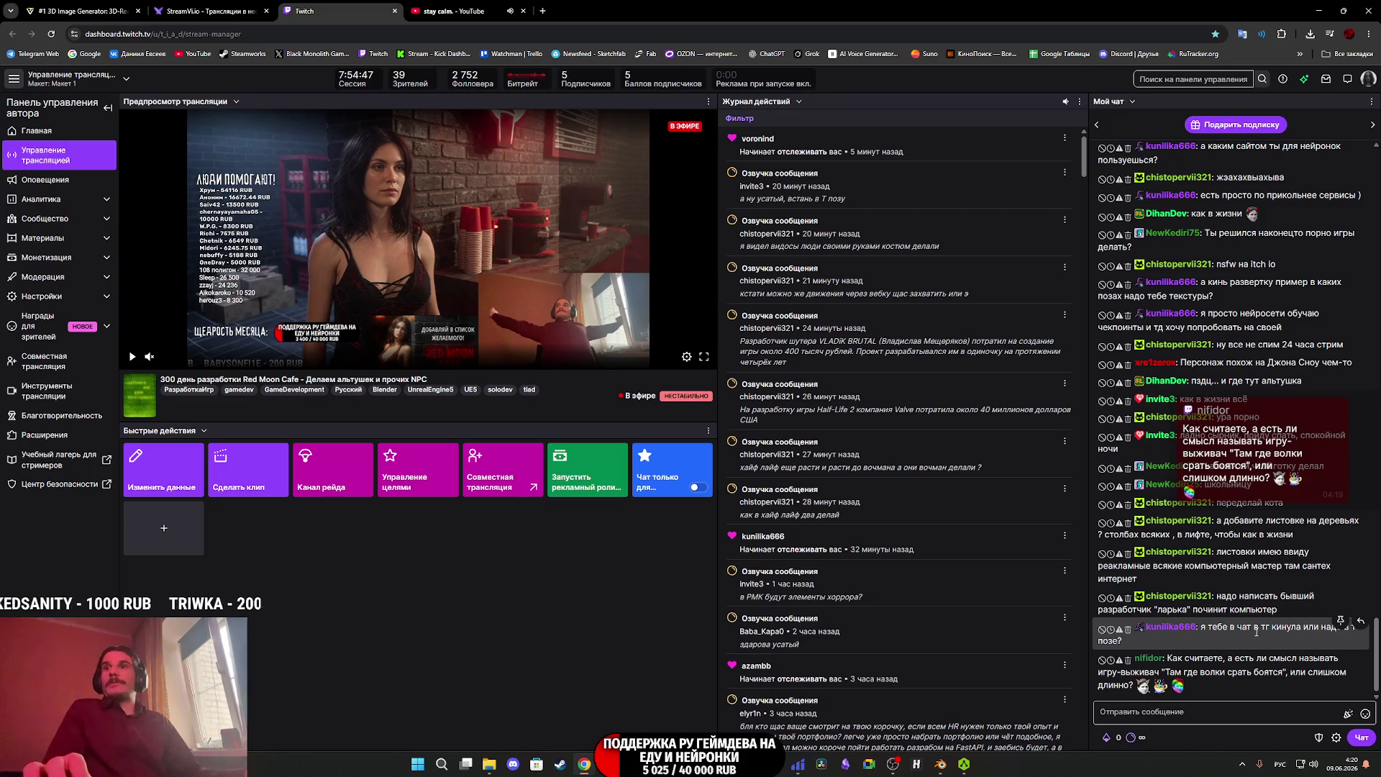
pyautogui.click(453, 10)
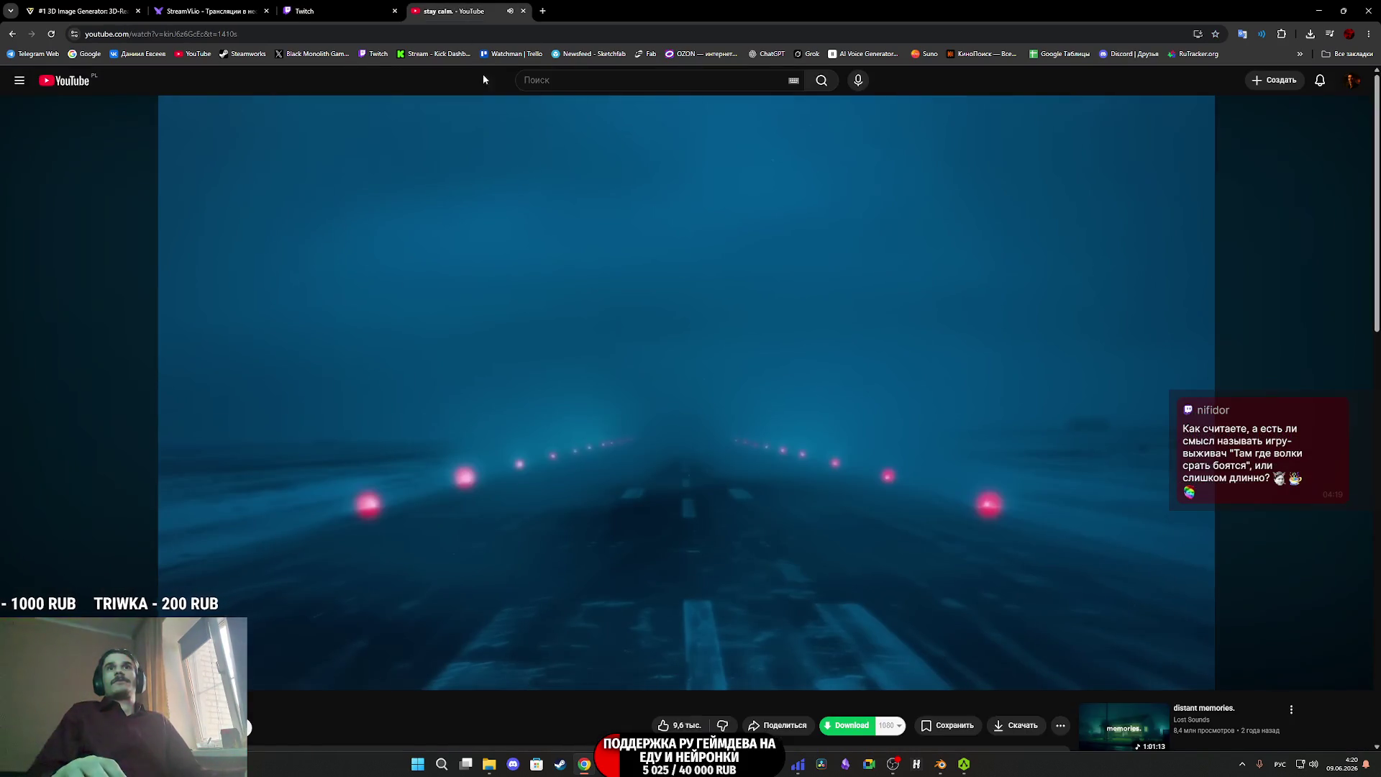
# Switch the browser from YouTube to the Tripo 3D Image Generator tab.
pyautogui.click(243, 9)
pyautogui.click(79, 11)
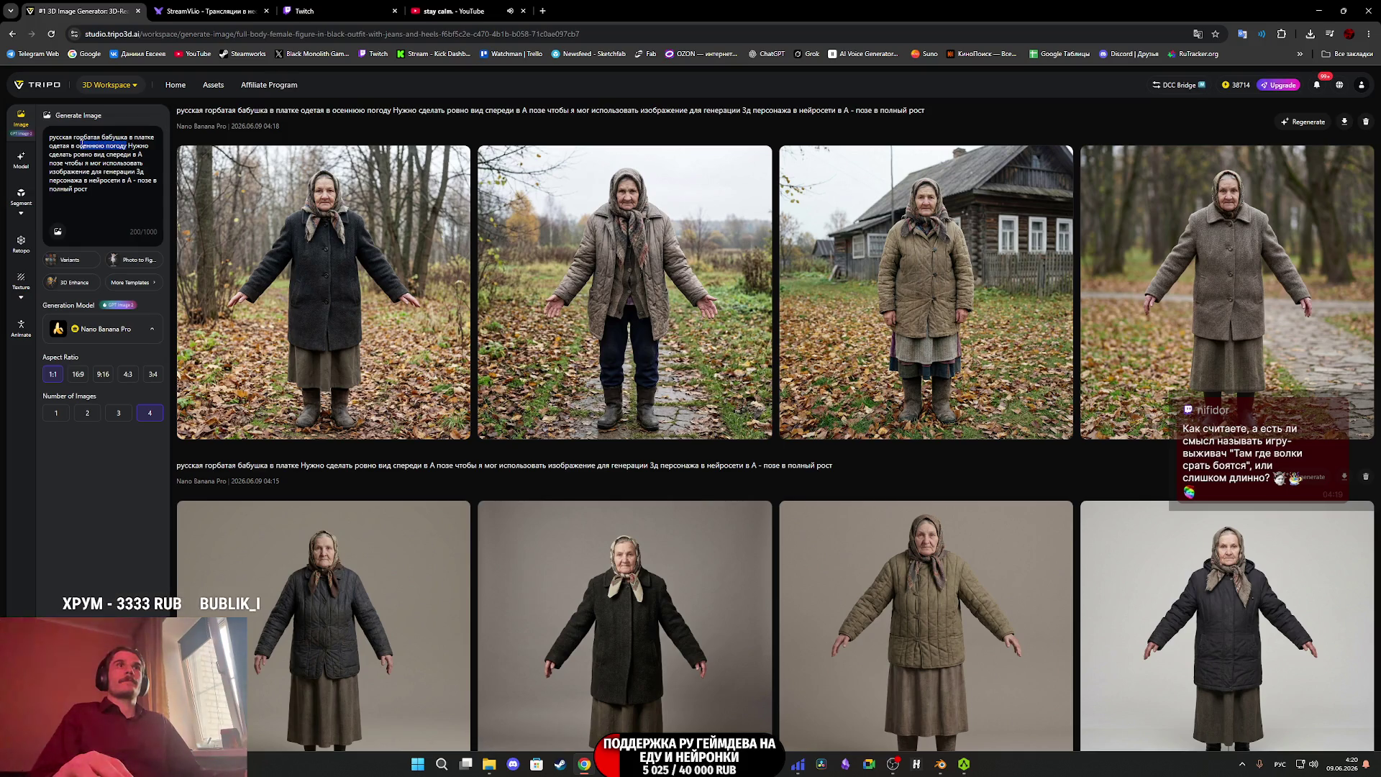
# Replace the autumn-weather phrase in the prompt with 'легко одета' and generate new images.
pyautogui.moveTo(126, 146); pyautogui.dragTo(48, 148)
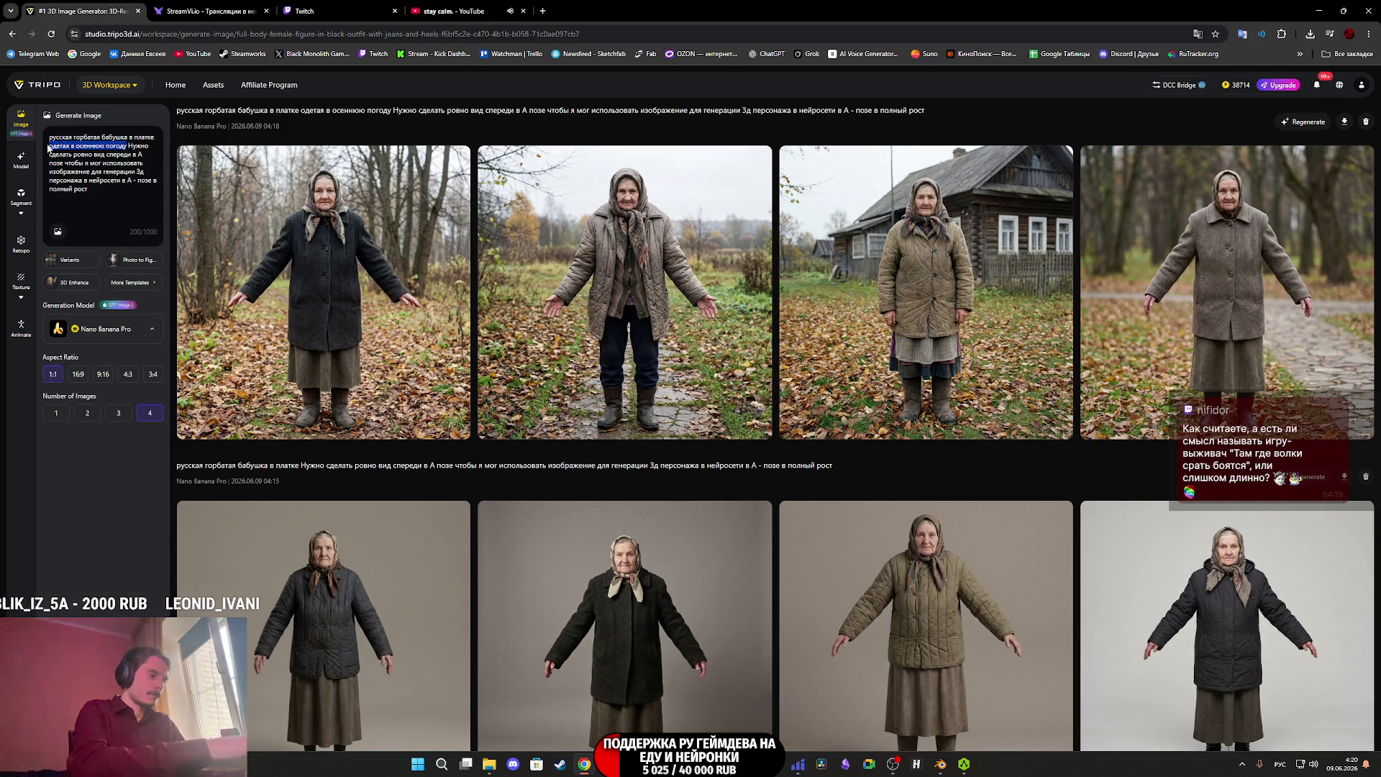
pyautogui.write('легко с')
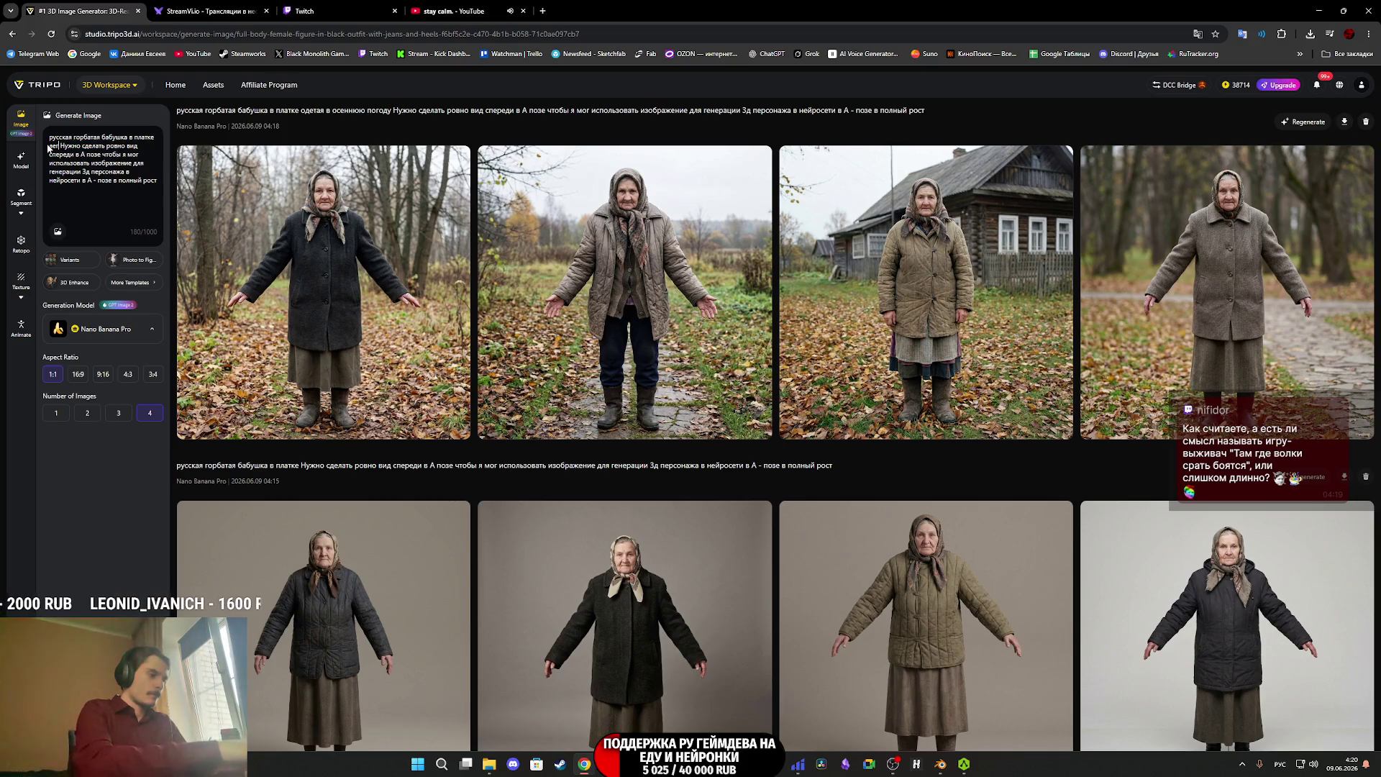
pyautogui.press('BackSpace')
pyautogui.write('одета')
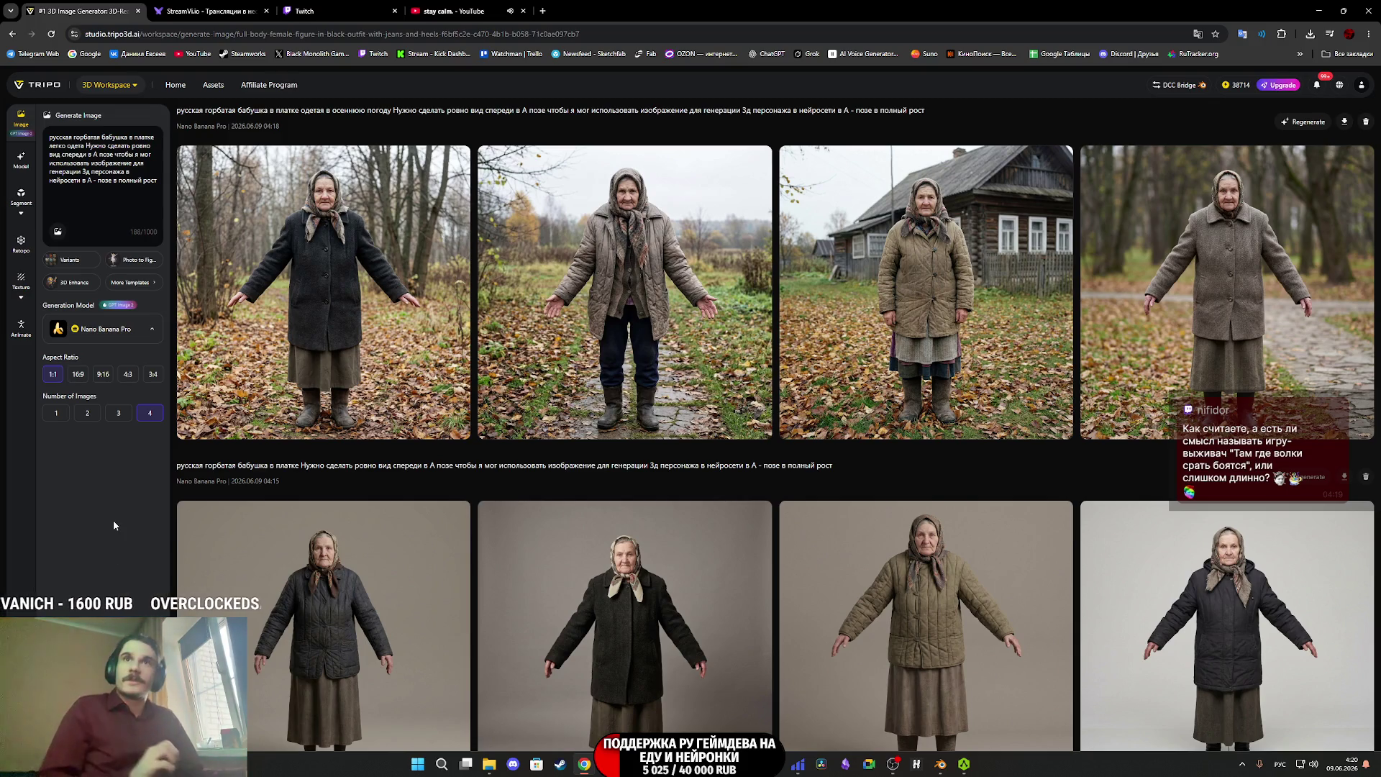
pyautogui.press('Return')
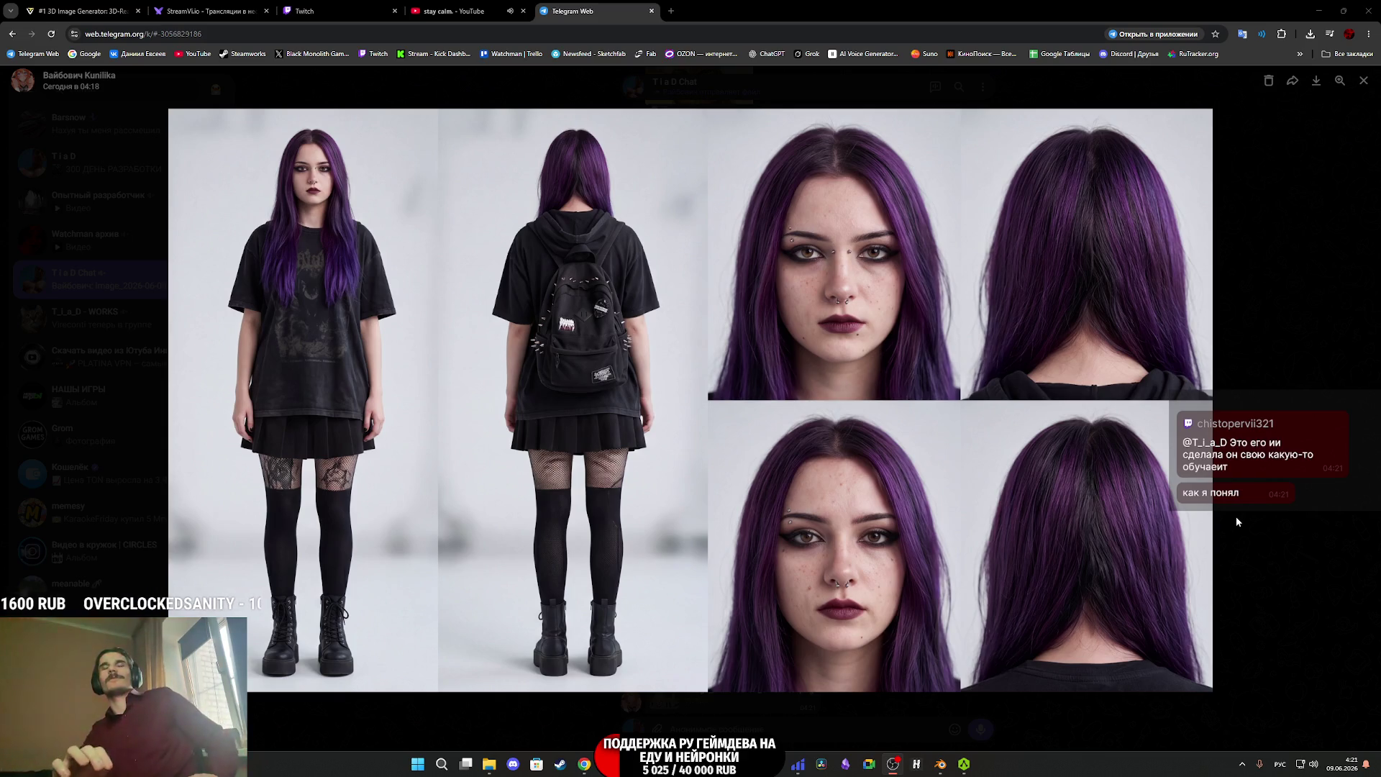
# Close the Telegram image viewer and return to the Tripo image generator tab.
pyautogui.click(1272, 359)
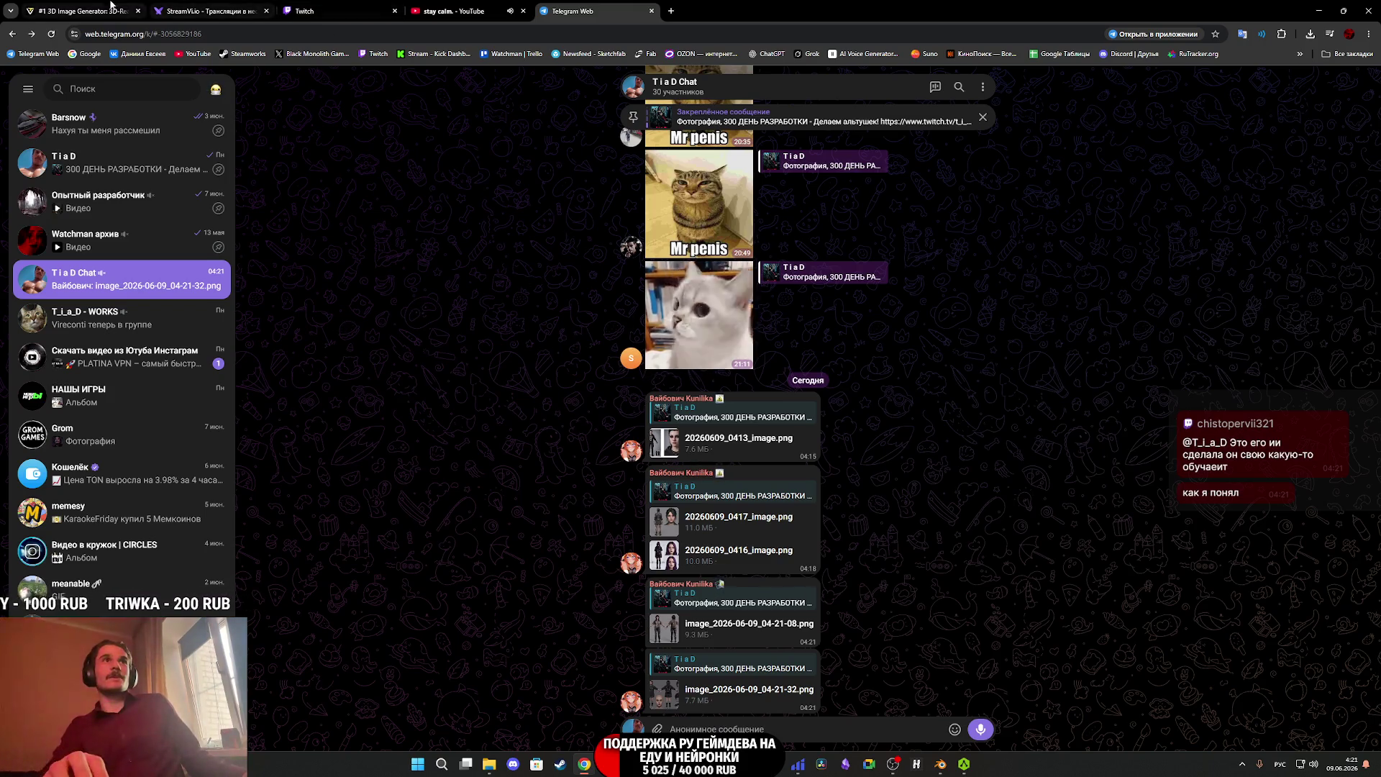
pyautogui.click(111, 6)
pyautogui.moveTo(622, 263)
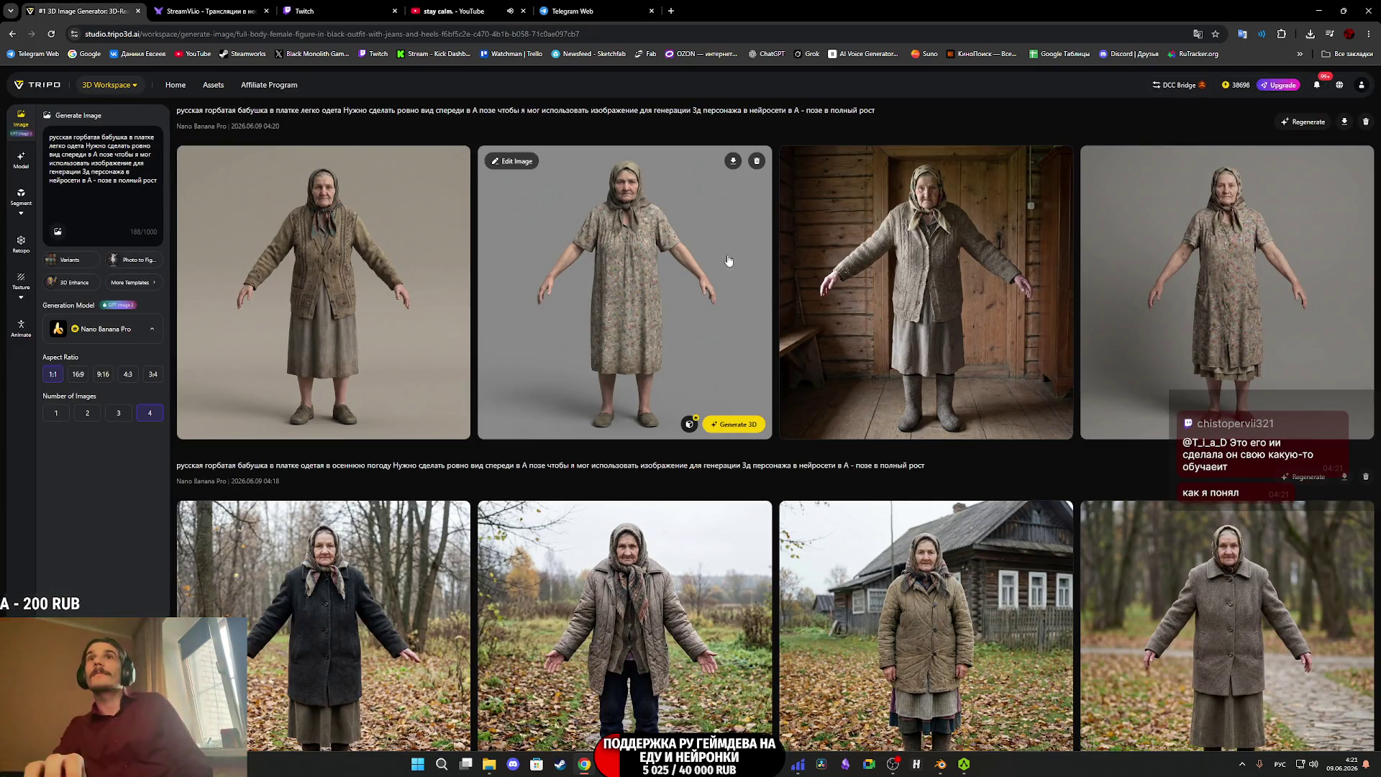
# Inspect two of the lightly dressed grandmother images at full size.
pyautogui.click(650, 244)
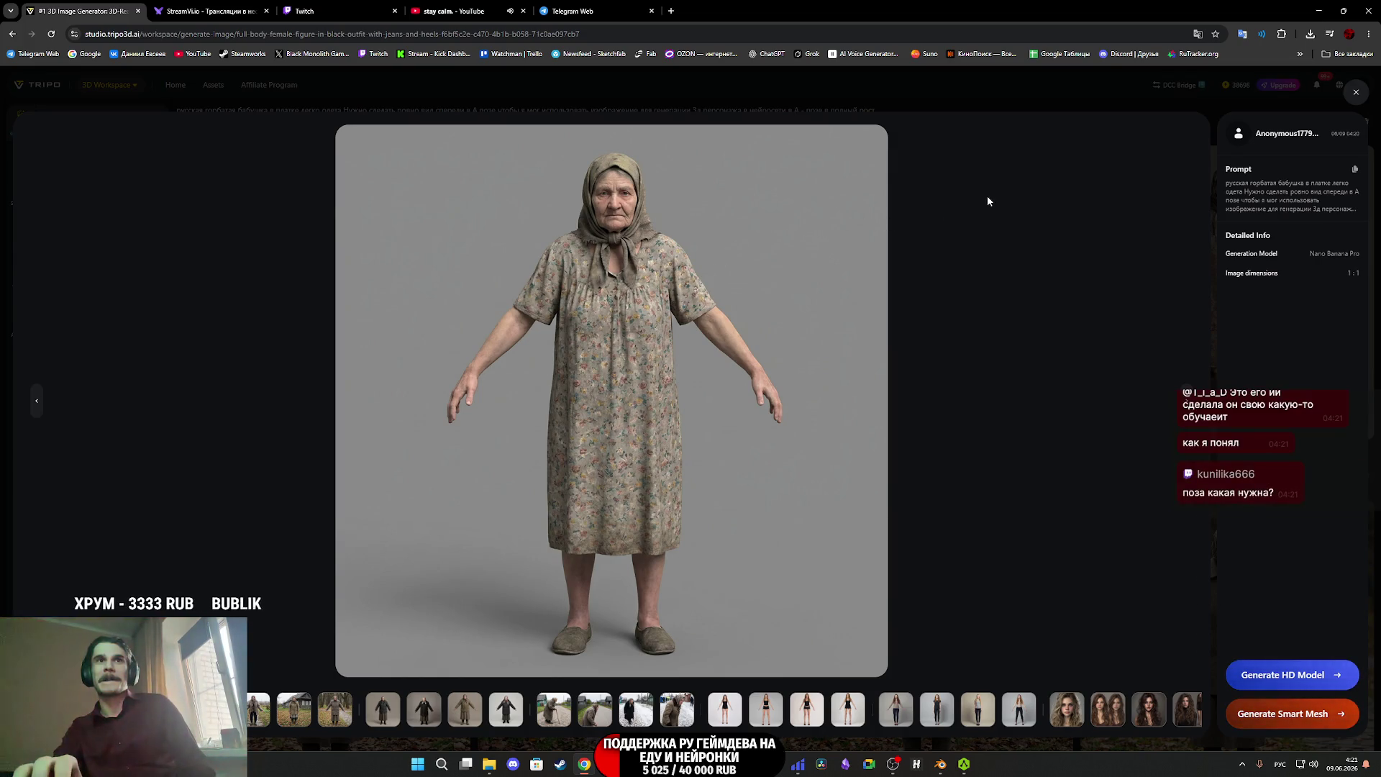
pyautogui.click(1355, 92)
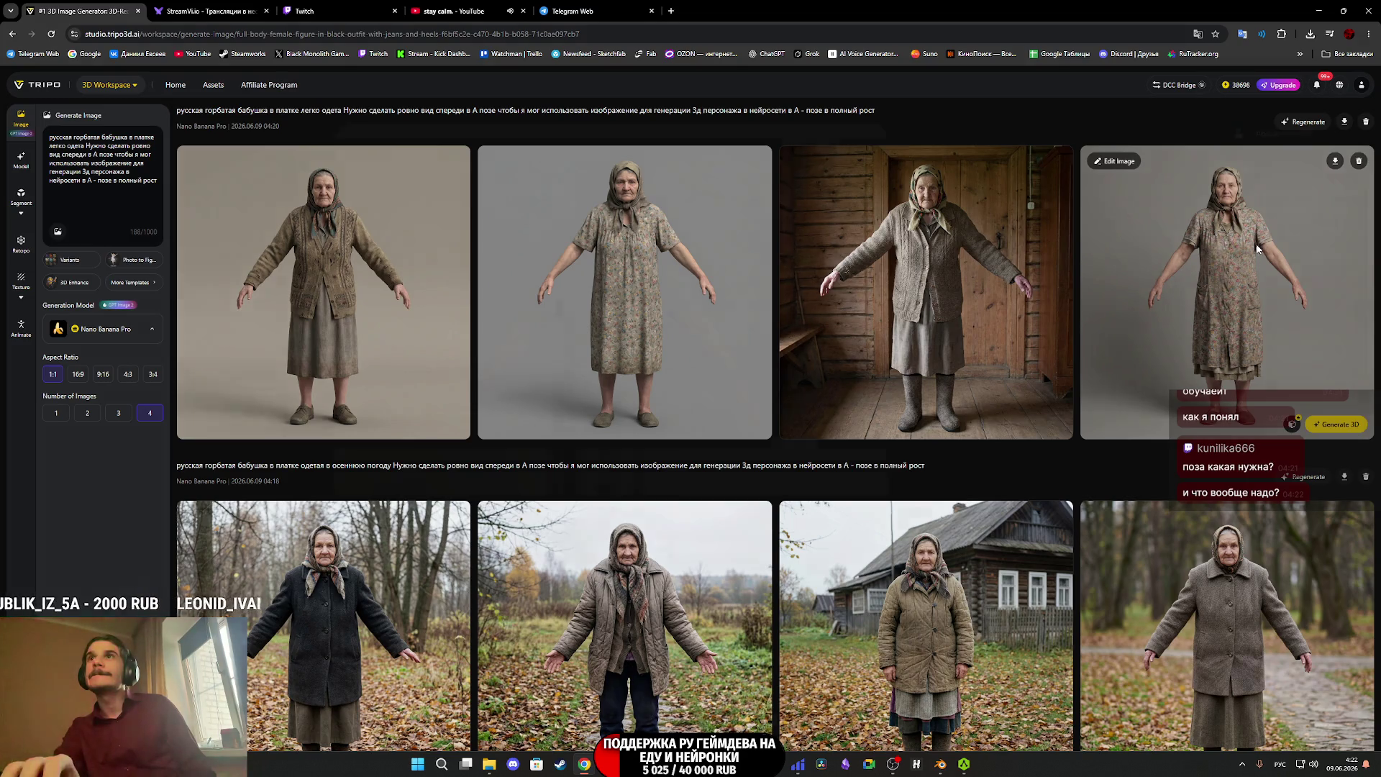
pyautogui.click(1257, 248)
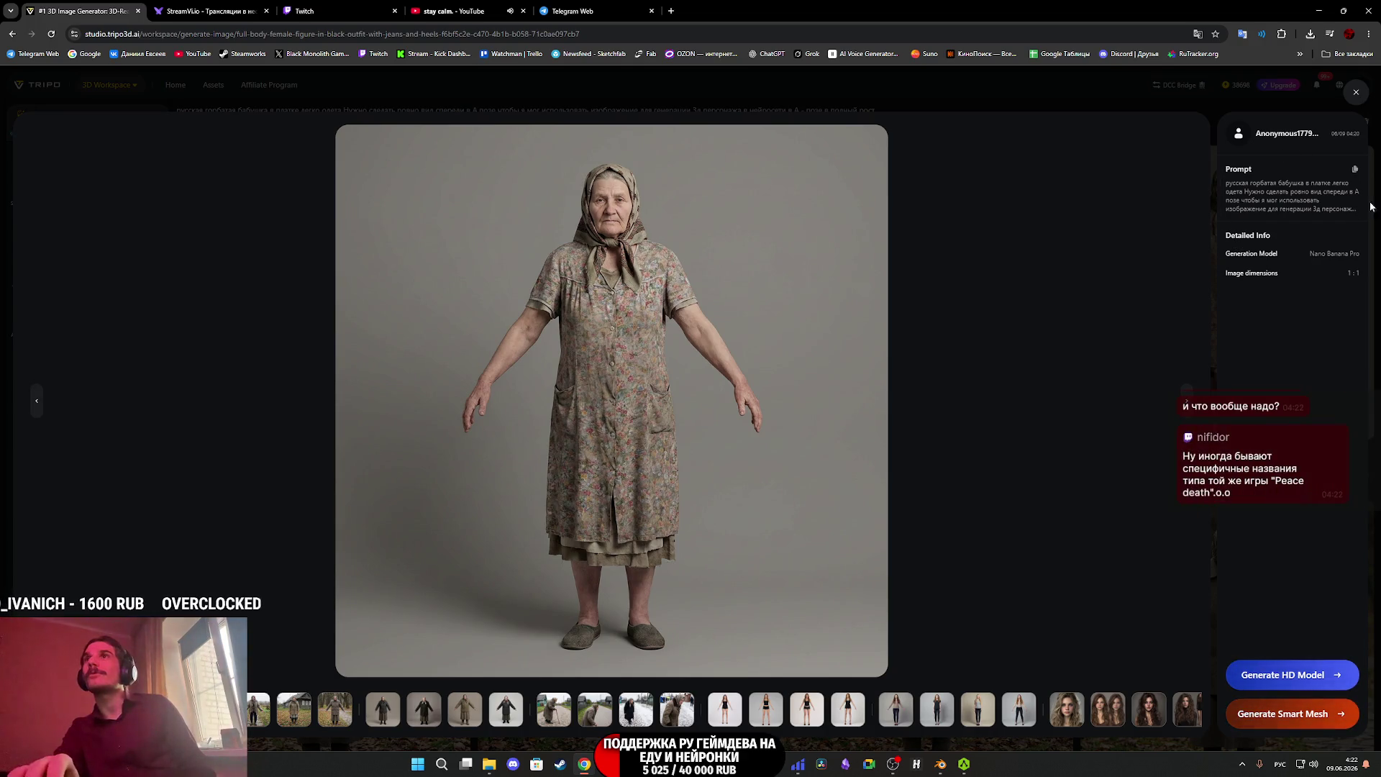
pyautogui.click(1355, 94)
# Copy the first grandmother image to the clipboard, then go to the 3D Model workspace.
pyautogui.rightClick(1184, 296)
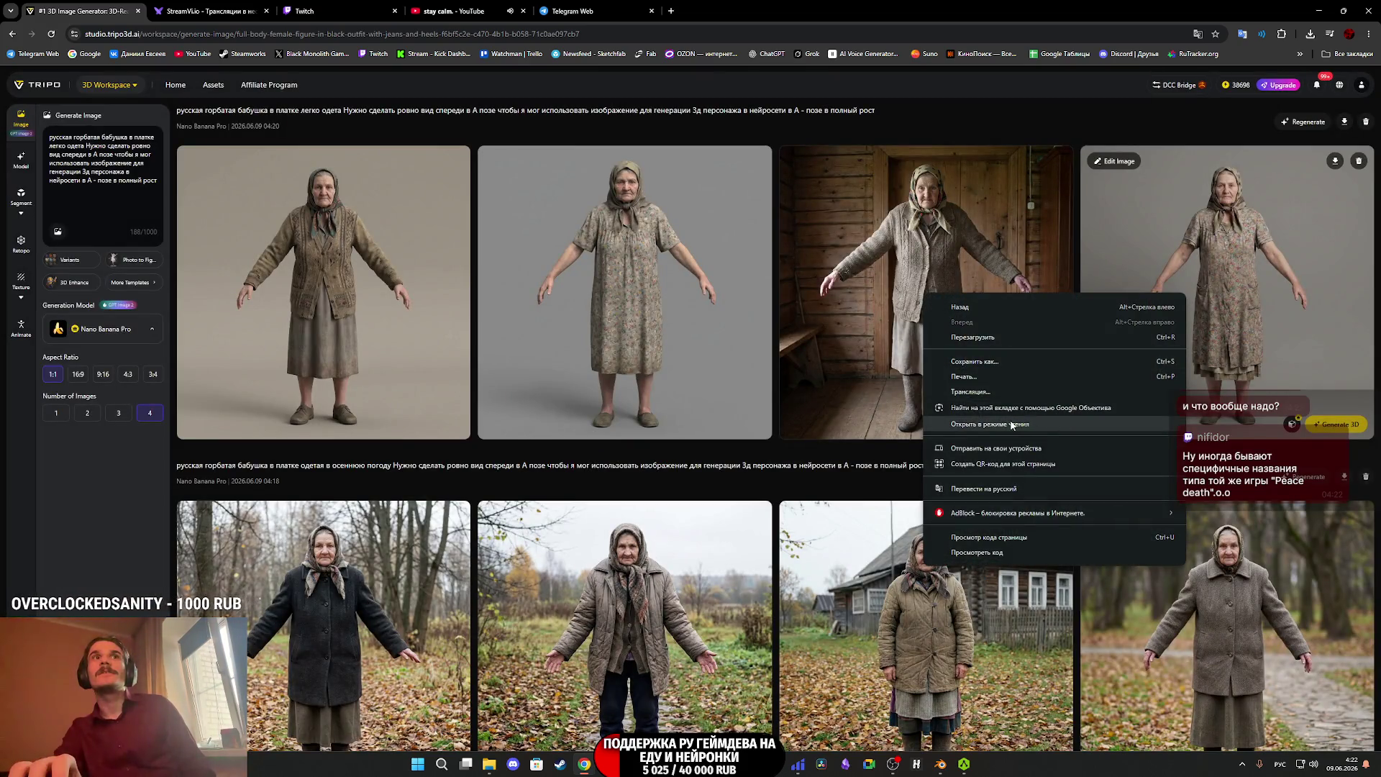
pyautogui.click(334, 345)
pyautogui.click(334, 345)
pyautogui.rightClick(607, 358)
pyautogui.click(647, 398)
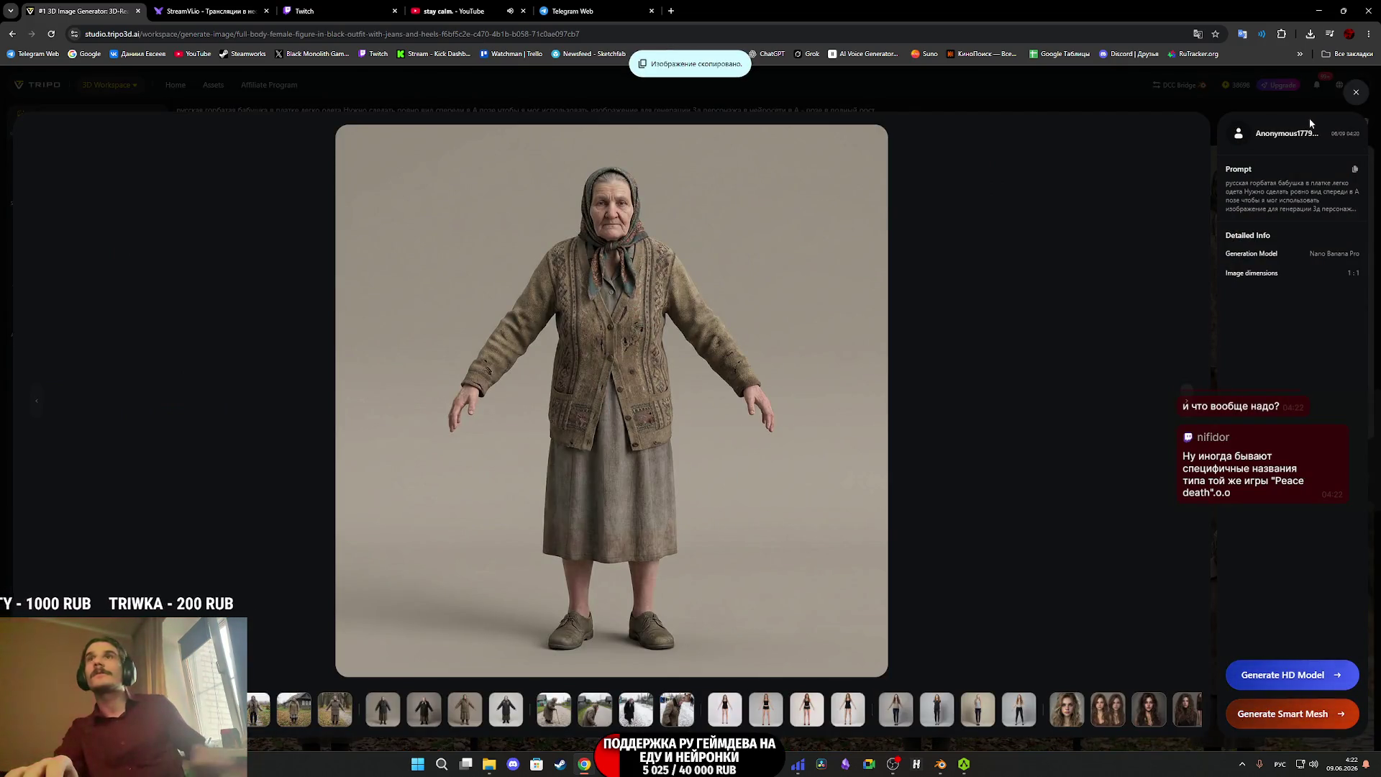
pyautogui.click(1356, 92)
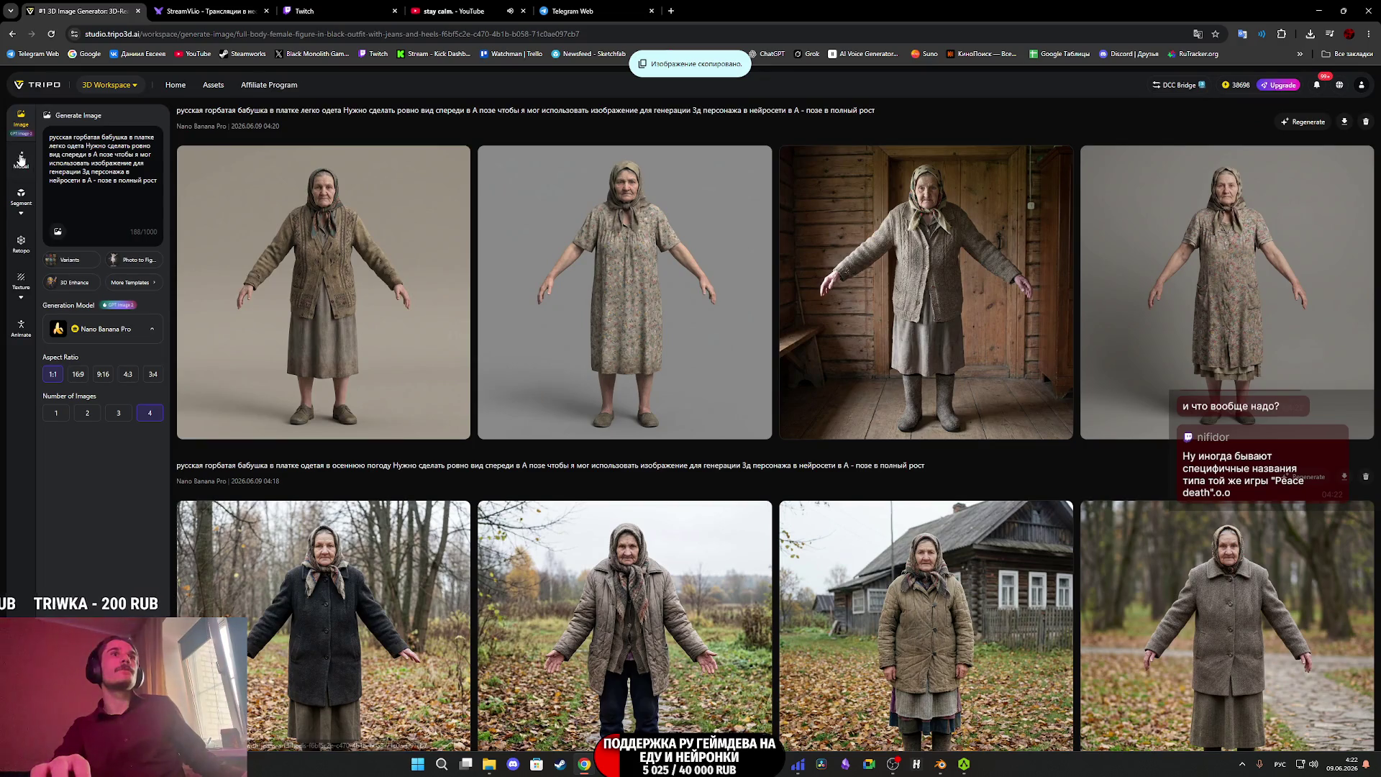
pyautogui.click(21, 158)
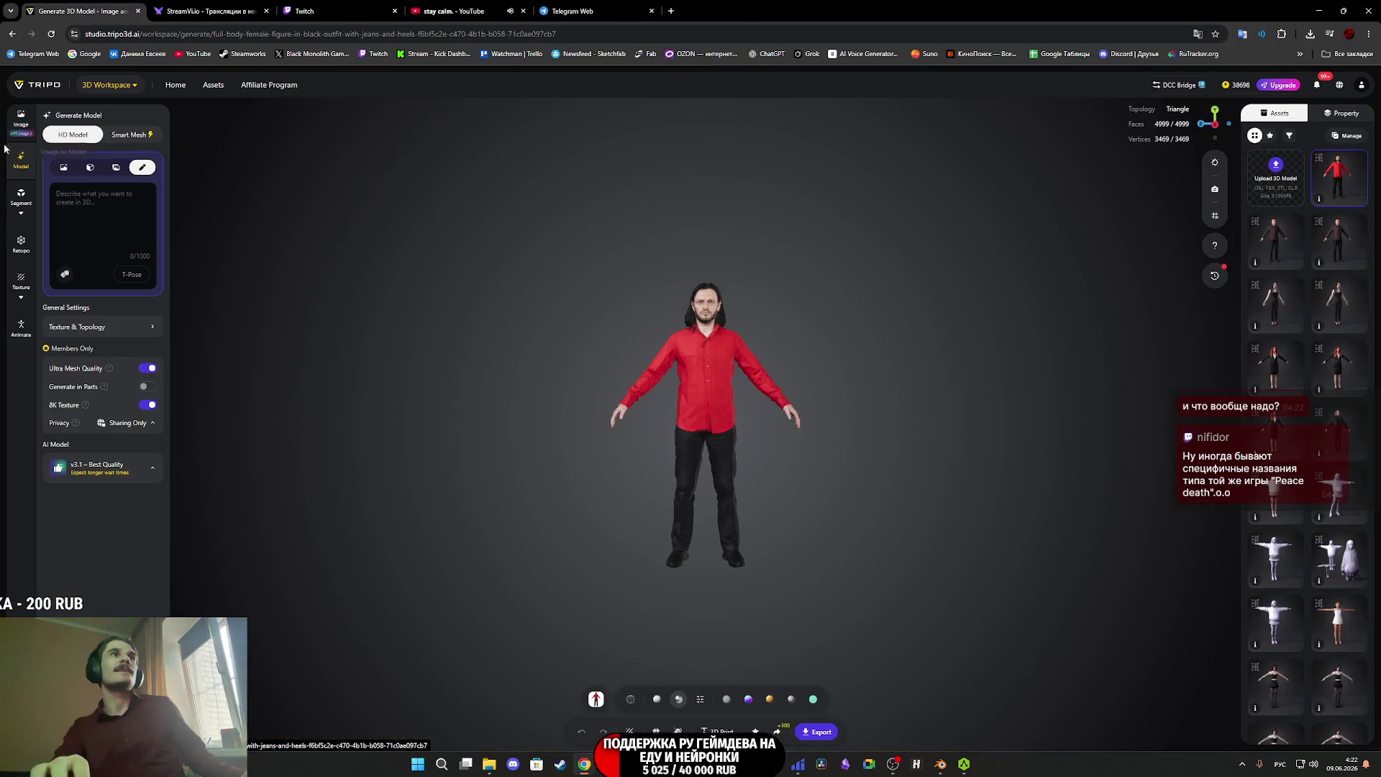
# Paste the copied grandmother image as the Smart Mesh image input, then switch to Twitch.
pyautogui.click(130, 134)
pyautogui.click(63, 167)
pyautogui.hotkey('ctrl', 'v')
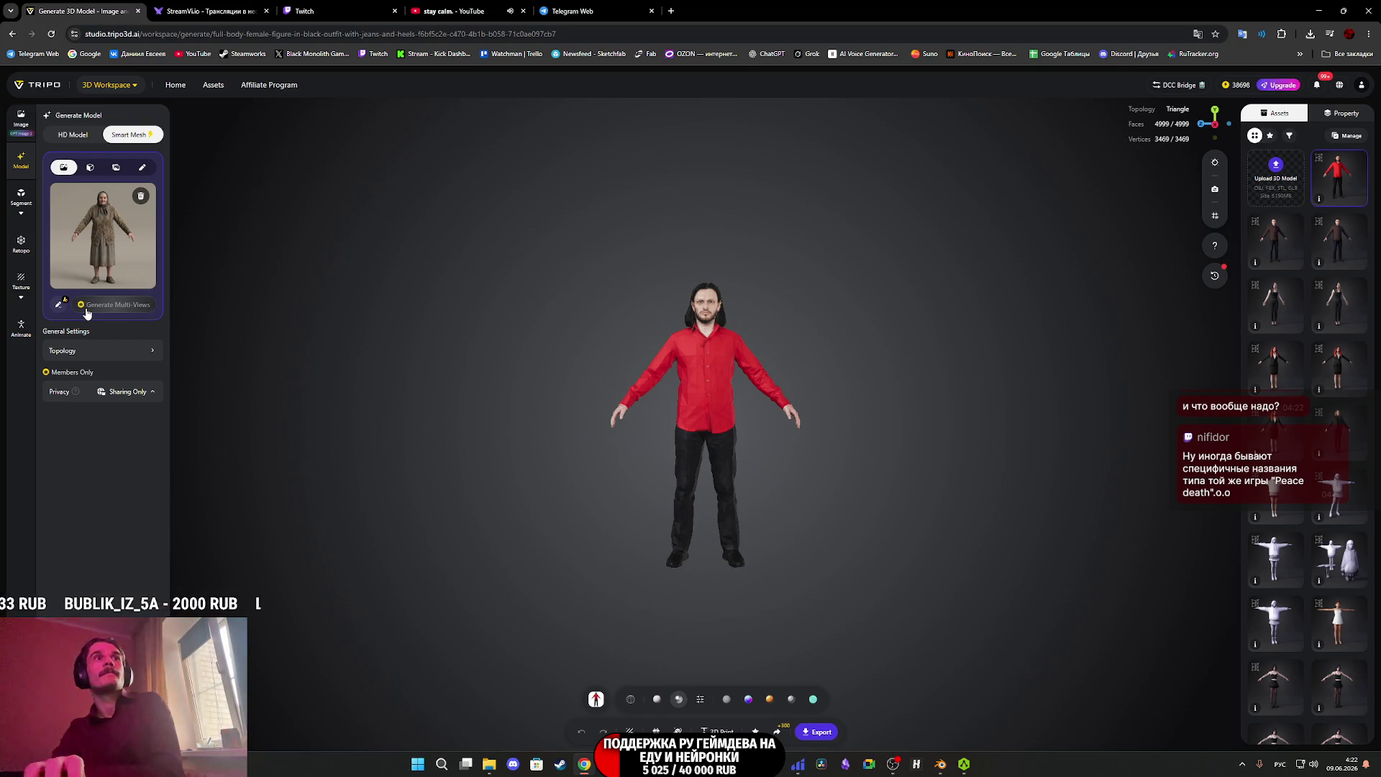
pyautogui.hotkey('ctrl', '3')
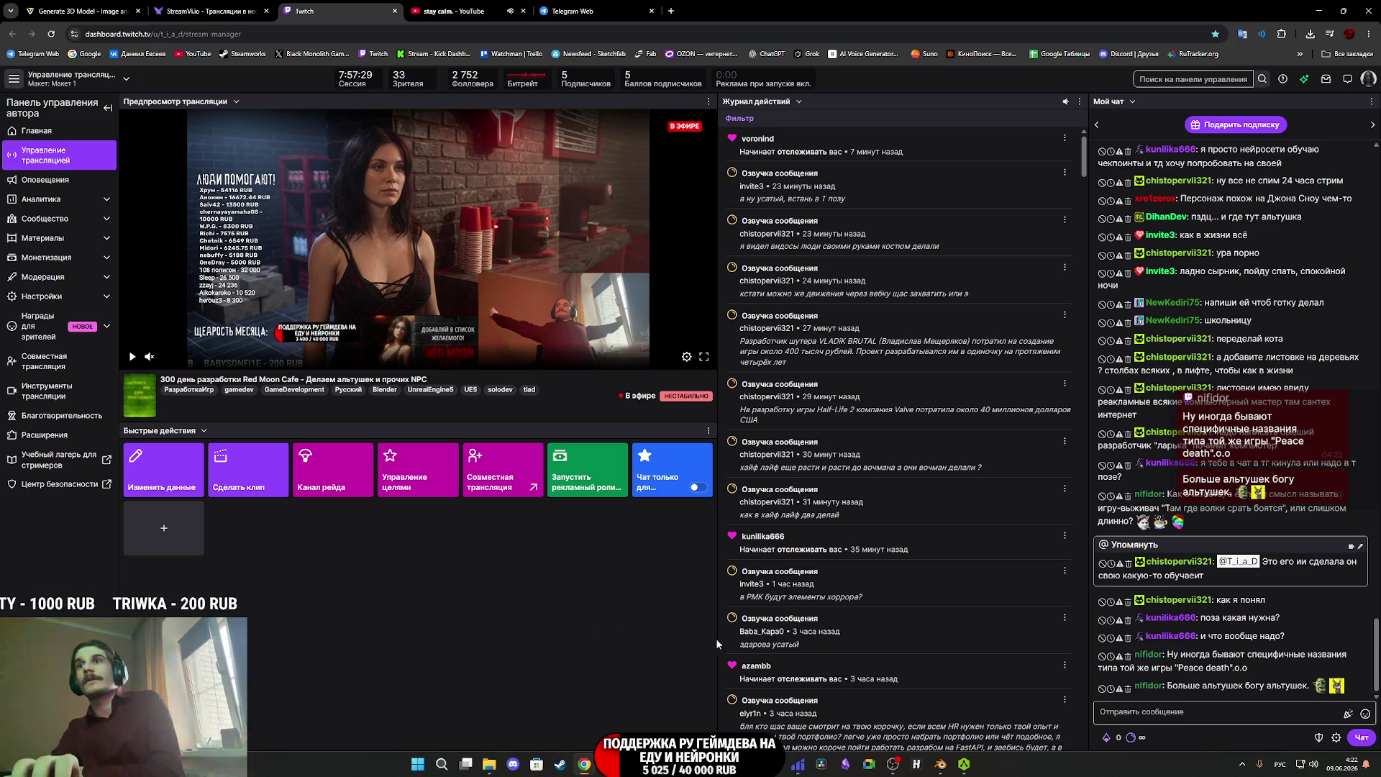
# Return to the Tripo 3D model tab, then bring AccuRIG back to the front.
pyautogui.click(86, 10)
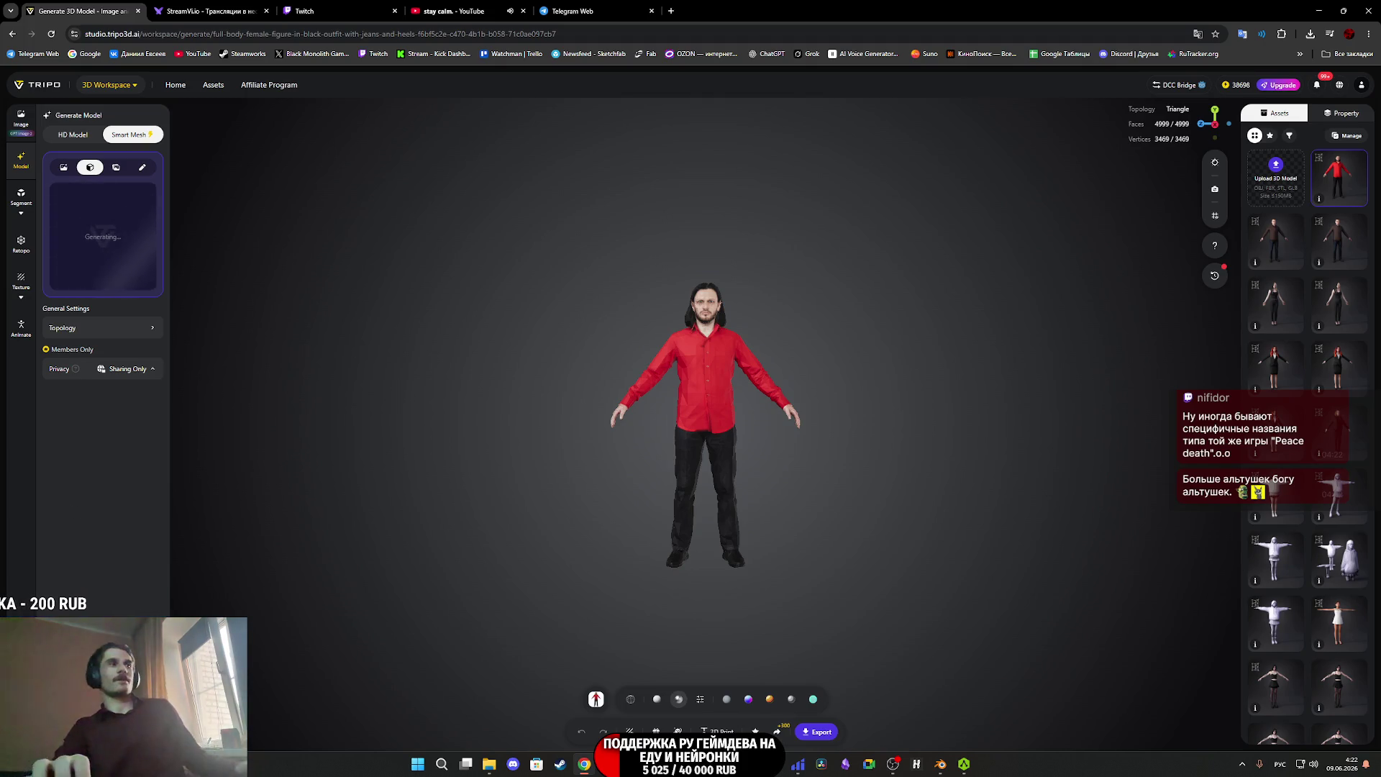
pyautogui.moveTo(630, 764)
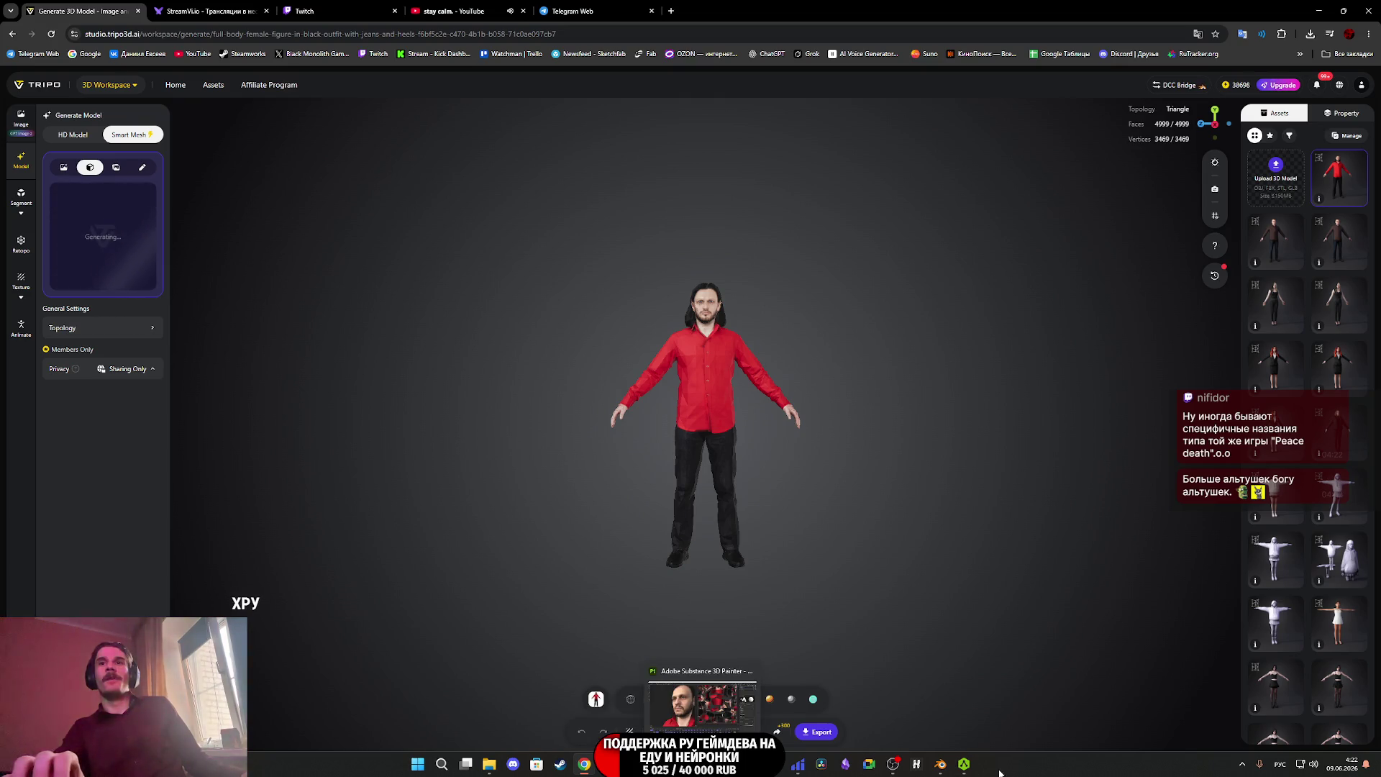
pyautogui.click(963, 763)
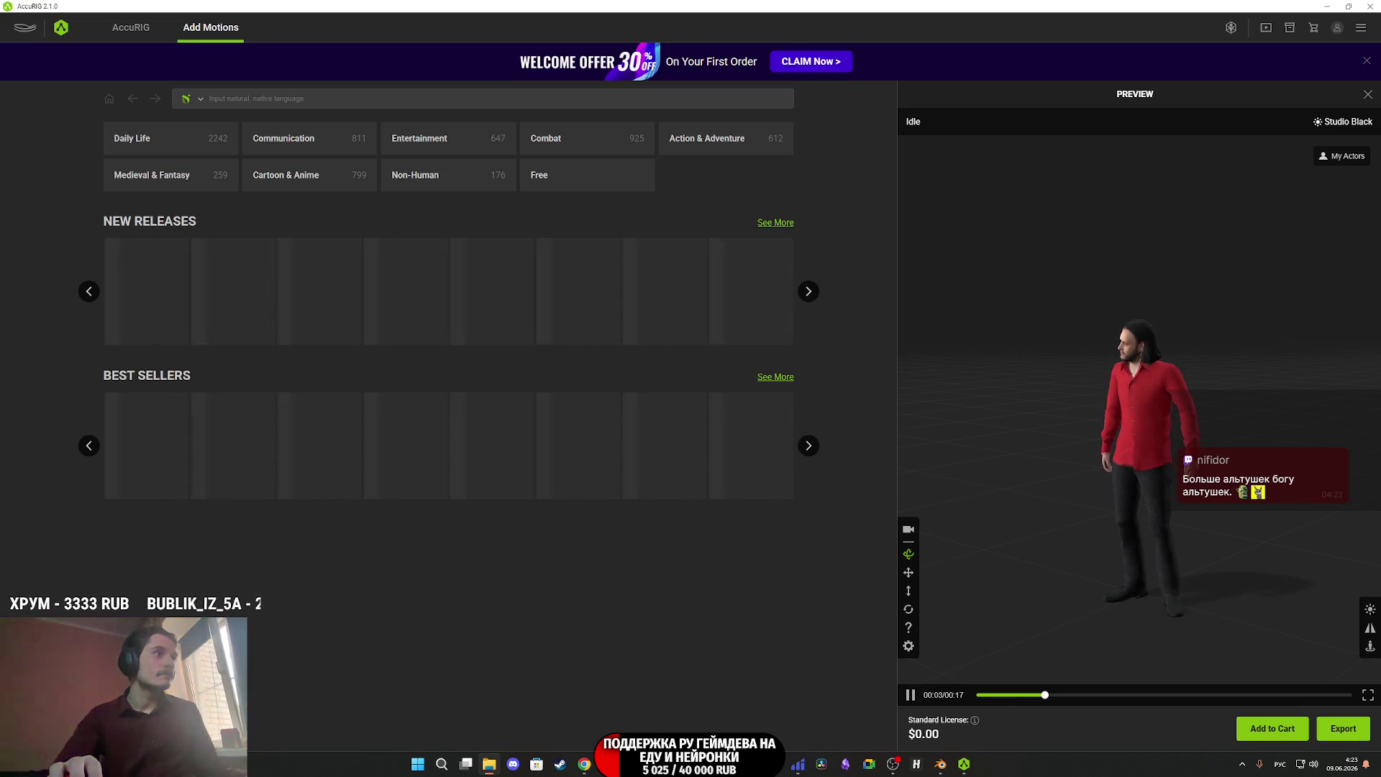
# Open the Characters > NPC > New folder in Unreal's Content Browser.
pyautogui.hotkey('alt', 'Tab')
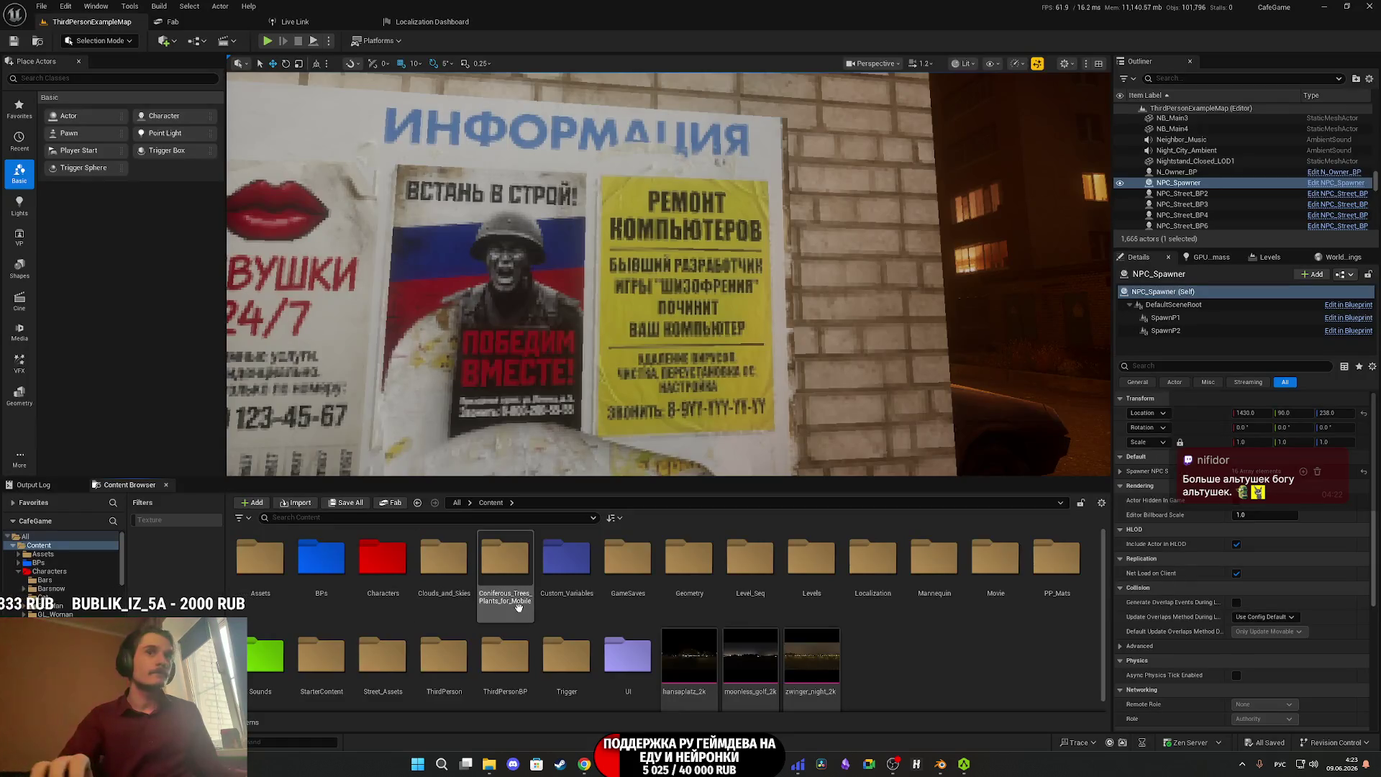
pyautogui.doubleClick(382, 560)
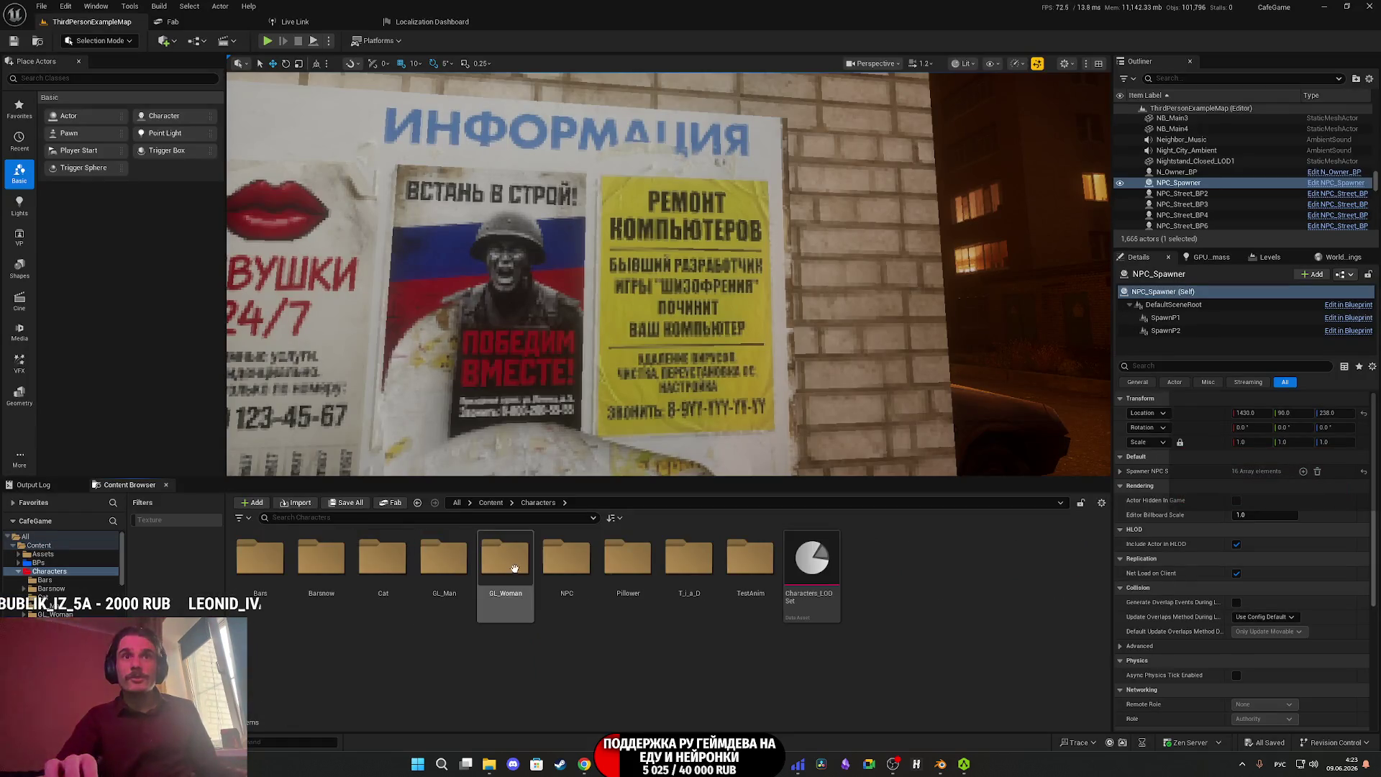
pyautogui.doubleClick(569, 565)
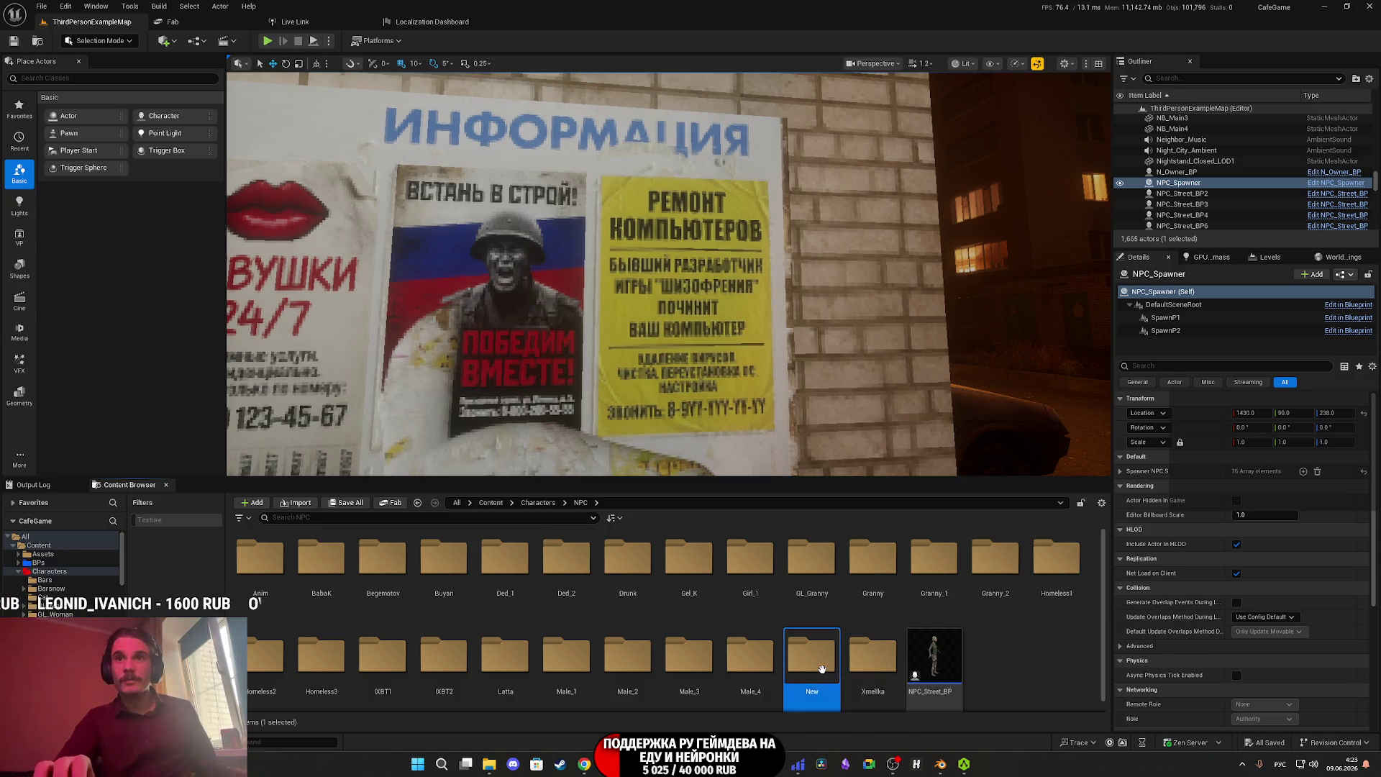
pyautogui.doubleClick(809, 658)
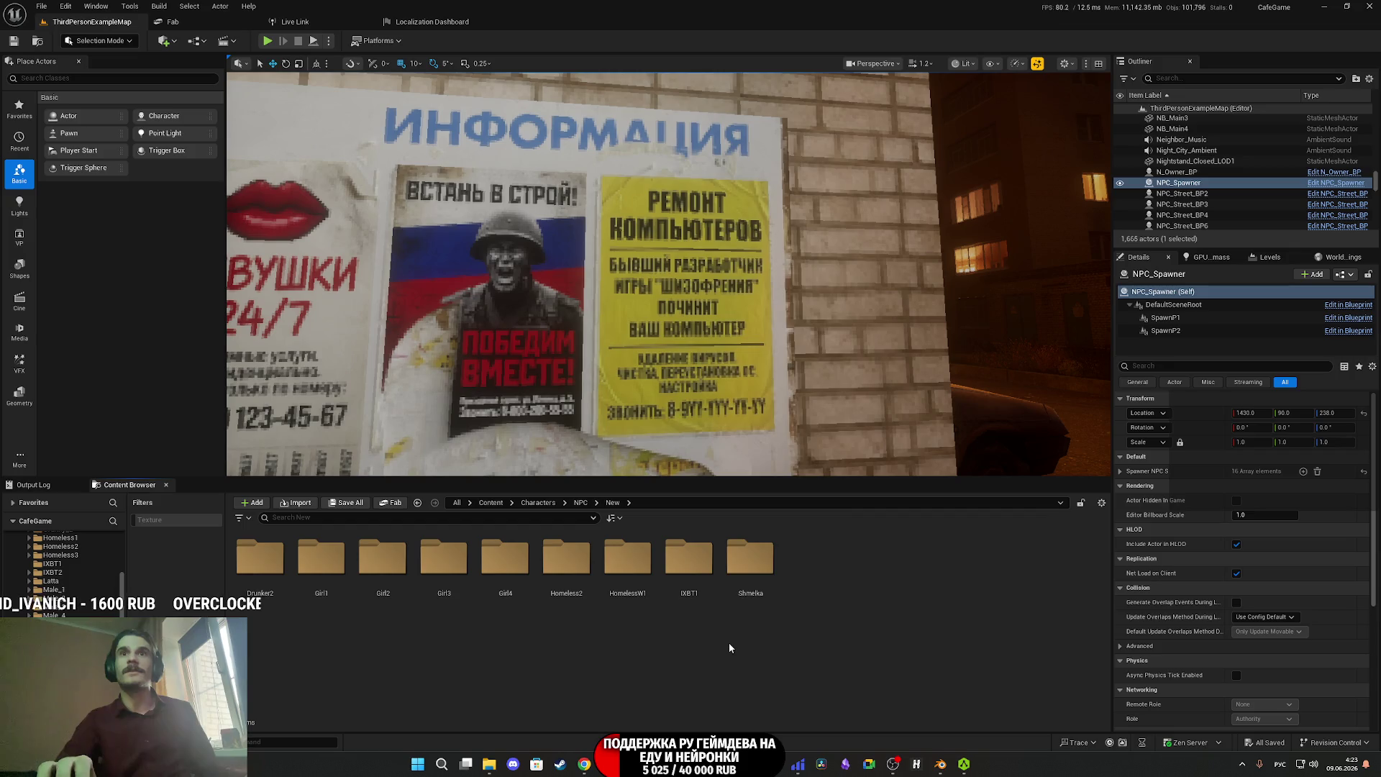
# Create a new folder named IXBT2 inside New and open it.
pyautogui.rightClick(729, 648)
pyautogui.click(765, 270)
pyautogui.write('Щ')
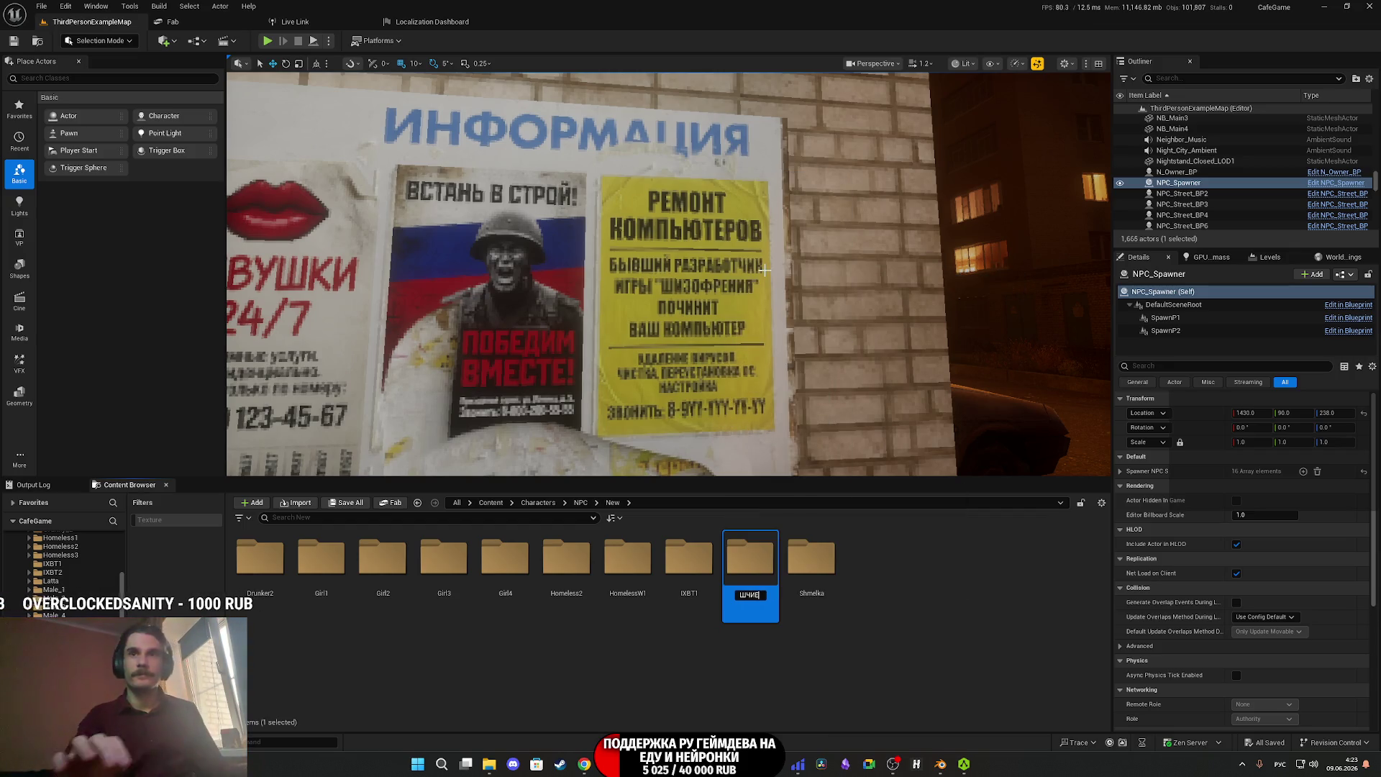
pyautogui.press('BackSpace')
pyautogui.press('BackSpace')
pyautogui.press('BackSpace')
pyautogui.hotkey('alt', 'shift')
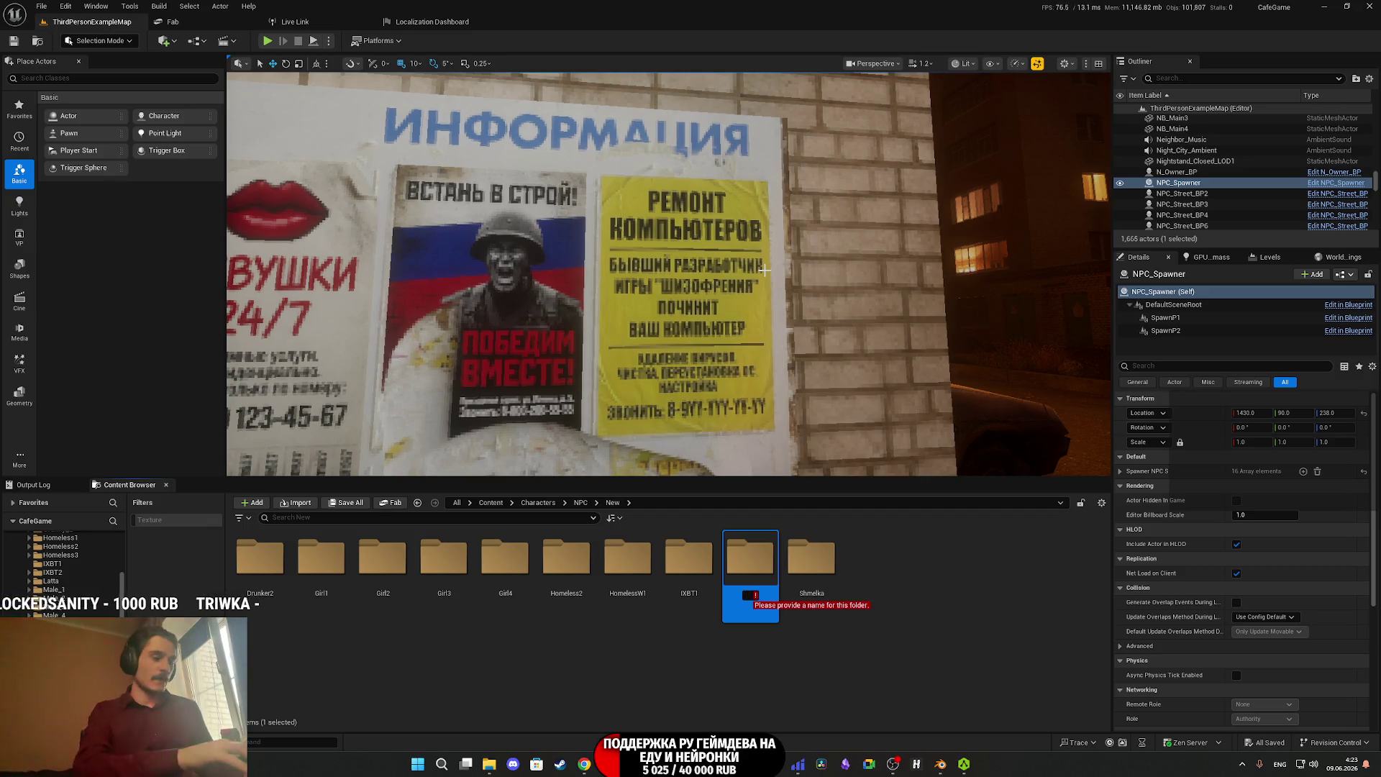
pyautogui.write('I')
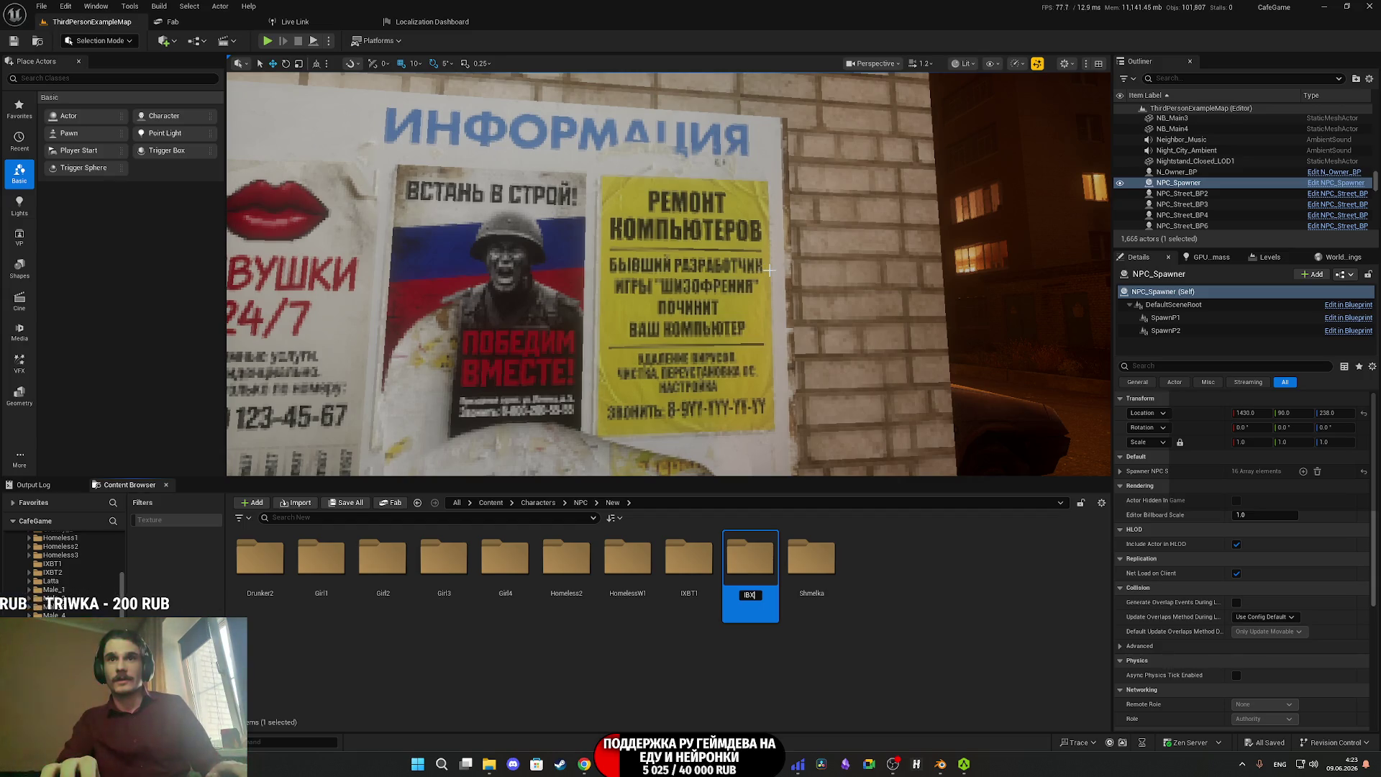
pyautogui.press('BackSpace')
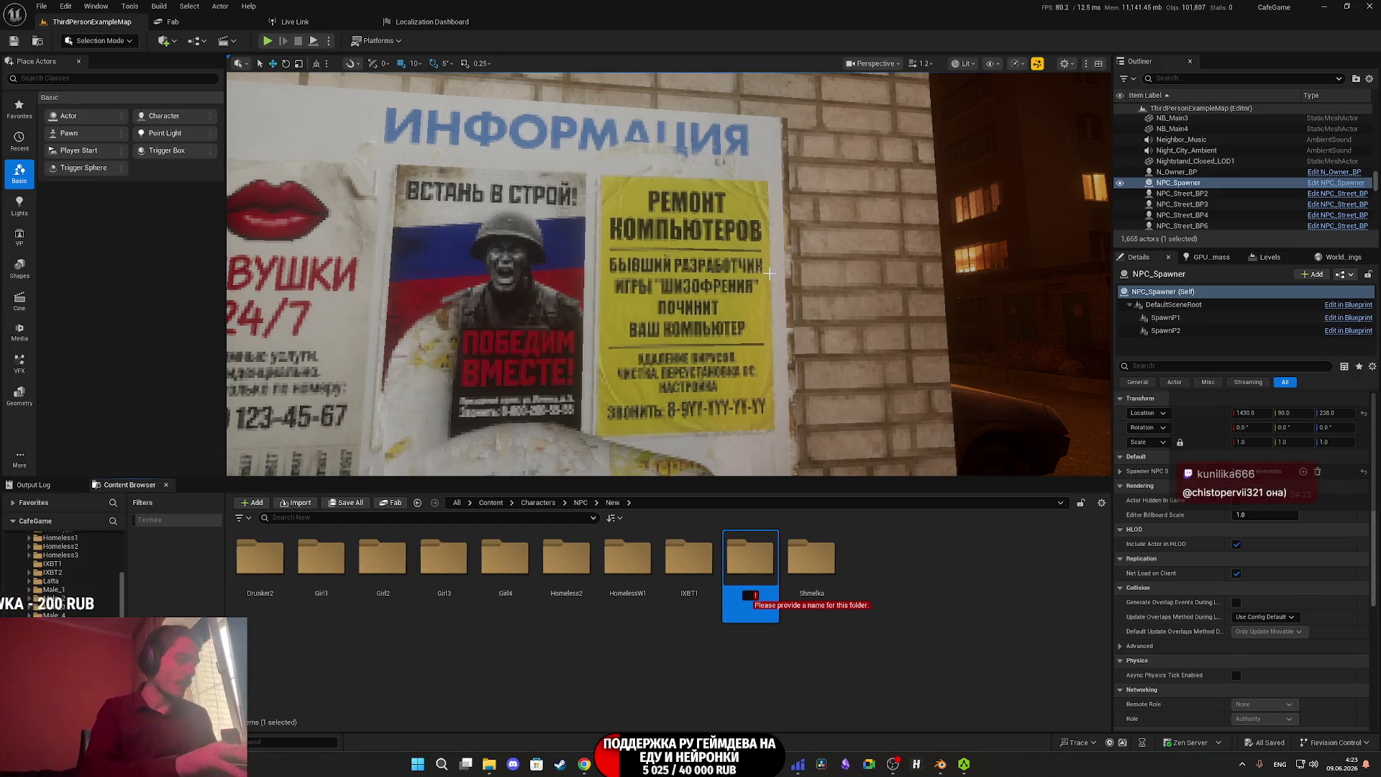
pyautogui.write('IXBT2')
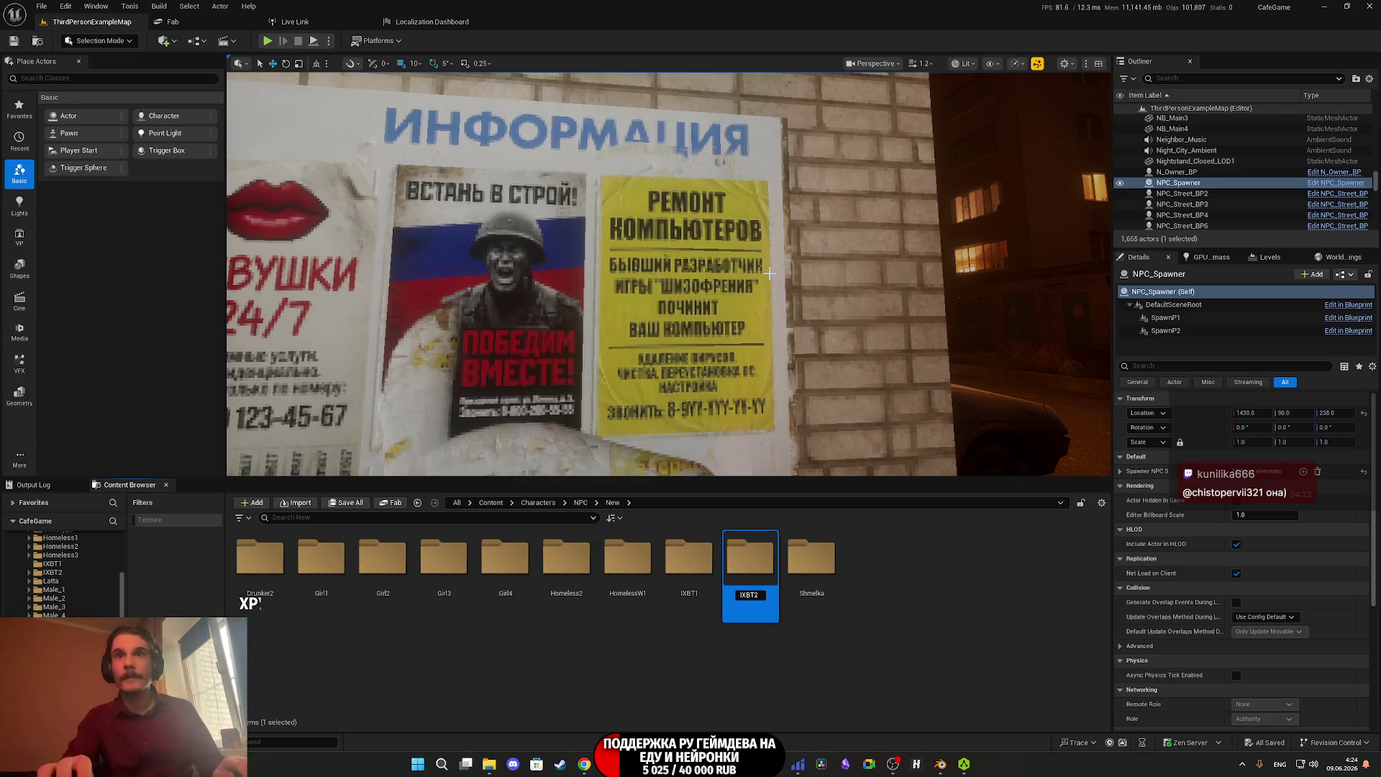
pyautogui.press('Return')
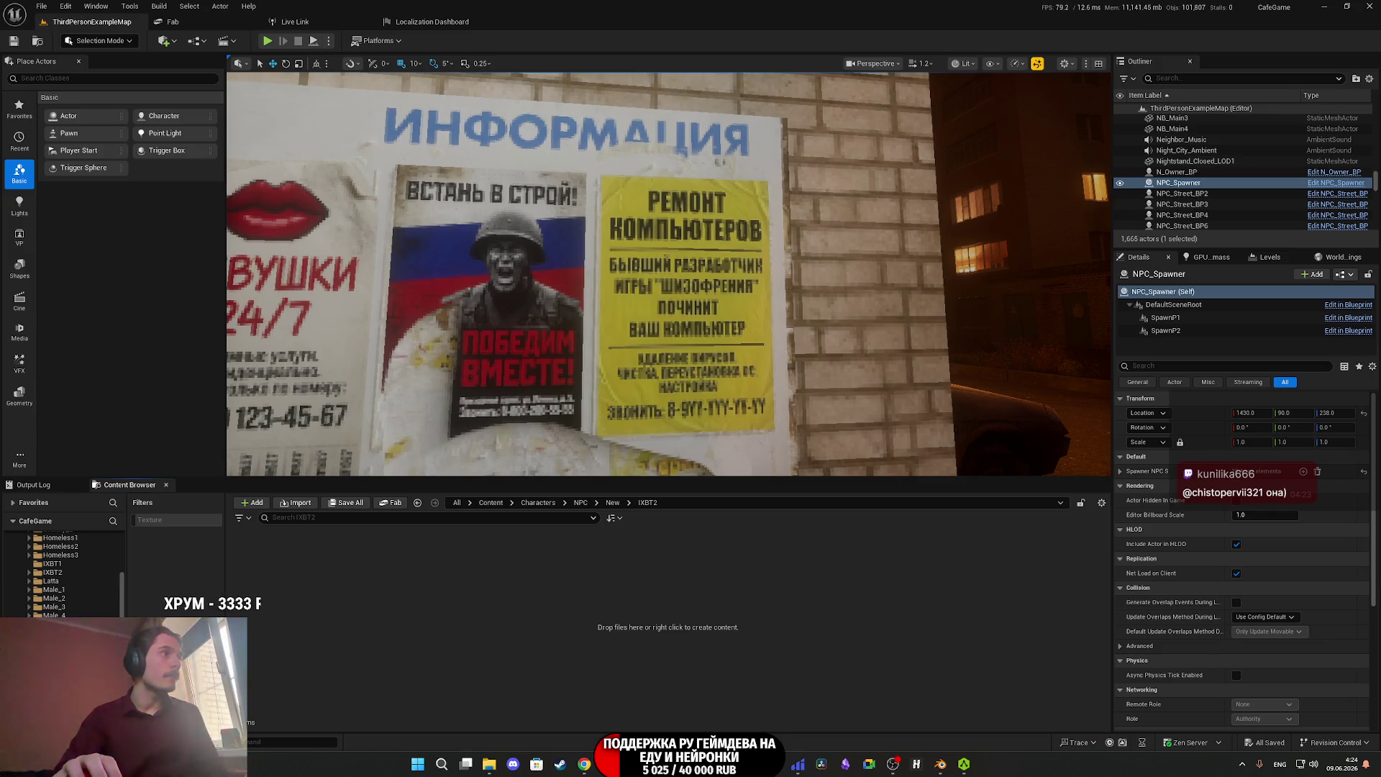
# Import IXBT_2.fbx into IXBT2 with default settings, then return to Tripo.
pyautogui.moveTo(370, 611); pyautogui.dragTo(492, 637)
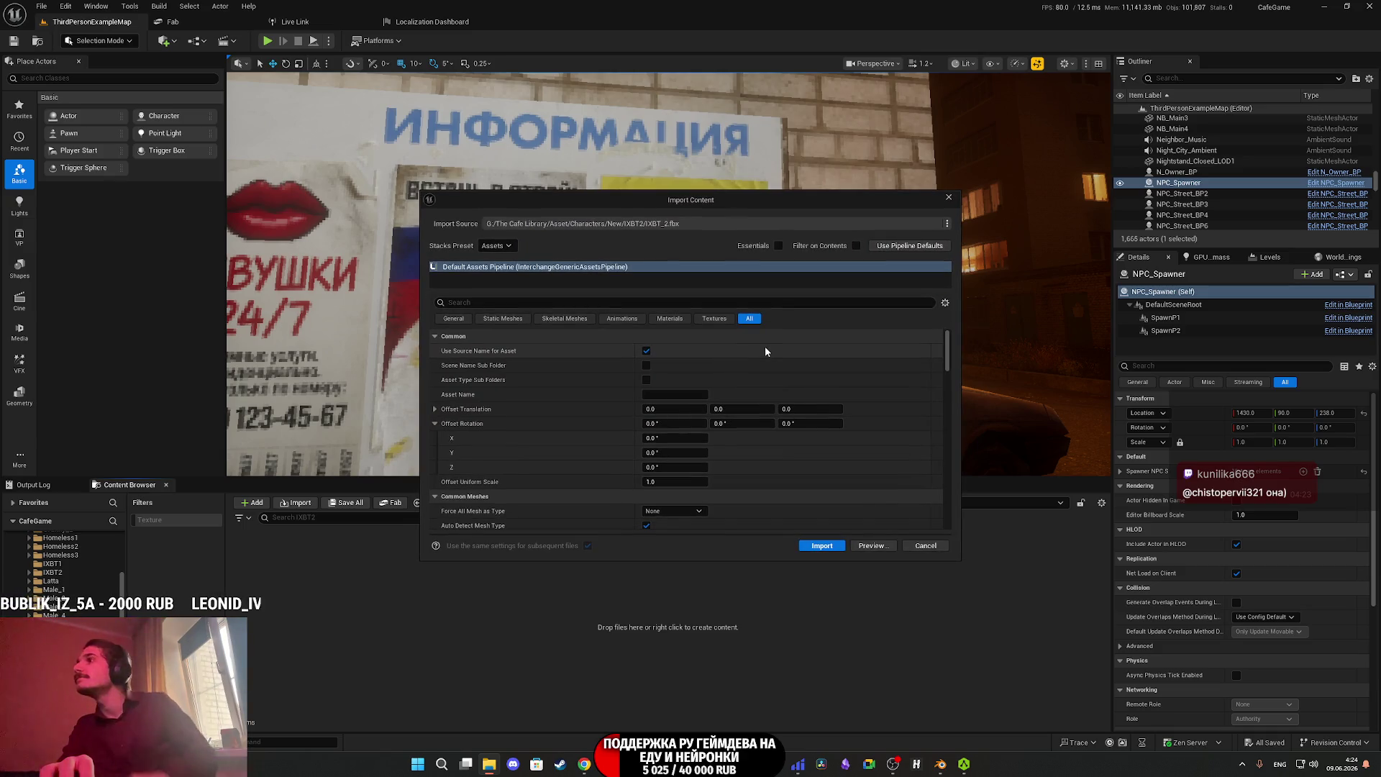
pyautogui.click(821, 546)
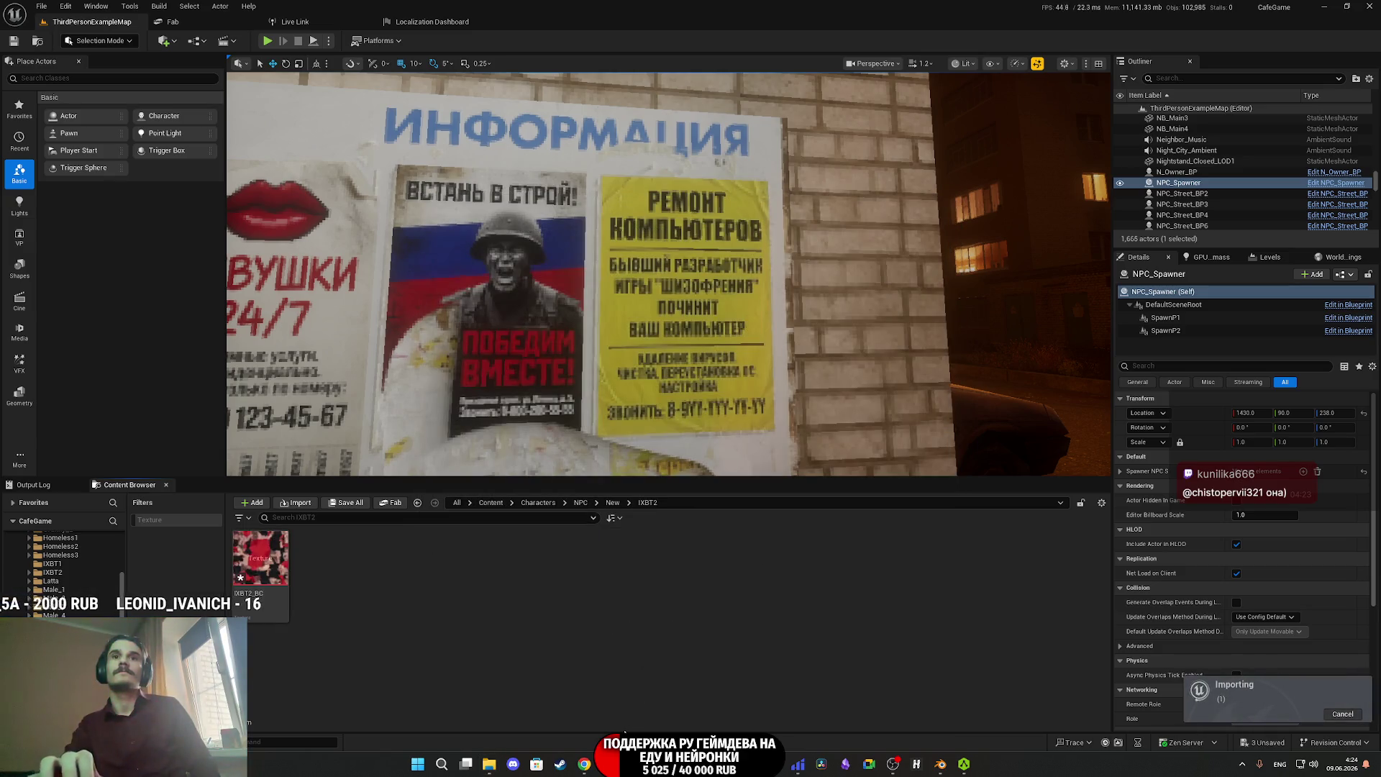
pyautogui.click(586, 759)
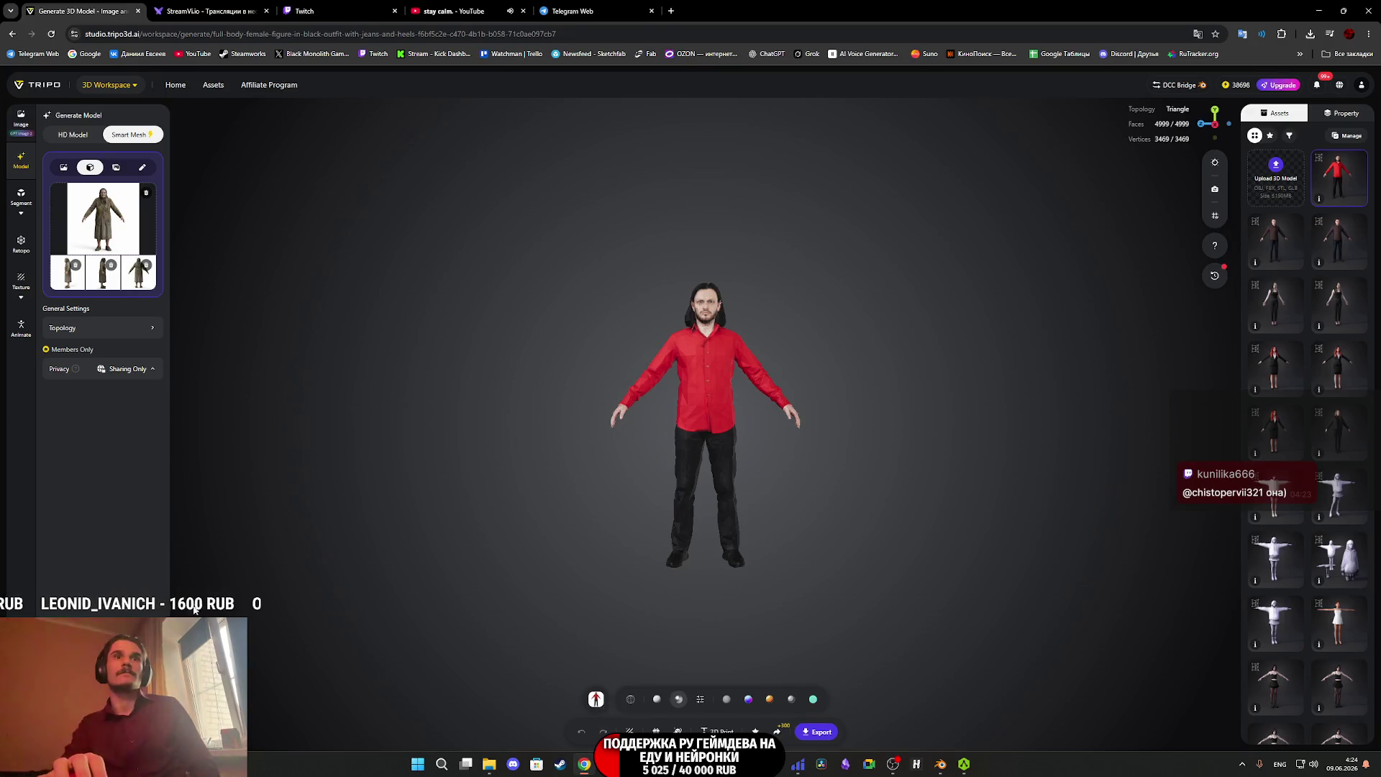
# Enlarge the old-woman reference images and browse the side and back views.
pyautogui.click(104, 280)
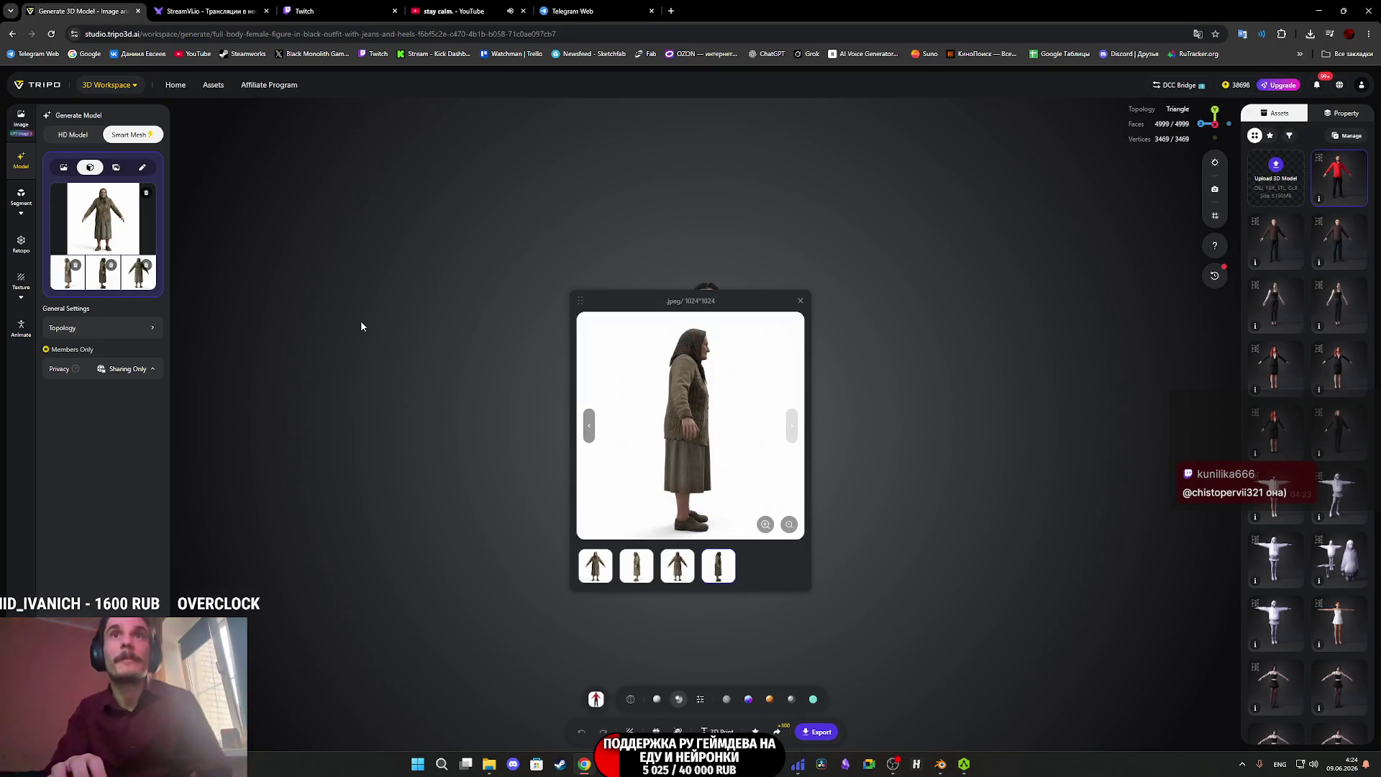
pyautogui.click(75, 287)
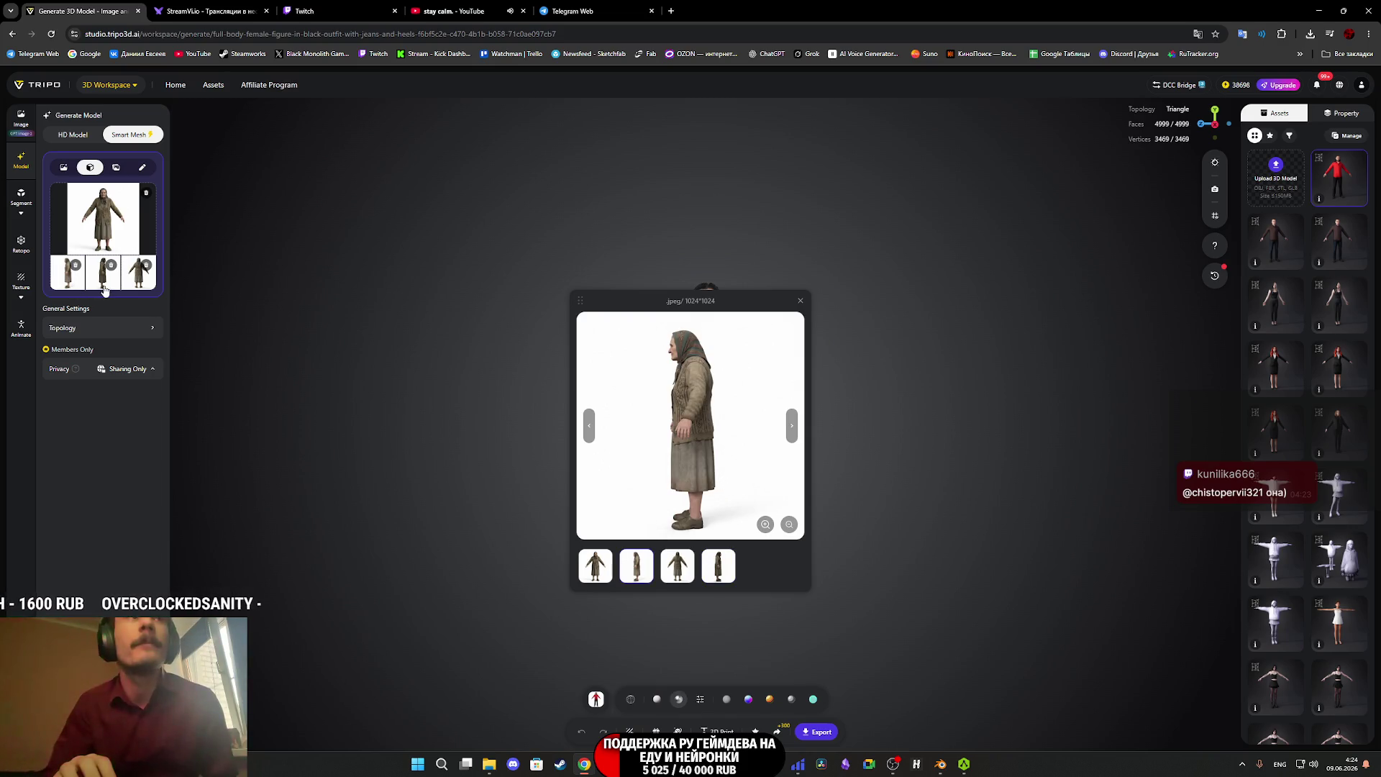
pyautogui.click(106, 288)
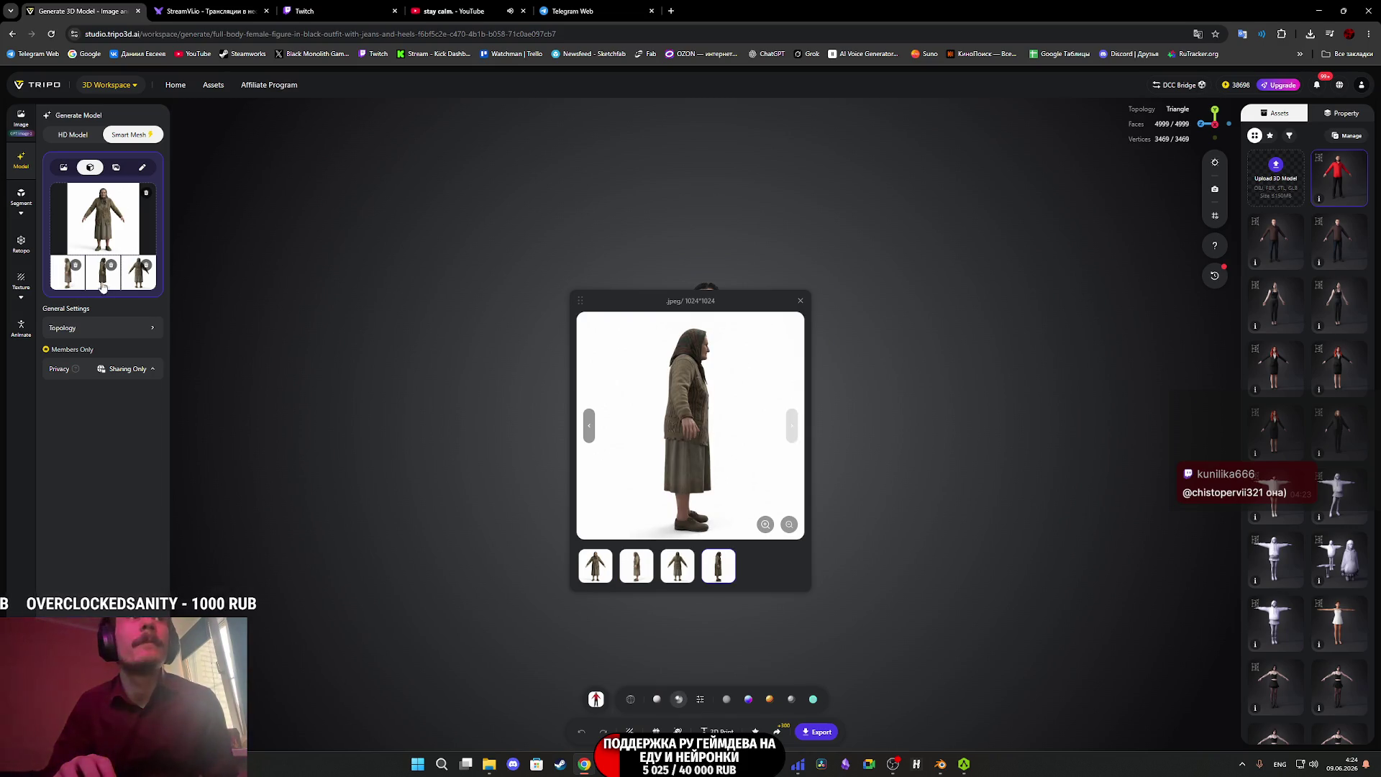
pyautogui.click(140, 286)
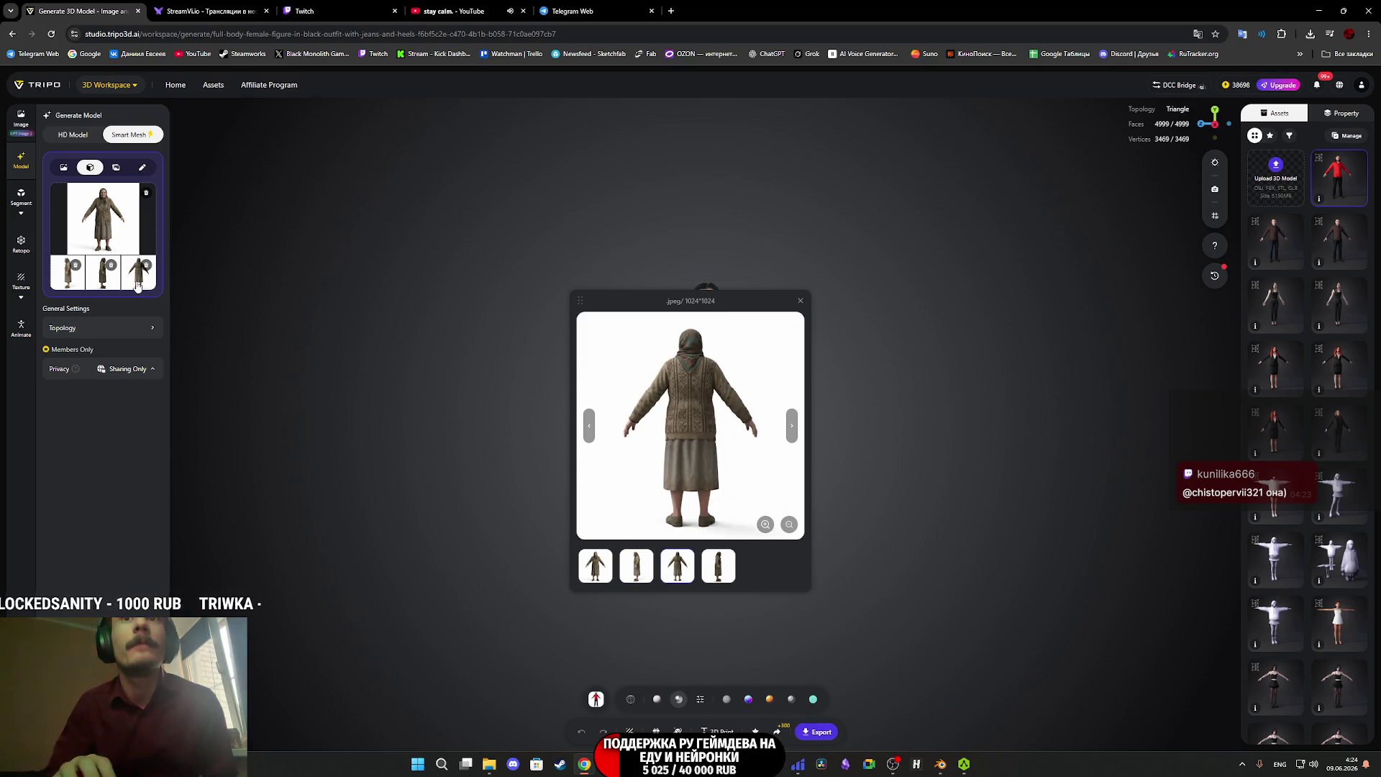
pyautogui.click(112, 287)
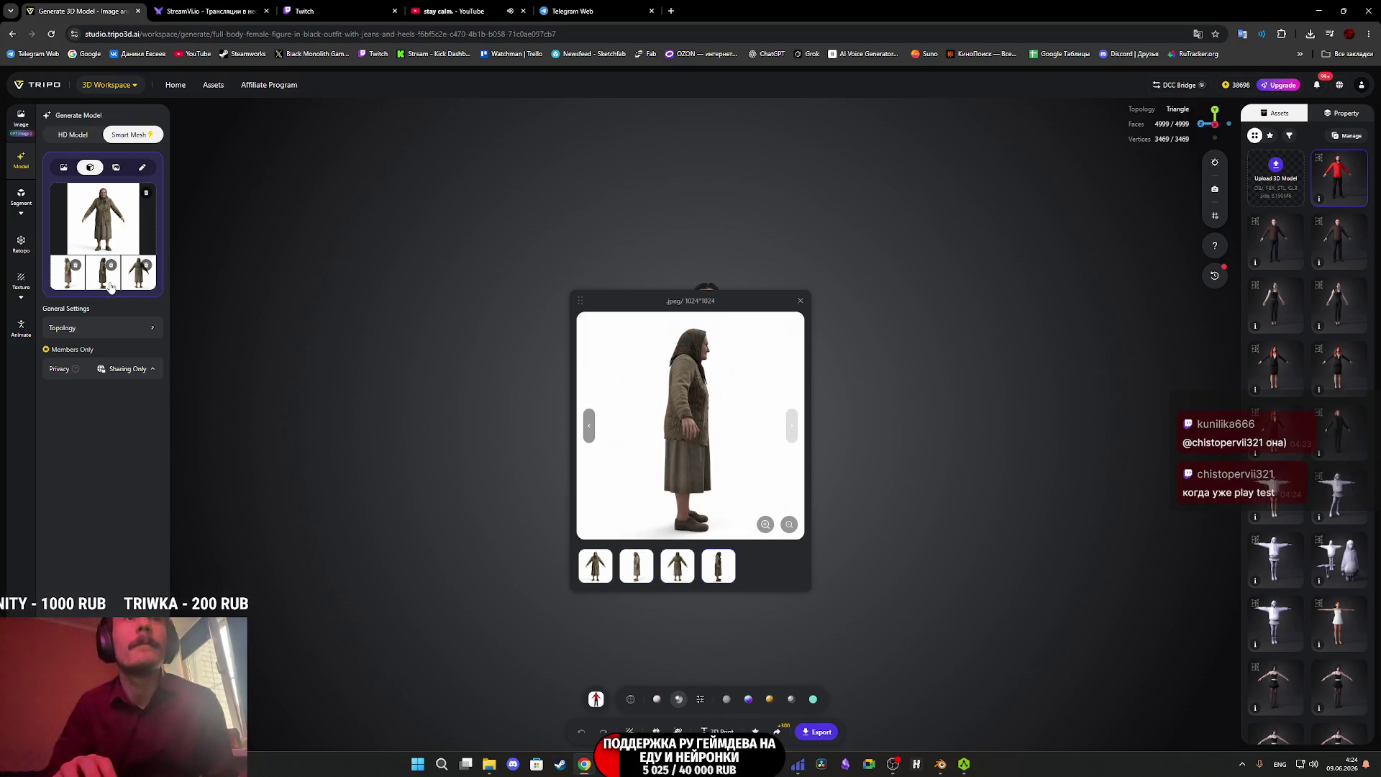
pyautogui.click(92, 286)
# Delete the Left view reference image and close the preview.
pyautogui.click(98, 283)
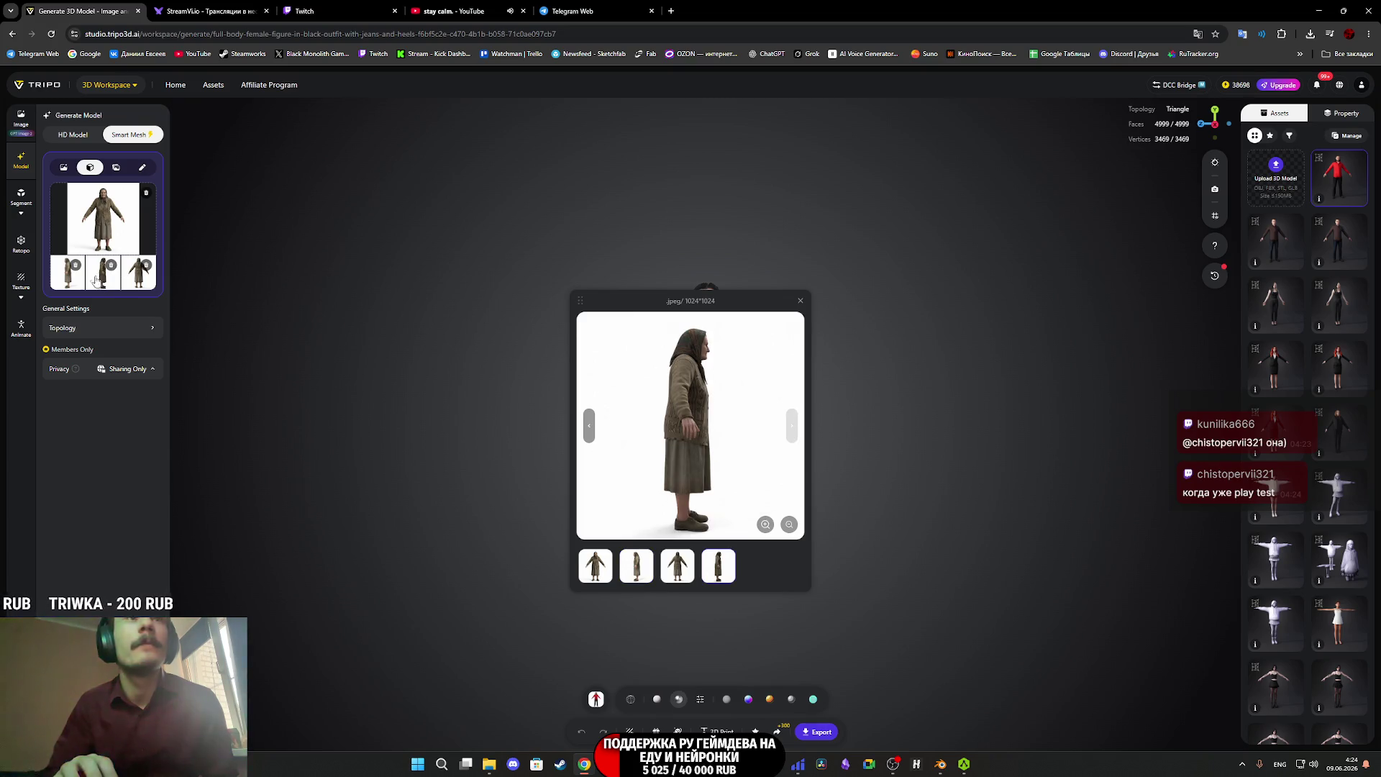
pyautogui.click(75, 266)
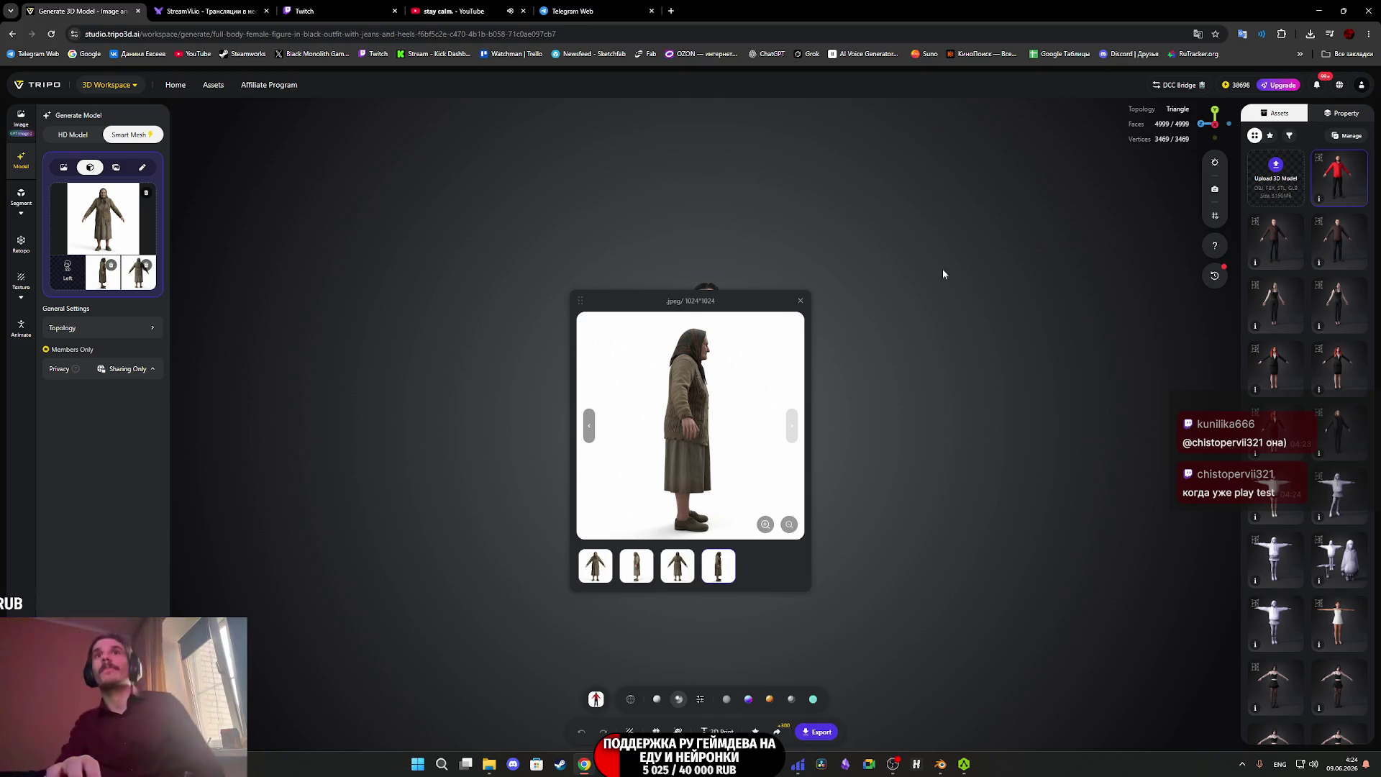
pyautogui.click(800, 300)
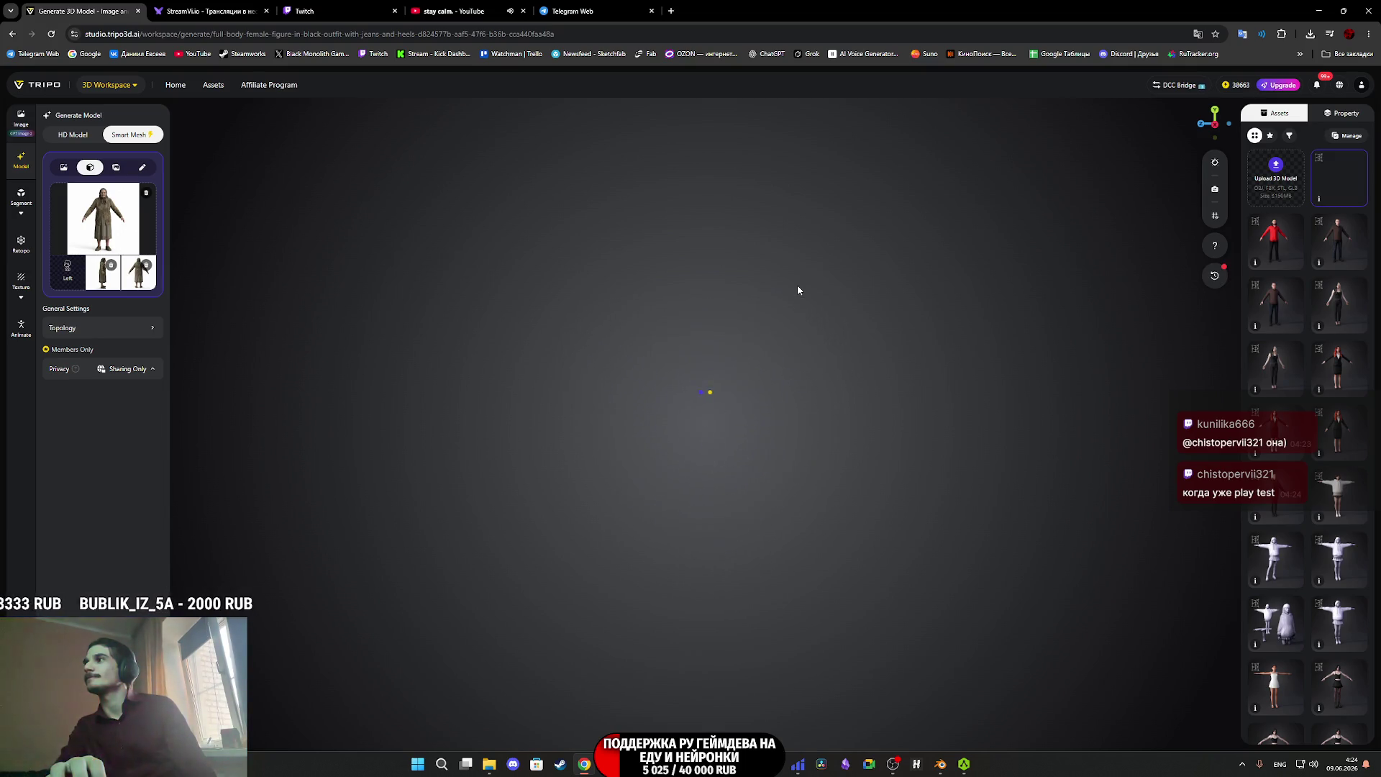
# Orbit the generated old-woman mesh to a close side view and reopen the reference preview.
pyautogui.scroll(3)
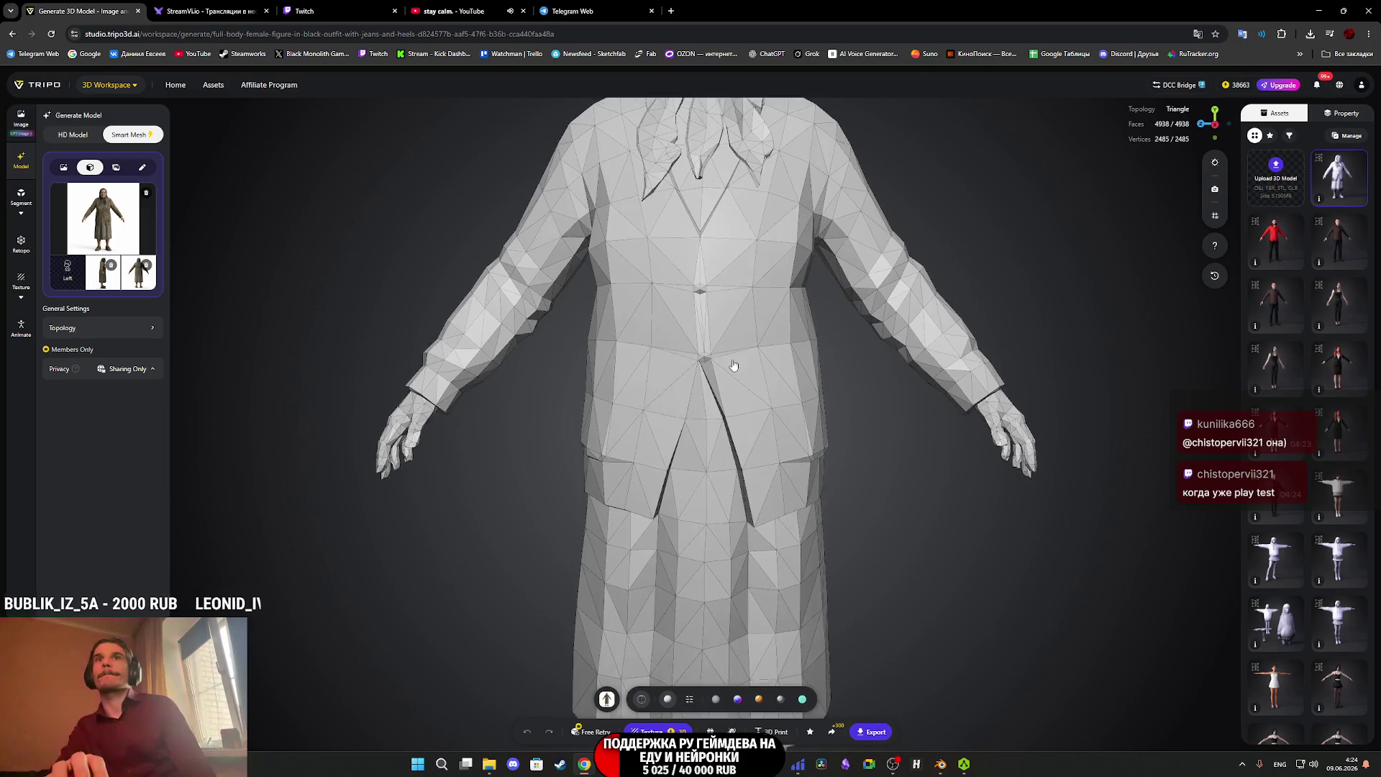
pyautogui.scroll(-3)
pyautogui.moveTo(707, 346); pyautogui.dragTo(472, 407)
pyautogui.click(126, 242)
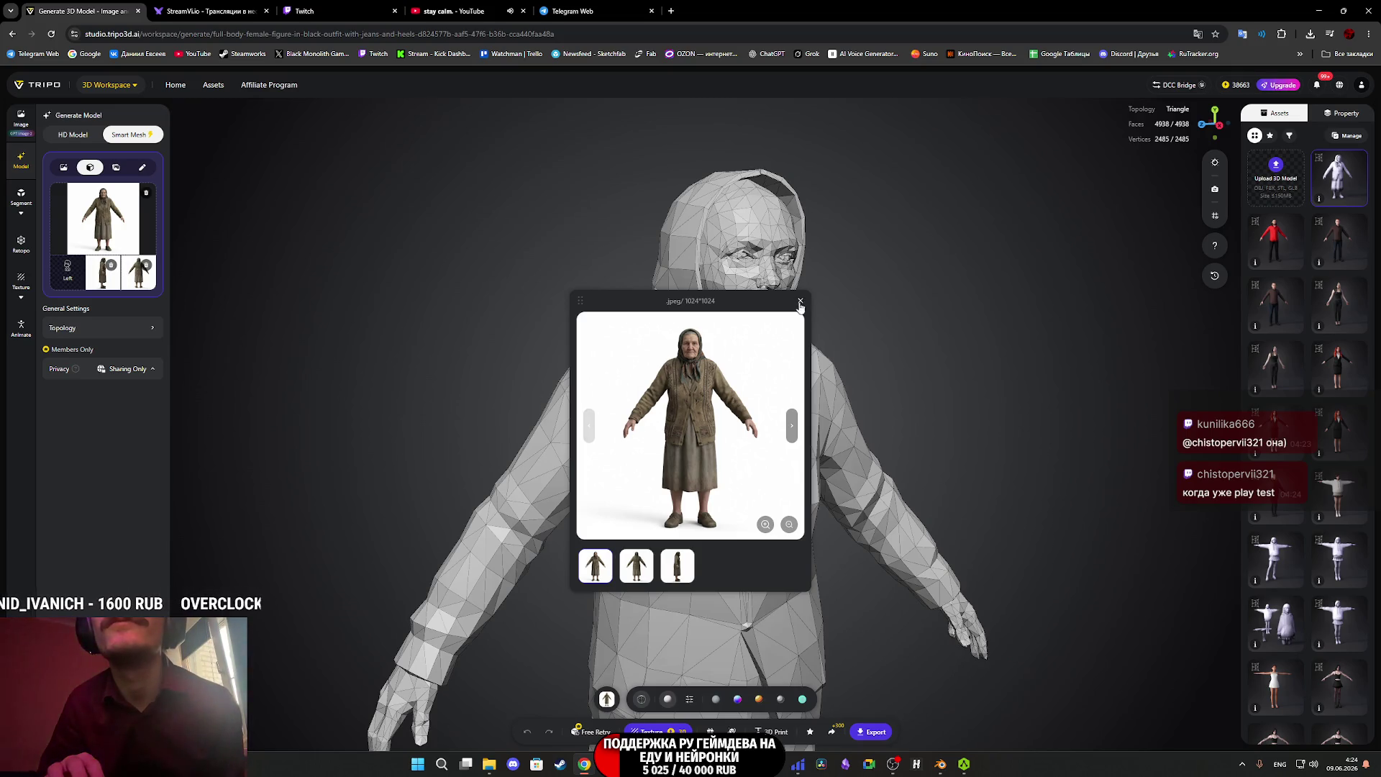
# Inspect the mesh's left side, torso and arms, then switch to the Twitch stream dashboard.
pyautogui.moveTo(741, 389); pyautogui.dragTo(691, 381)
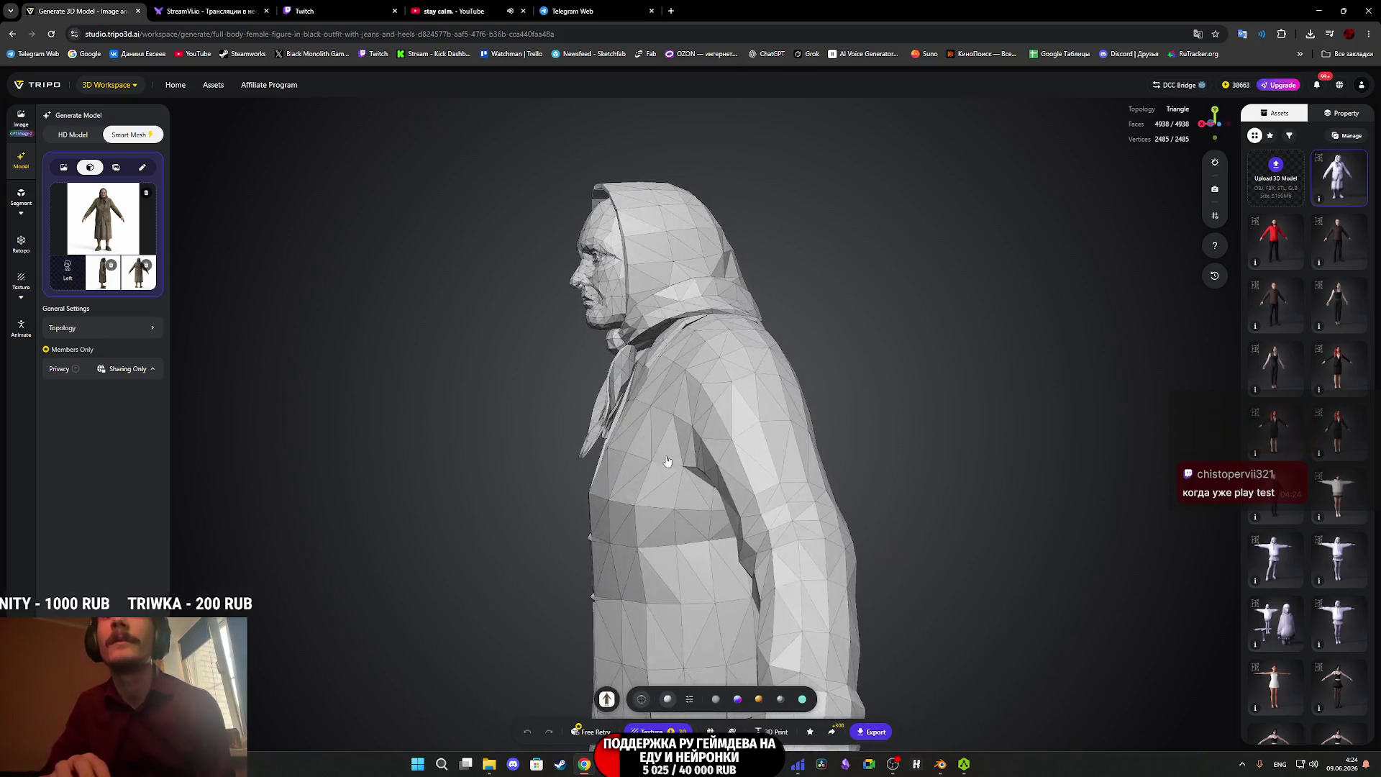
pyautogui.scroll(3)
pyautogui.moveTo(648, 290); pyautogui.dragTo(684, 284)
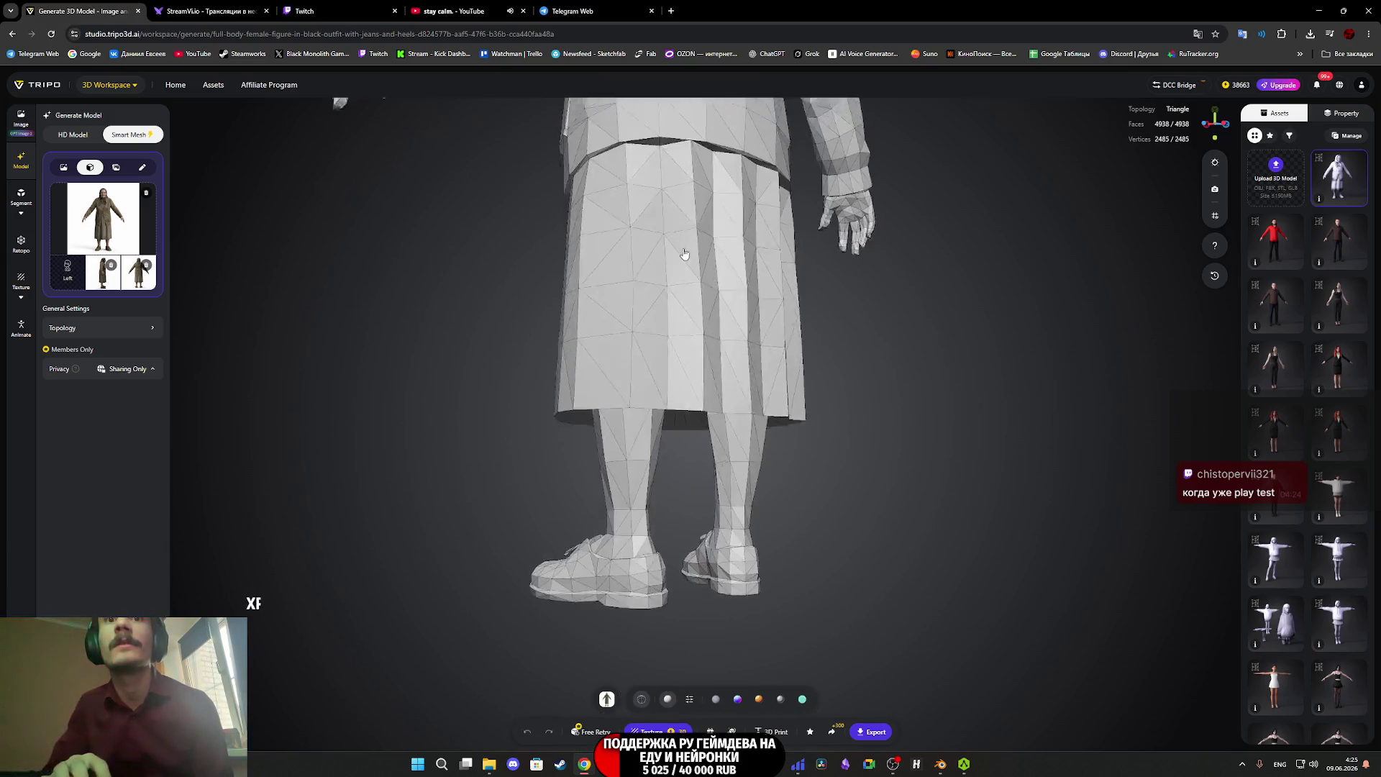
pyautogui.scroll(3)
pyautogui.moveTo(844, 339); pyautogui.dragTo(704, 380)
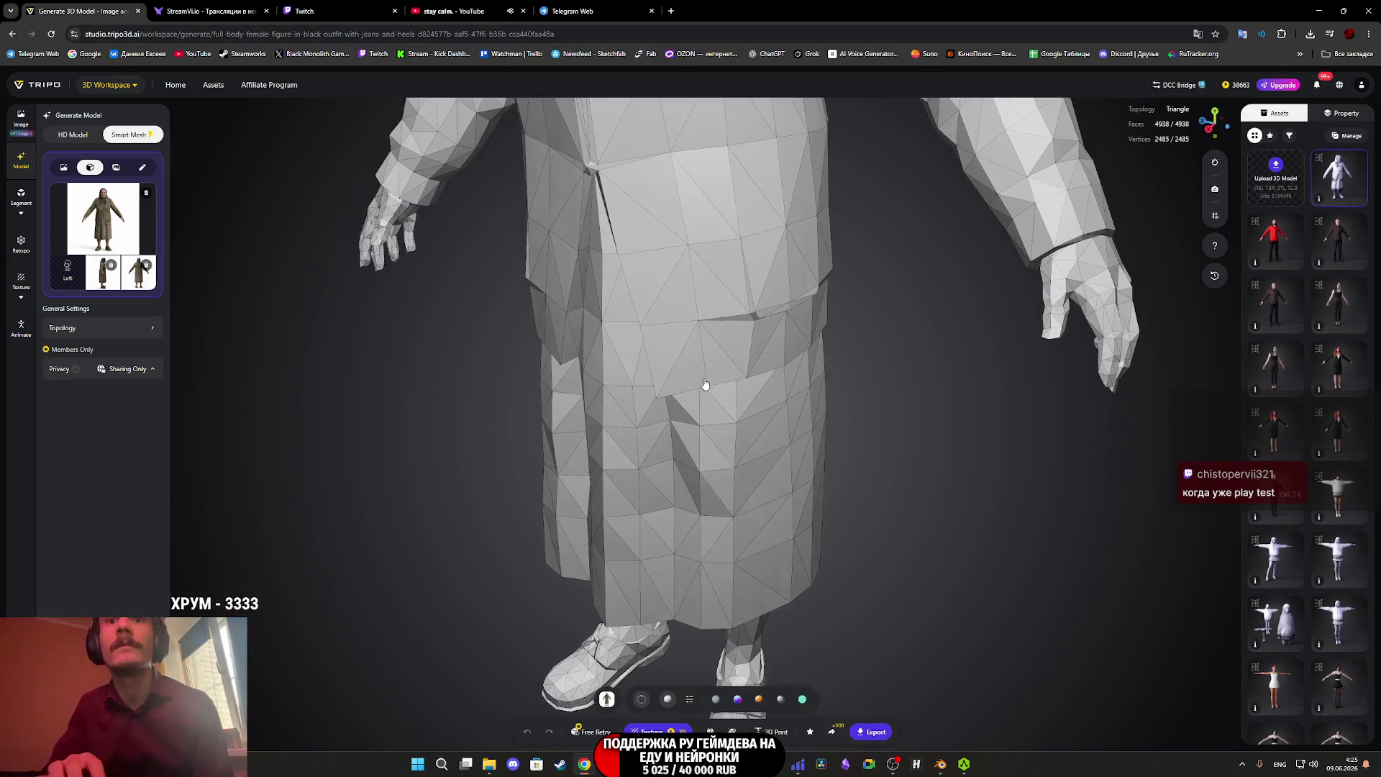
pyautogui.moveTo(696, 246); pyautogui.dragTo(612, 461)
pyautogui.scroll(3)
pyautogui.scroll(-3)
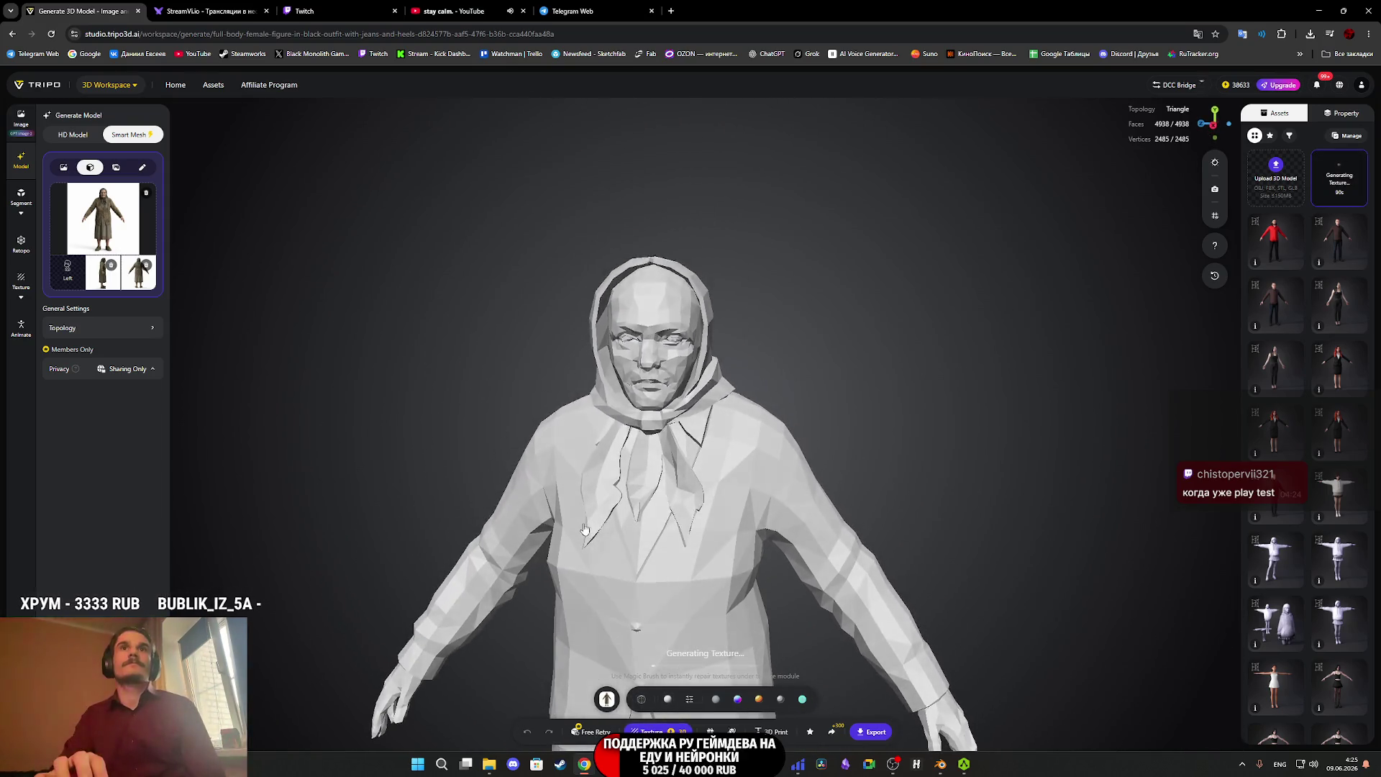
pyautogui.click(322, 7)
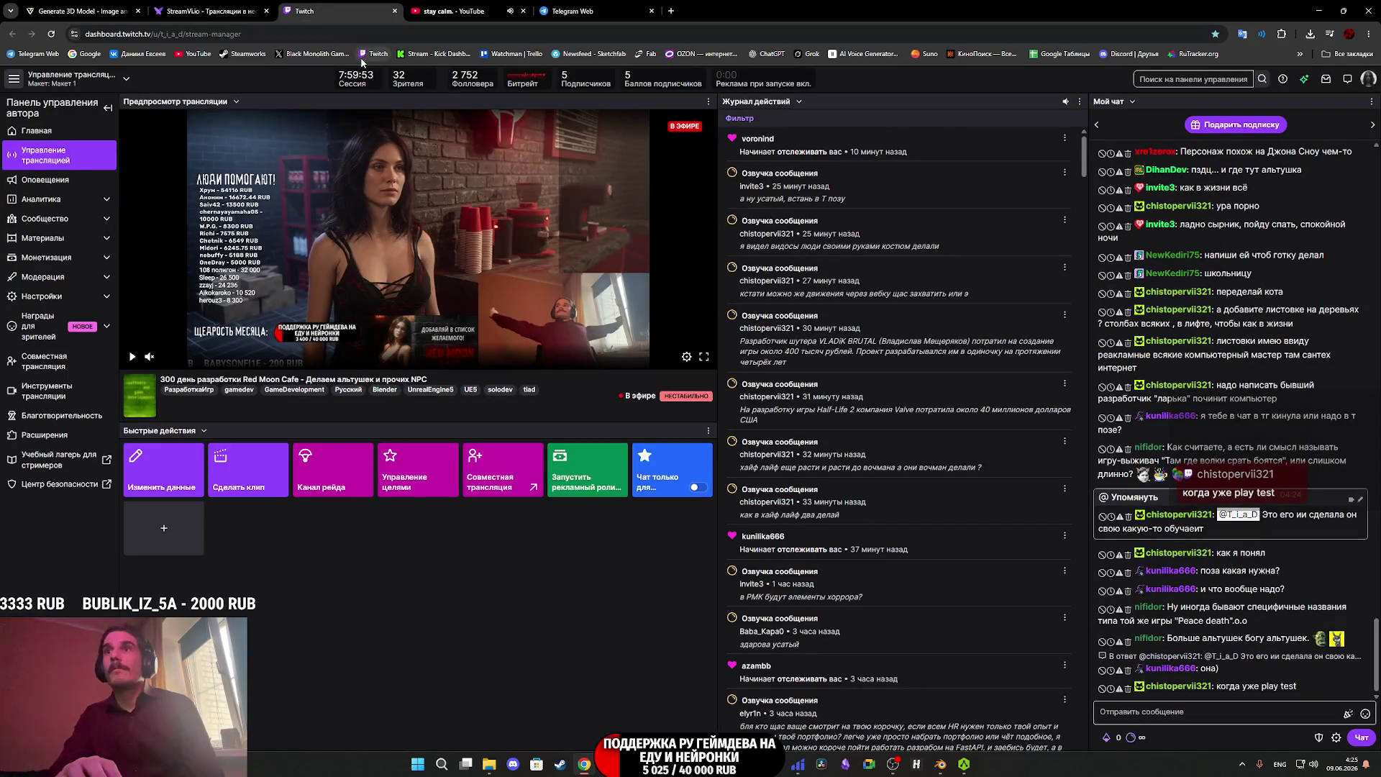
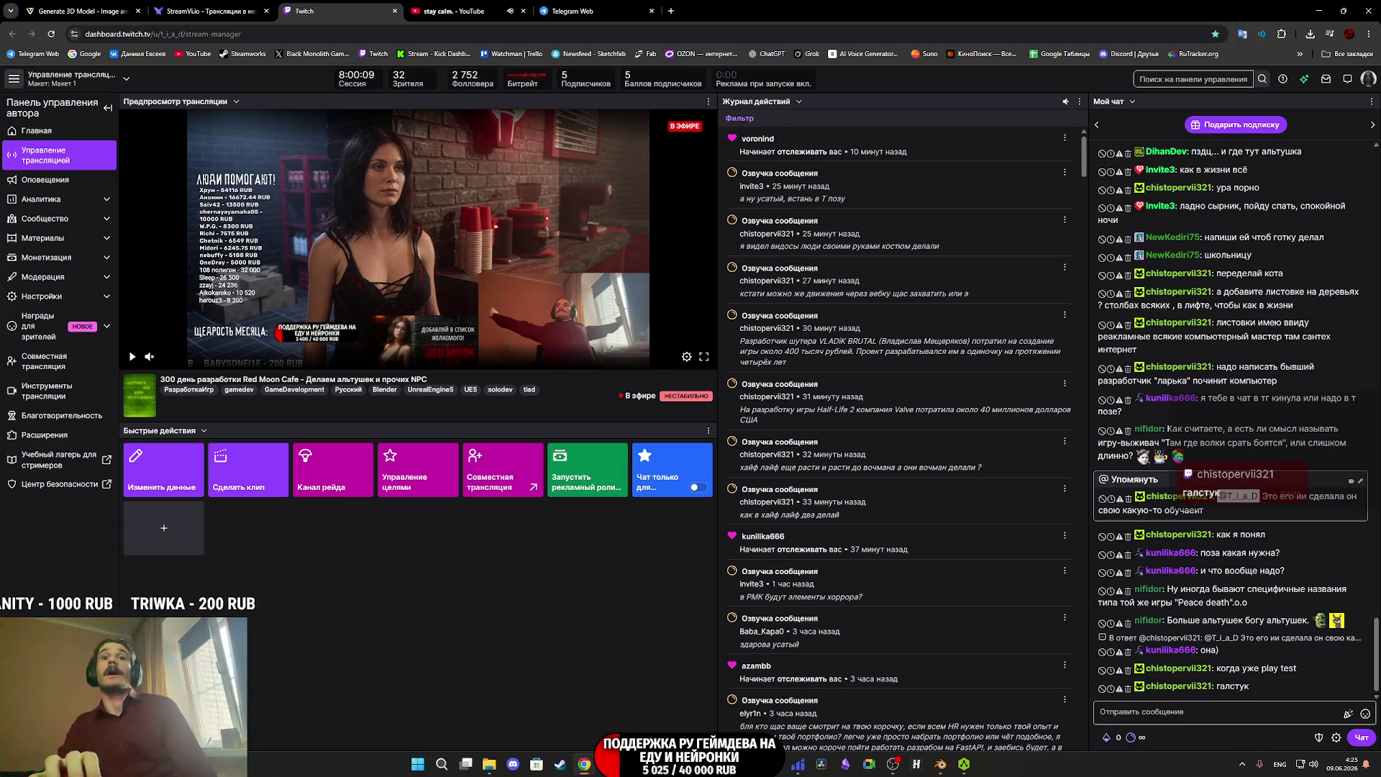
# Inspect the old IXBT_2 character mesh in the Skeletal Mesh editor, then close it.
pyautogui.hotkey('alt', 'Tab')
pyautogui.click(486, 665)
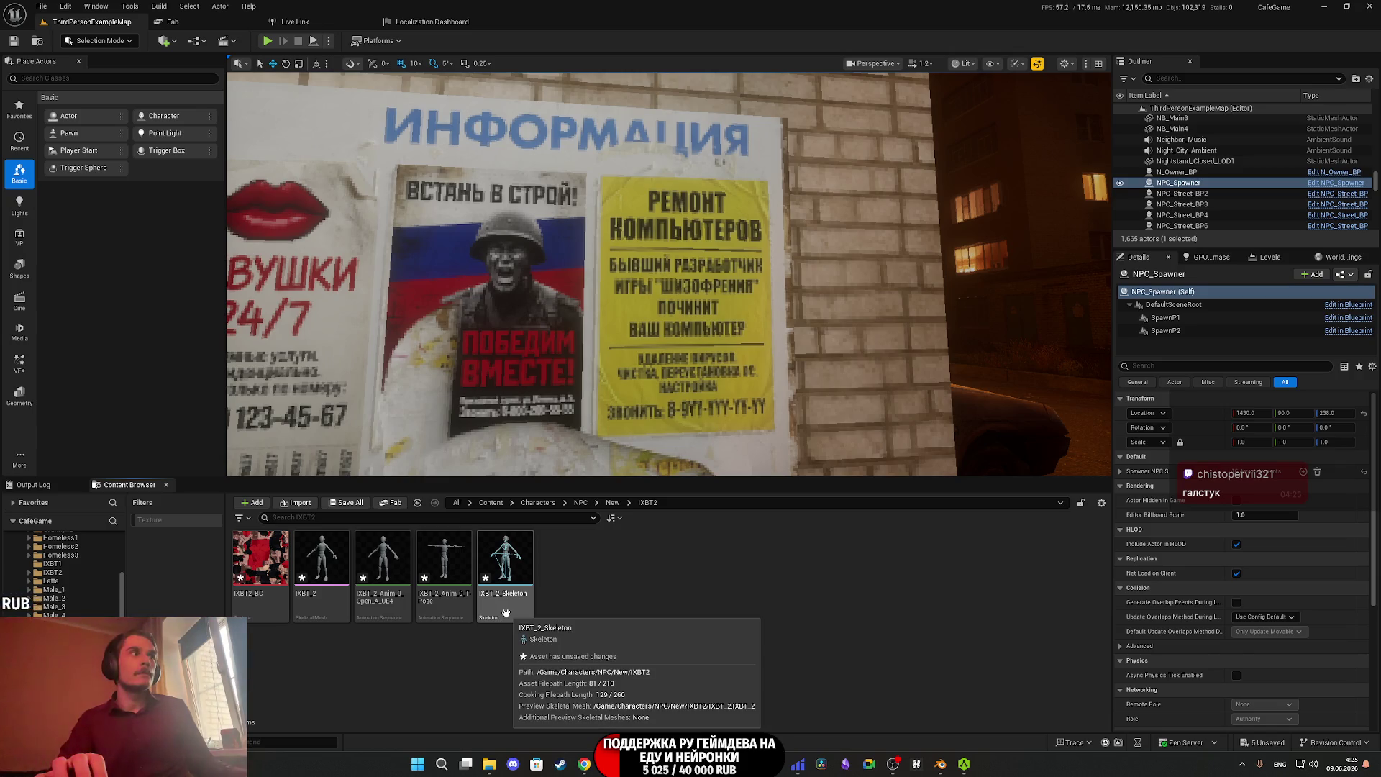
pyautogui.doubleClick(322, 570)
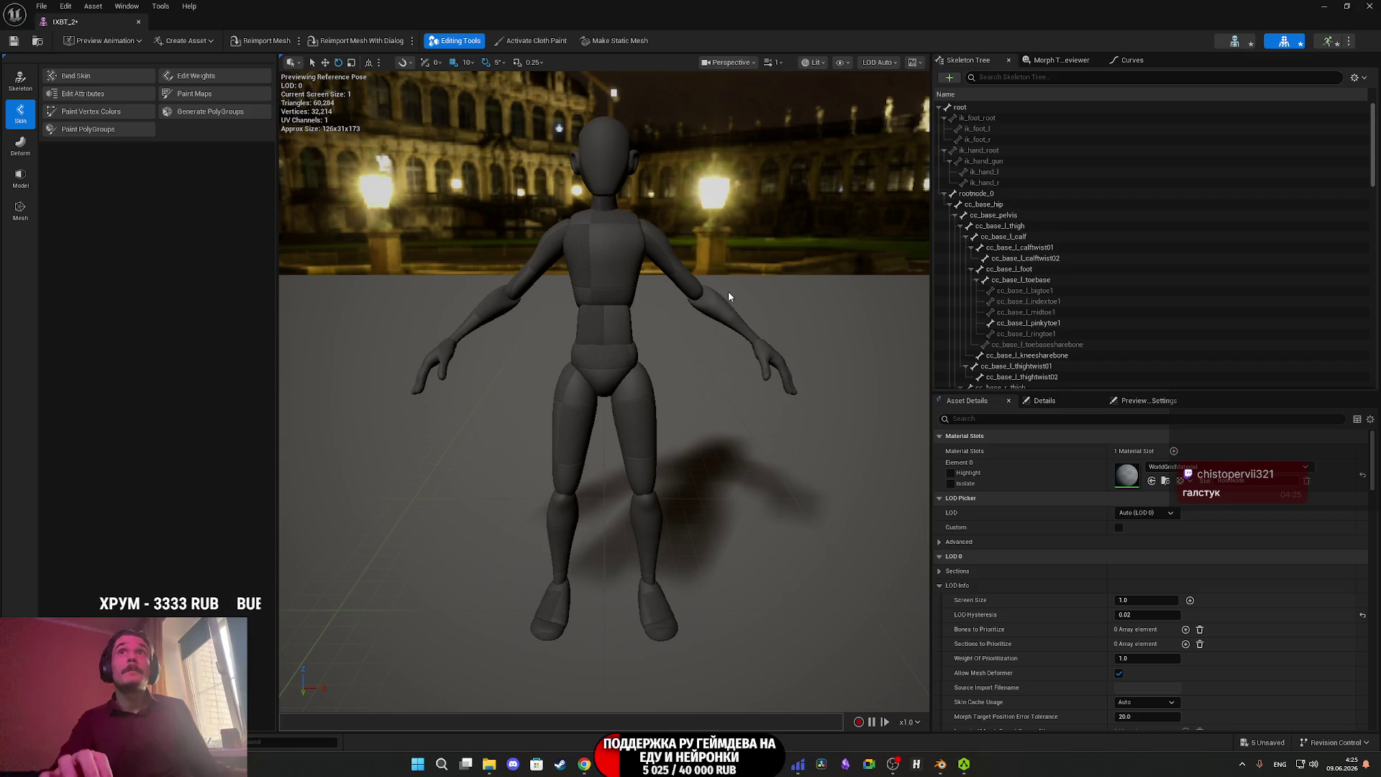
pyautogui.click(1368, 6)
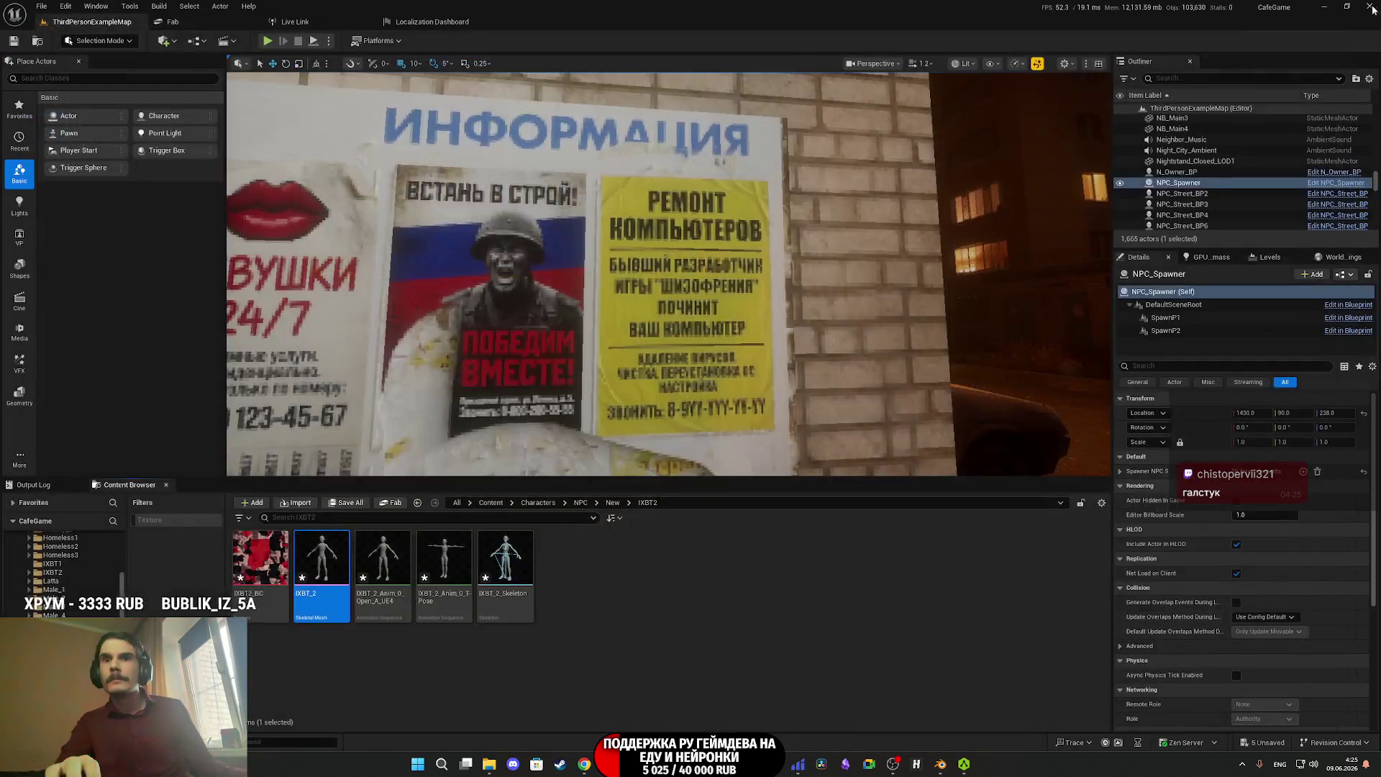
# Force delete the four old IXBT_2 mesh, animation and skeleton assets.
pyautogui.click(506, 568)
pyautogui.click(321, 568)
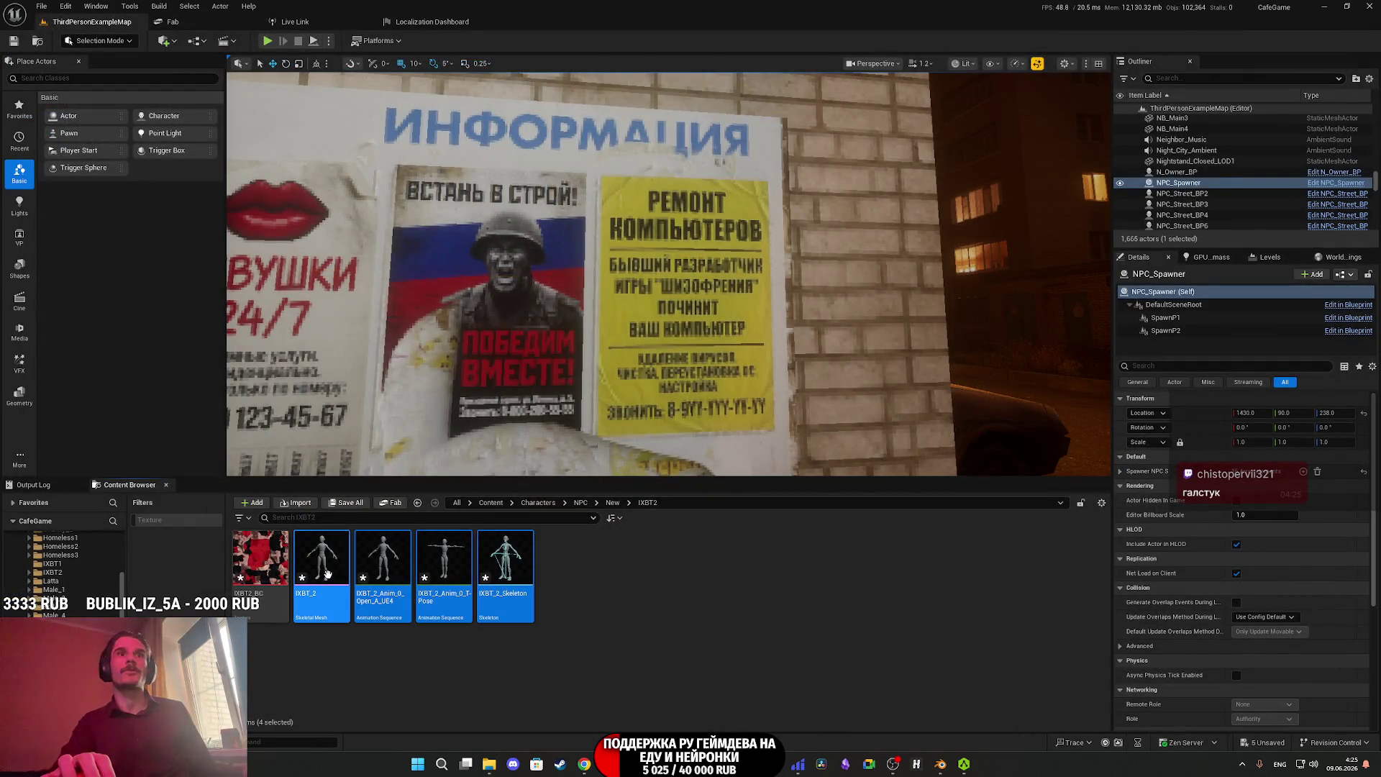
pyautogui.press('Delete')
pyautogui.click(610, 555)
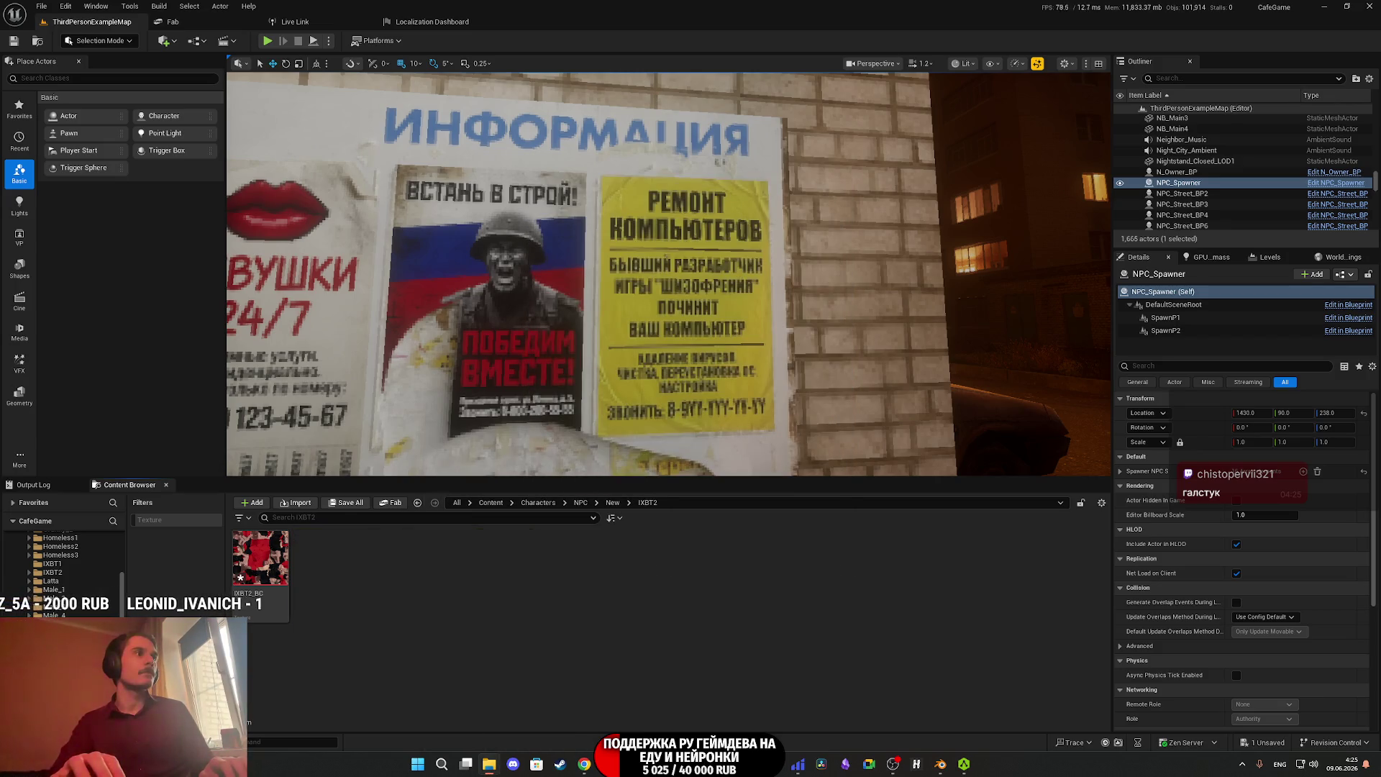
pyautogui.hotkey('alt', 'Tab')
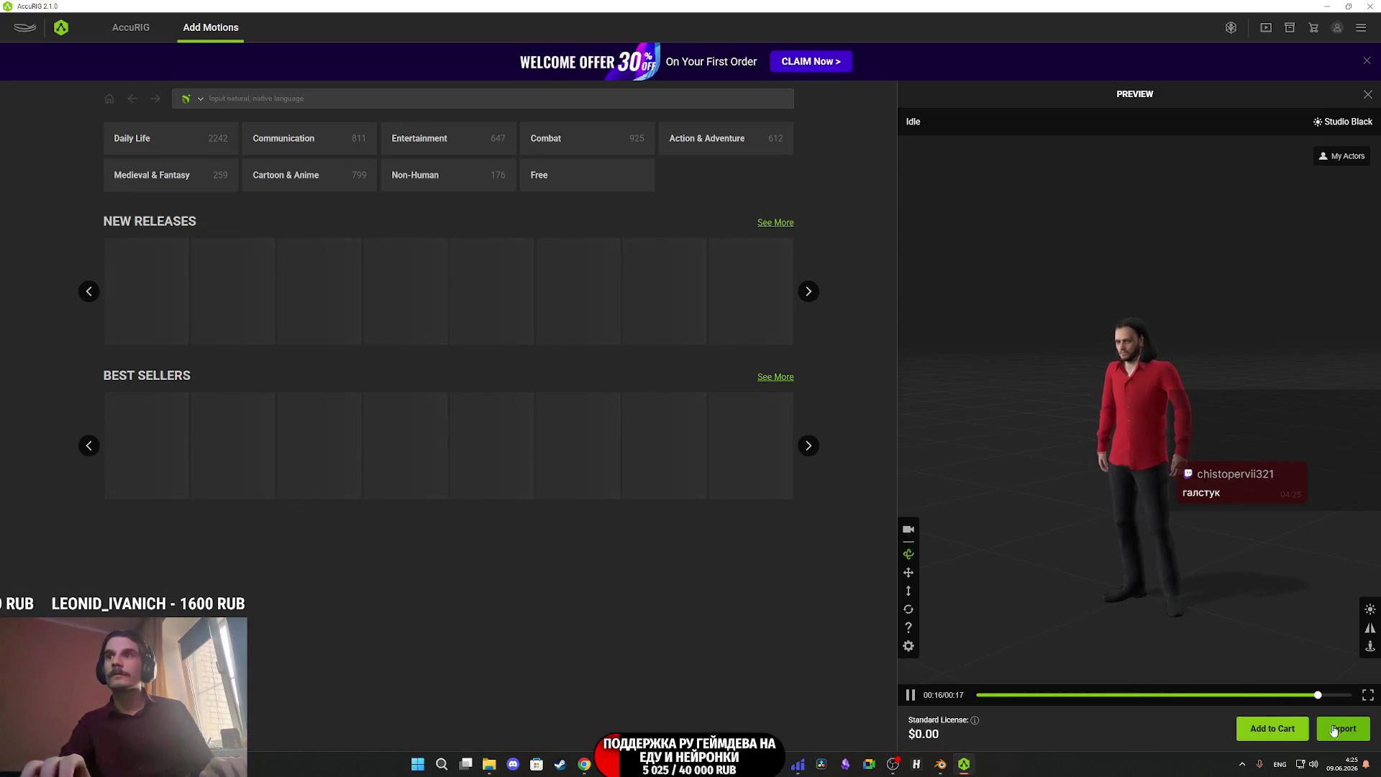
# Export the rigged character for Unreal (UE4 Skeleton), overwriting IXBT_2.fbx in the IXBT2 folder.
pyautogui.click(1333, 734)
pyautogui.click(676, 368)
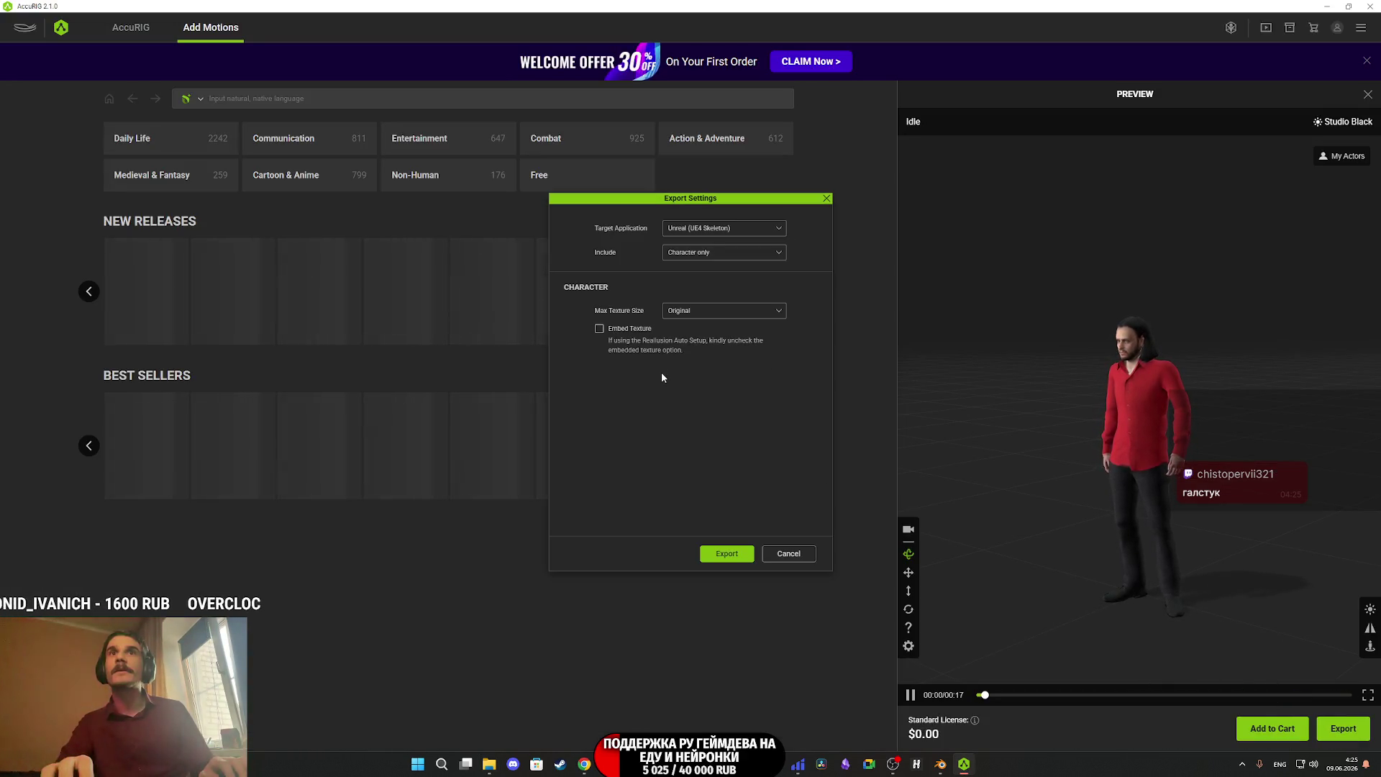
pyautogui.click(748, 559)
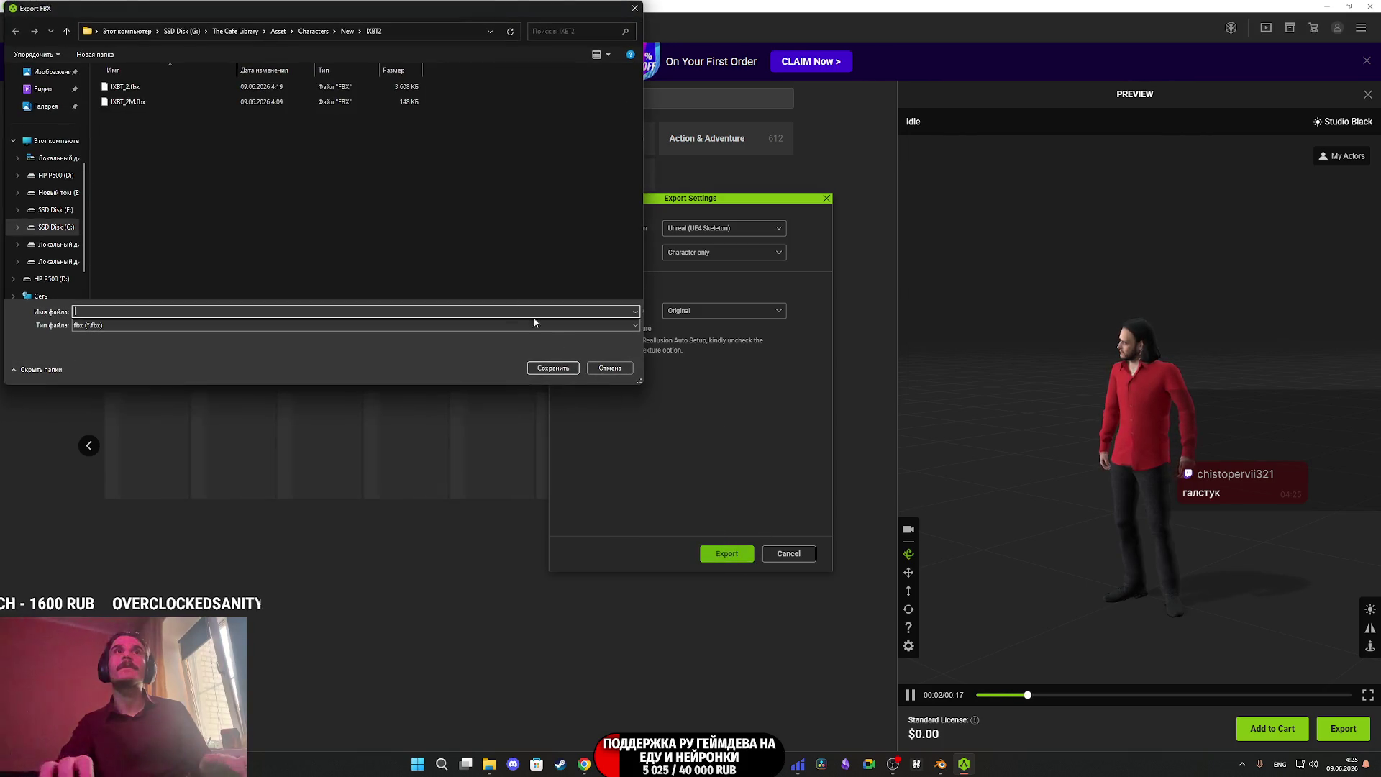
pyautogui.click(153, 90)
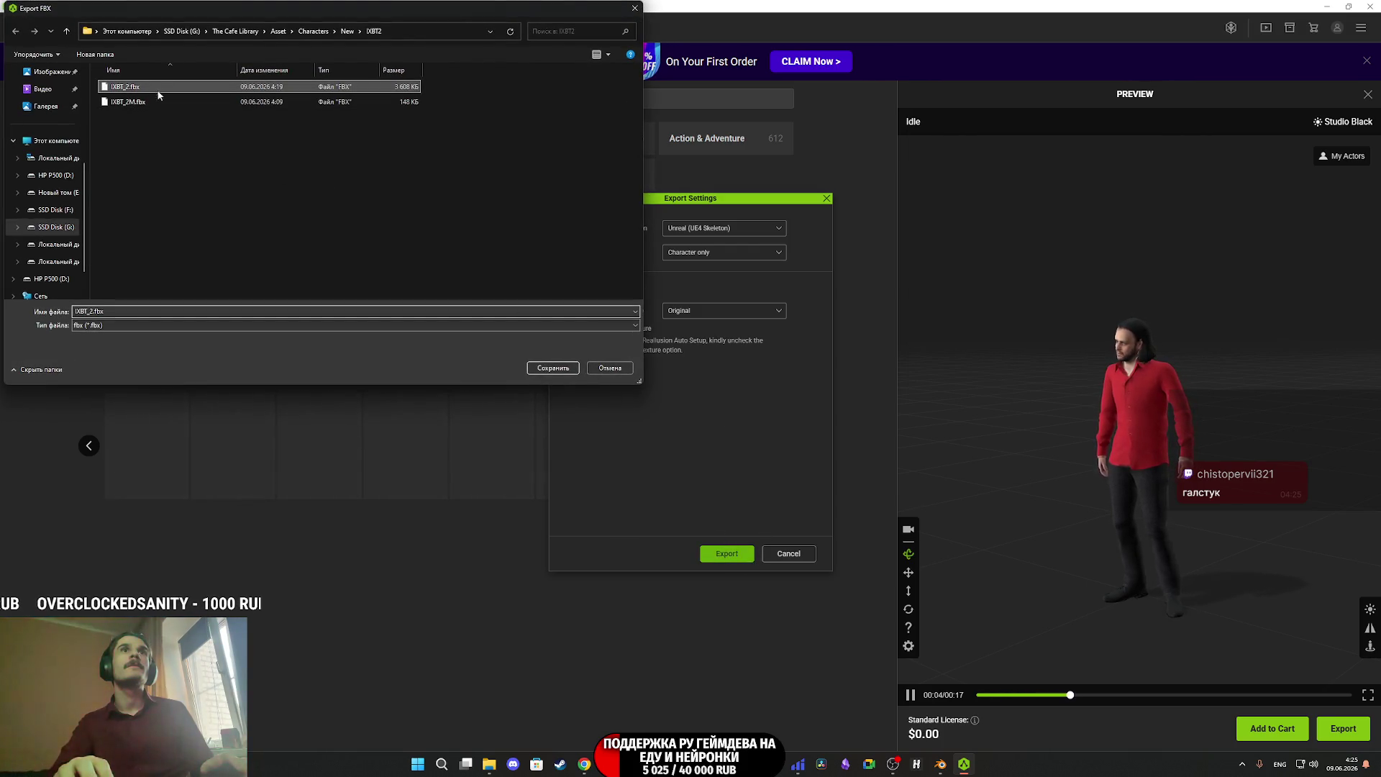
pyautogui.click(553, 368)
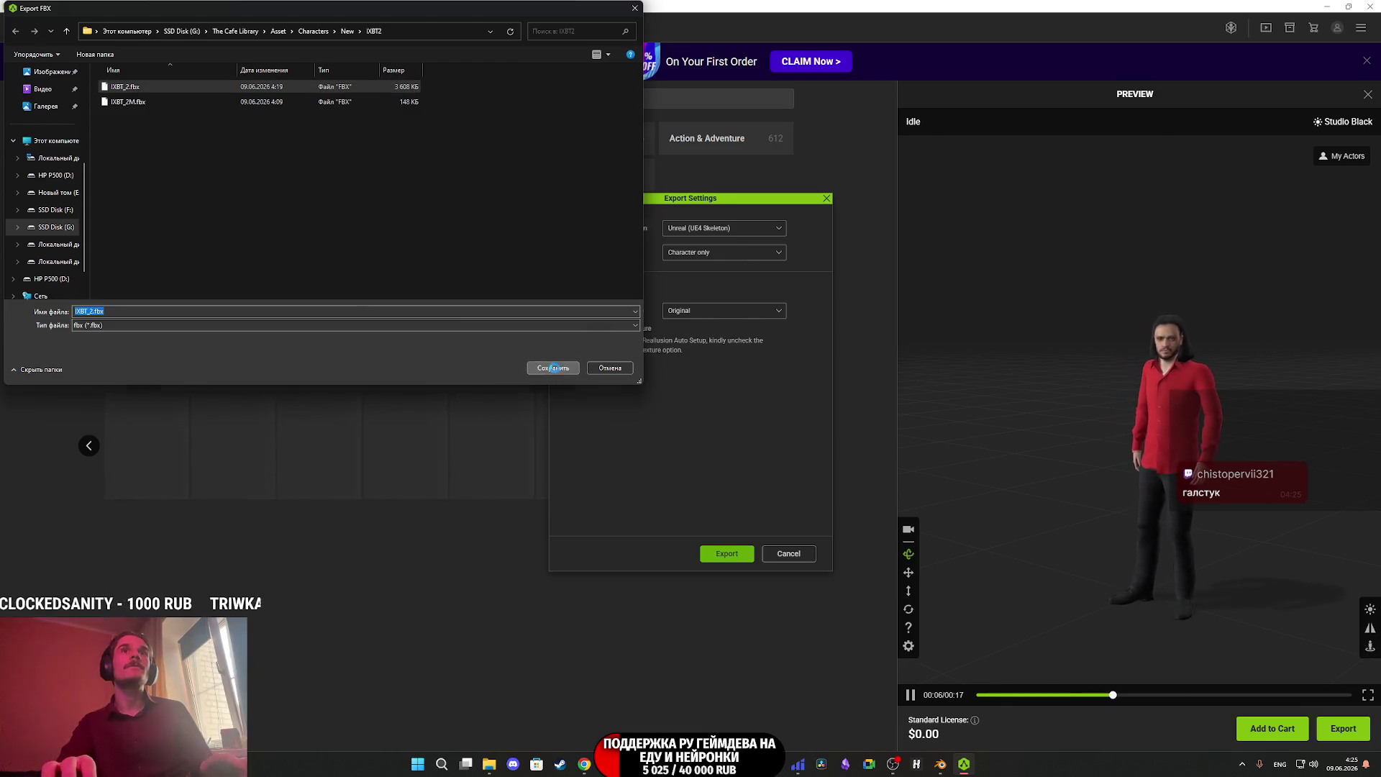
pyautogui.click(722, 384)
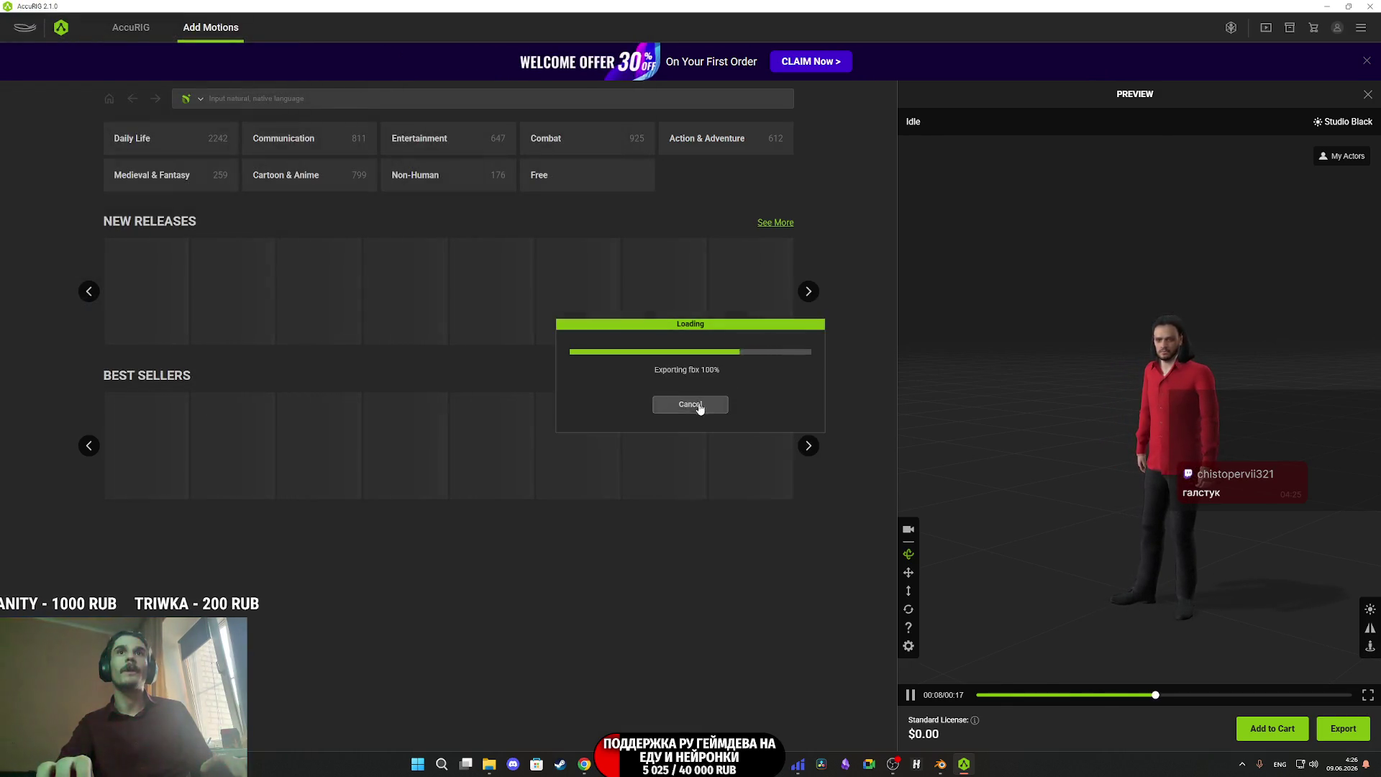
pyautogui.click(684, 404)
pyautogui.moveTo(702, 763)
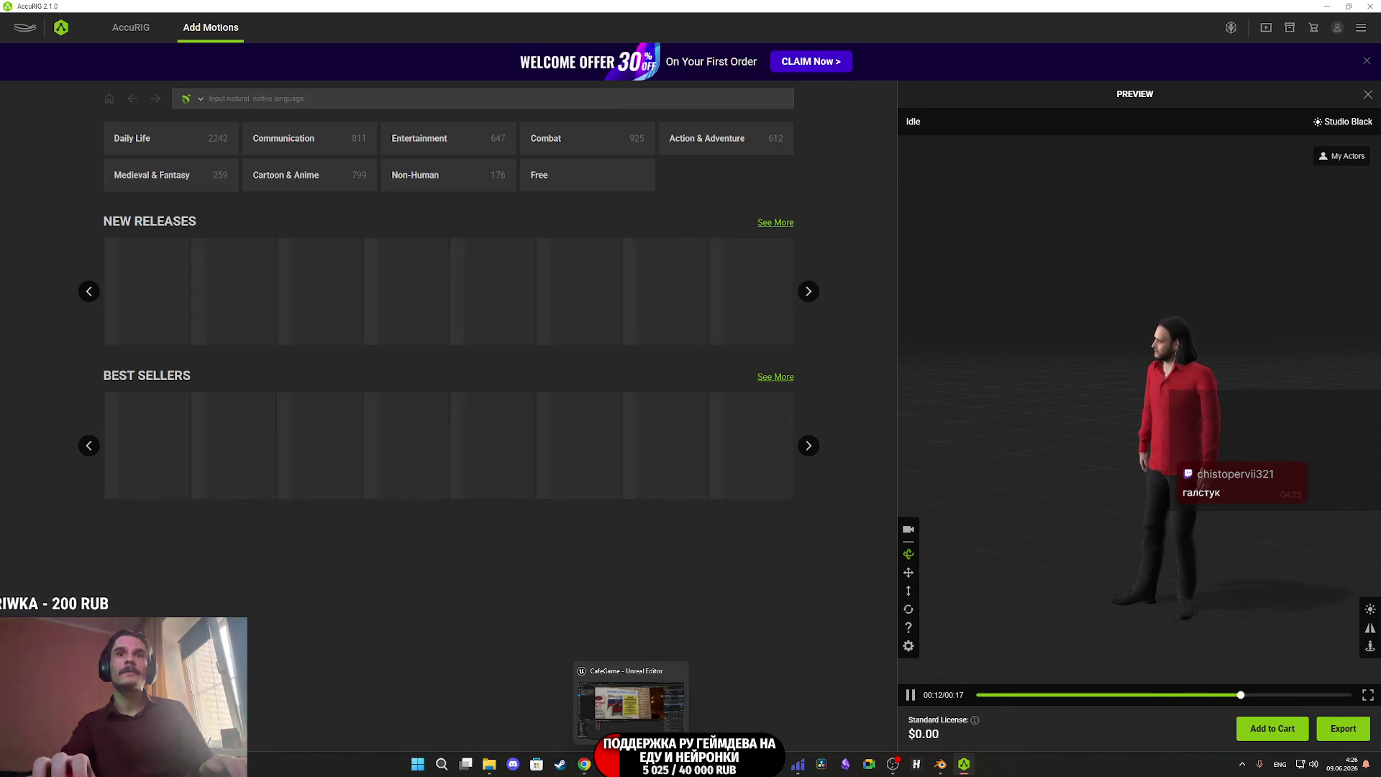
pyautogui.click(622, 764)
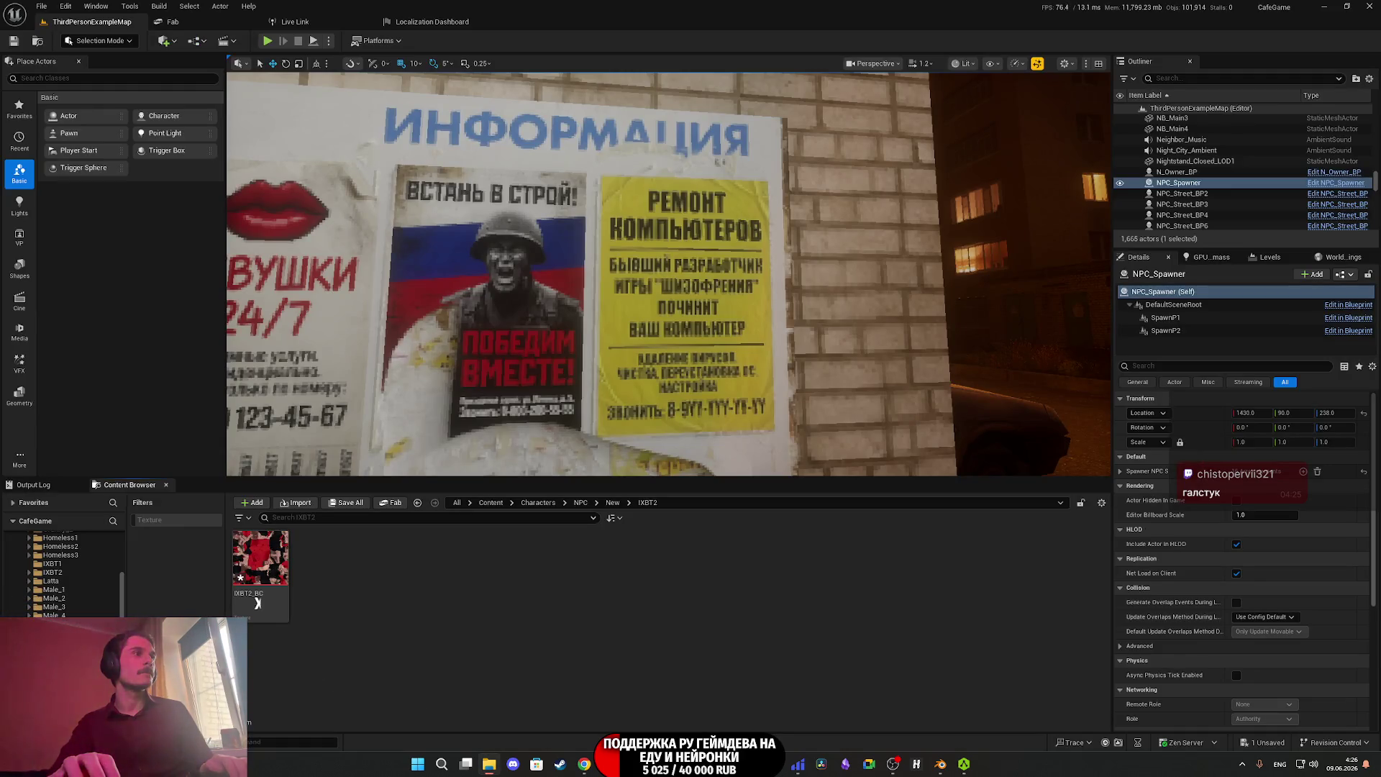
# Import IXBT_2.fbx, delete its T-Pose and Open_A animations, and check the new mesh.
pyautogui.moveTo(359, 654); pyautogui.dragTo(569, 630)
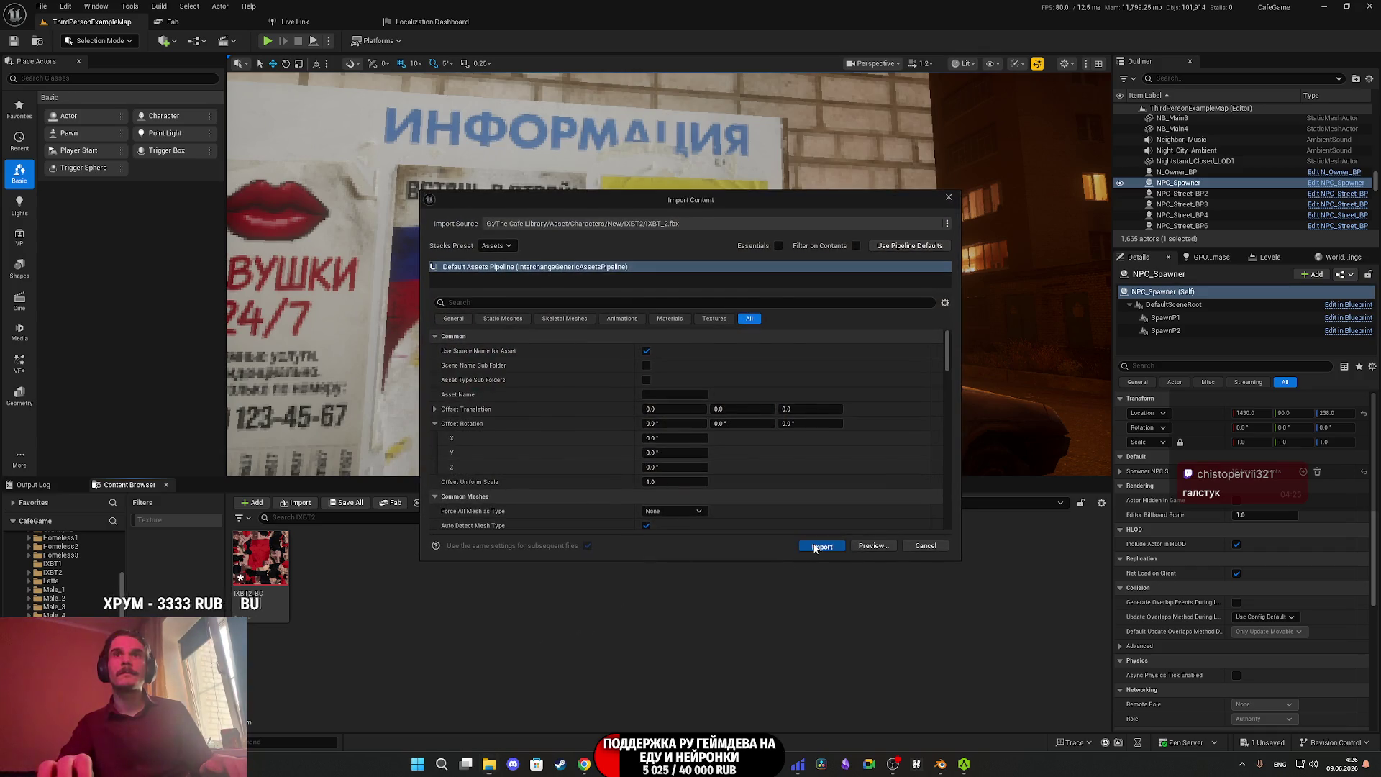
pyautogui.click(817, 545)
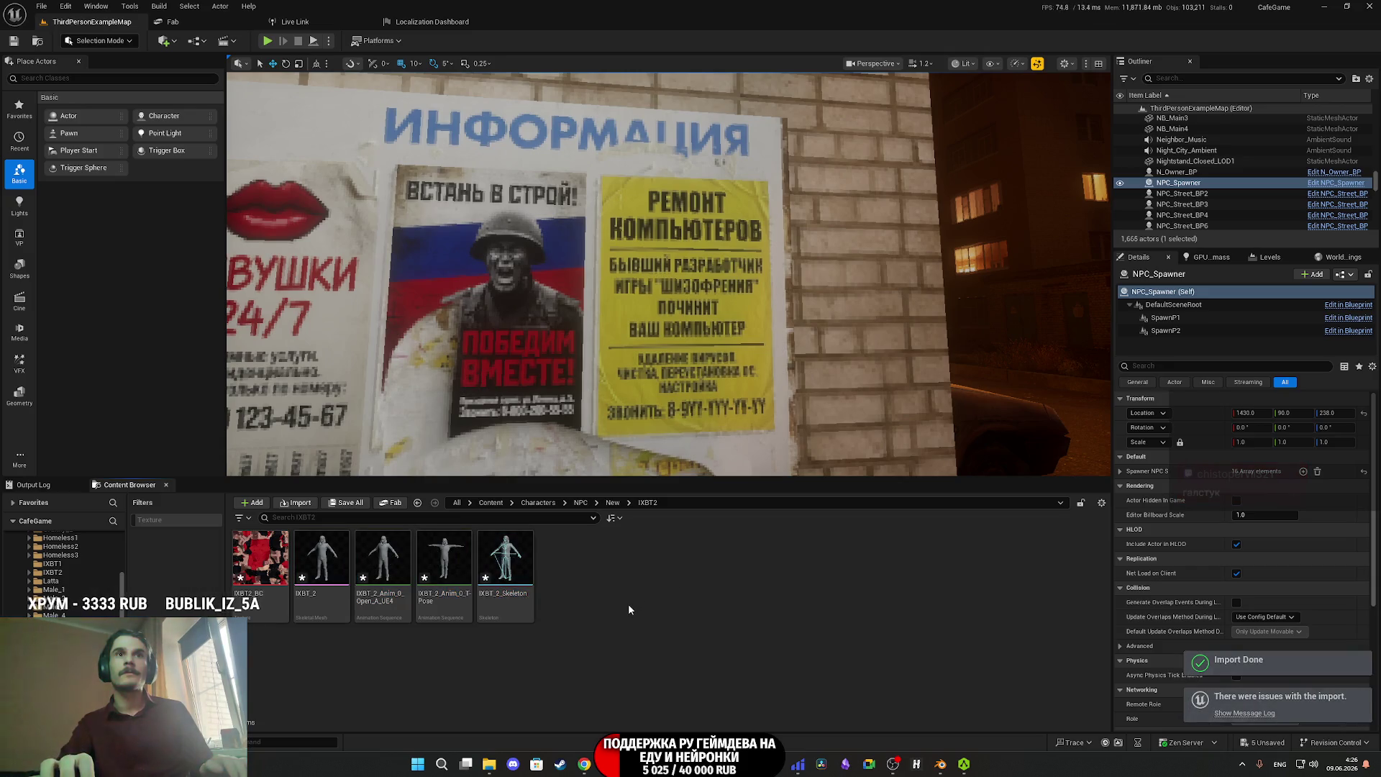
pyautogui.click(444, 561)
pyautogui.click(383, 561)
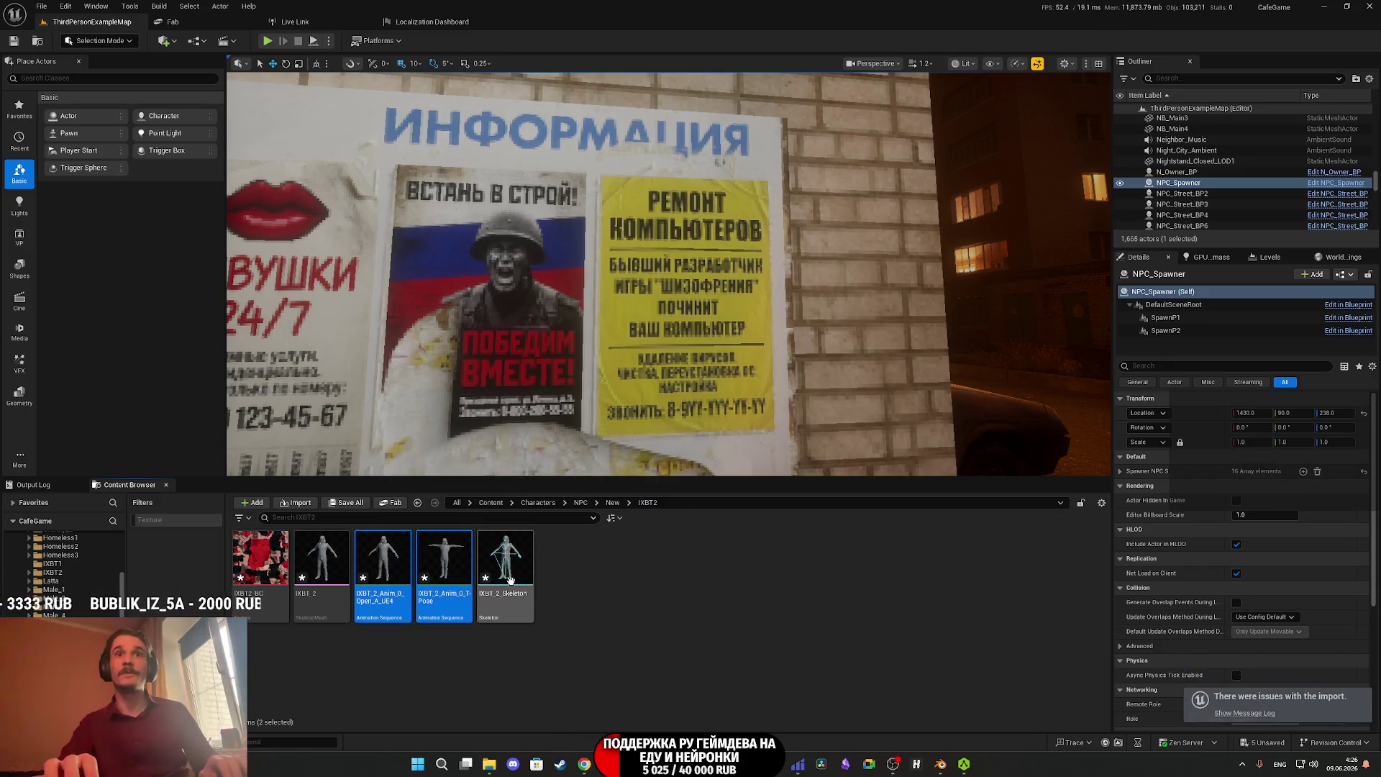
pyautogui.press('Delete')
pyautogui.click(616, 555)
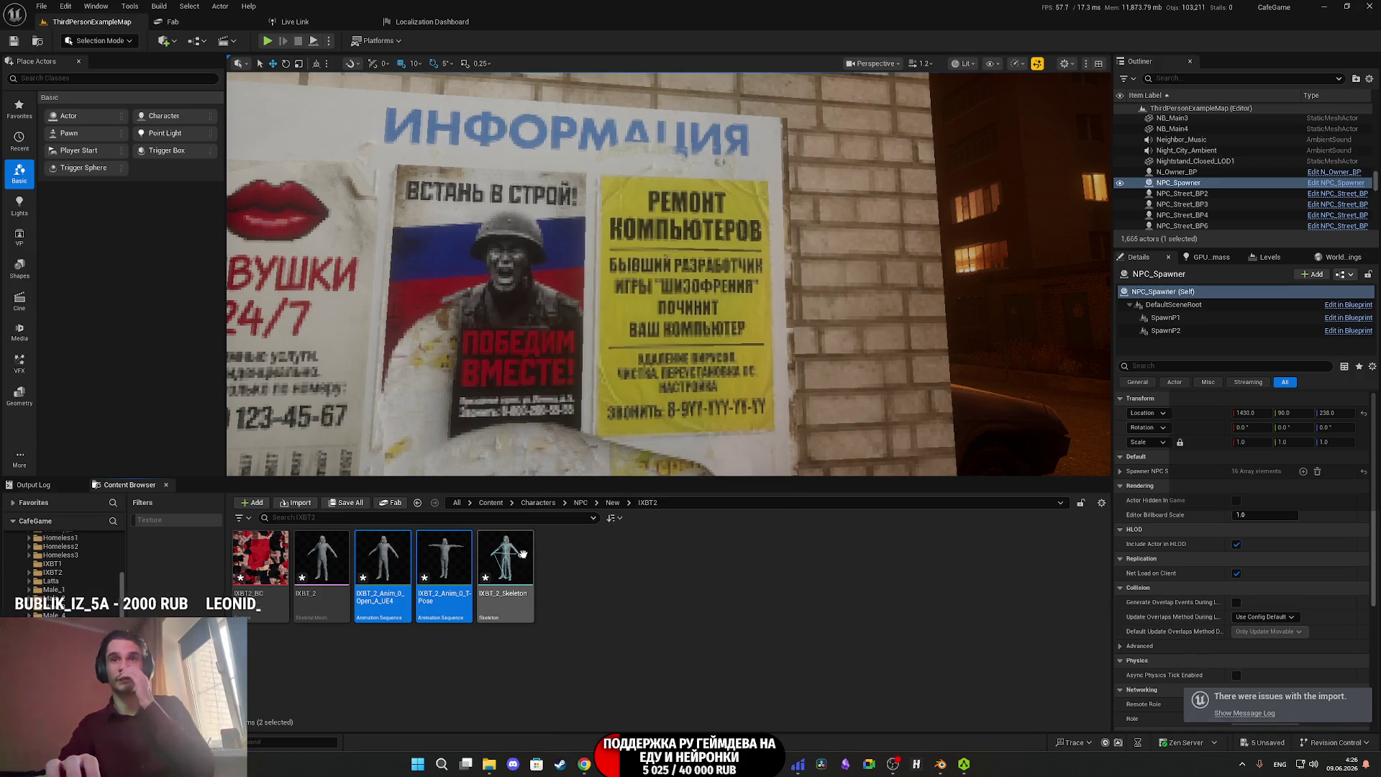
pyautogui.doubleClick(322, 560)
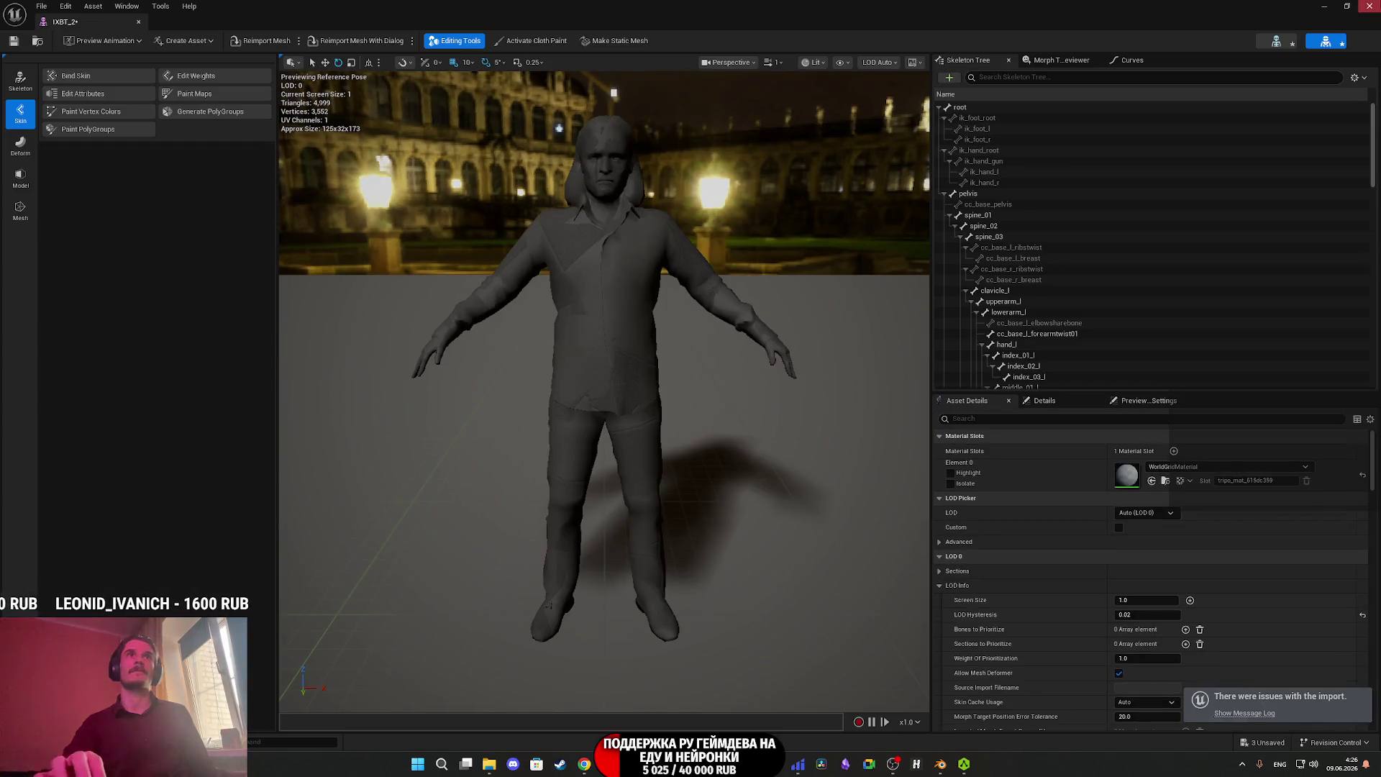
pyautogui.click(1369, 7)
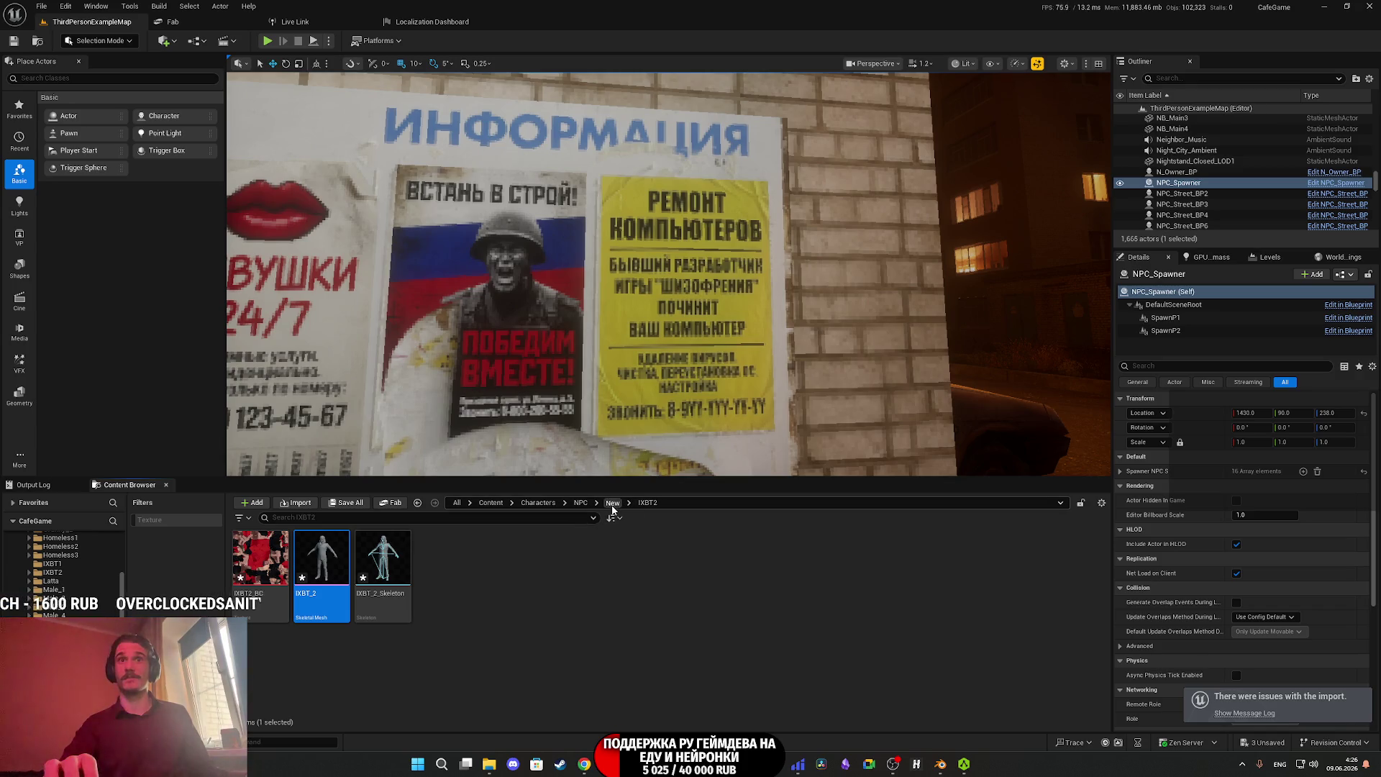
# Duplicate the IXBT1_M material as IXBT2_M.
pyautogui.click(612, 504)
pyautogui.doubleClick(689, 559)
pyautogui.click(322, 559)
pyautogui.rightClick(328, 561)
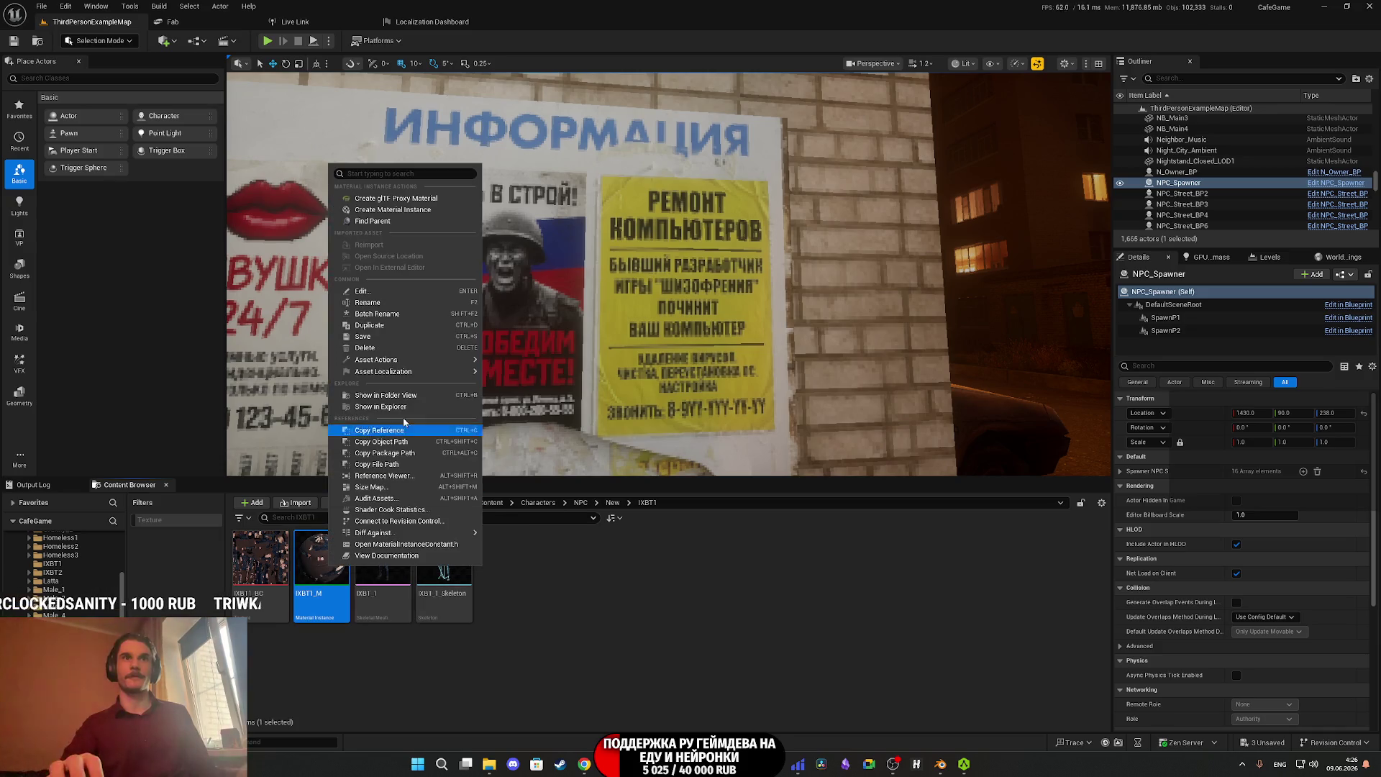
pyautogui.click(369, 325)
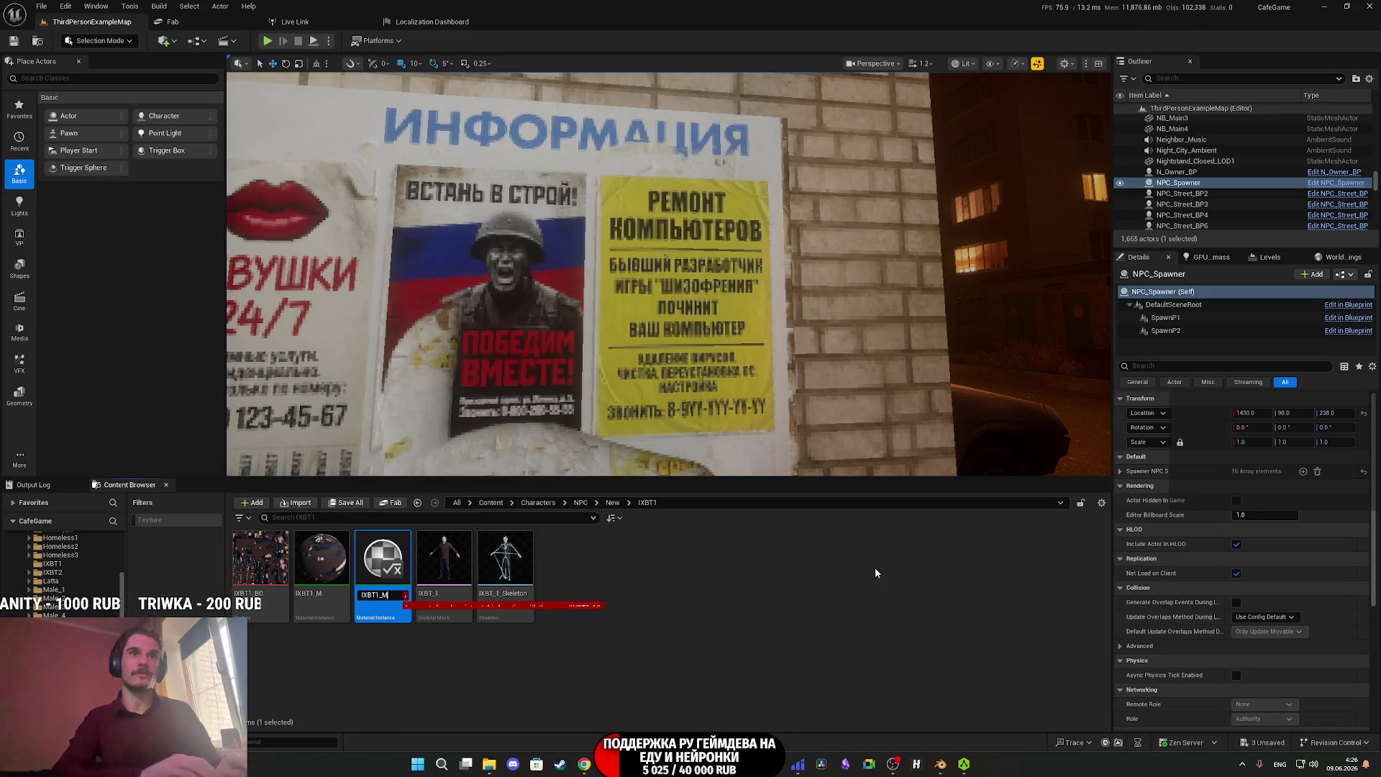
pyautogui.write('2')
pyautogui.press('Return')
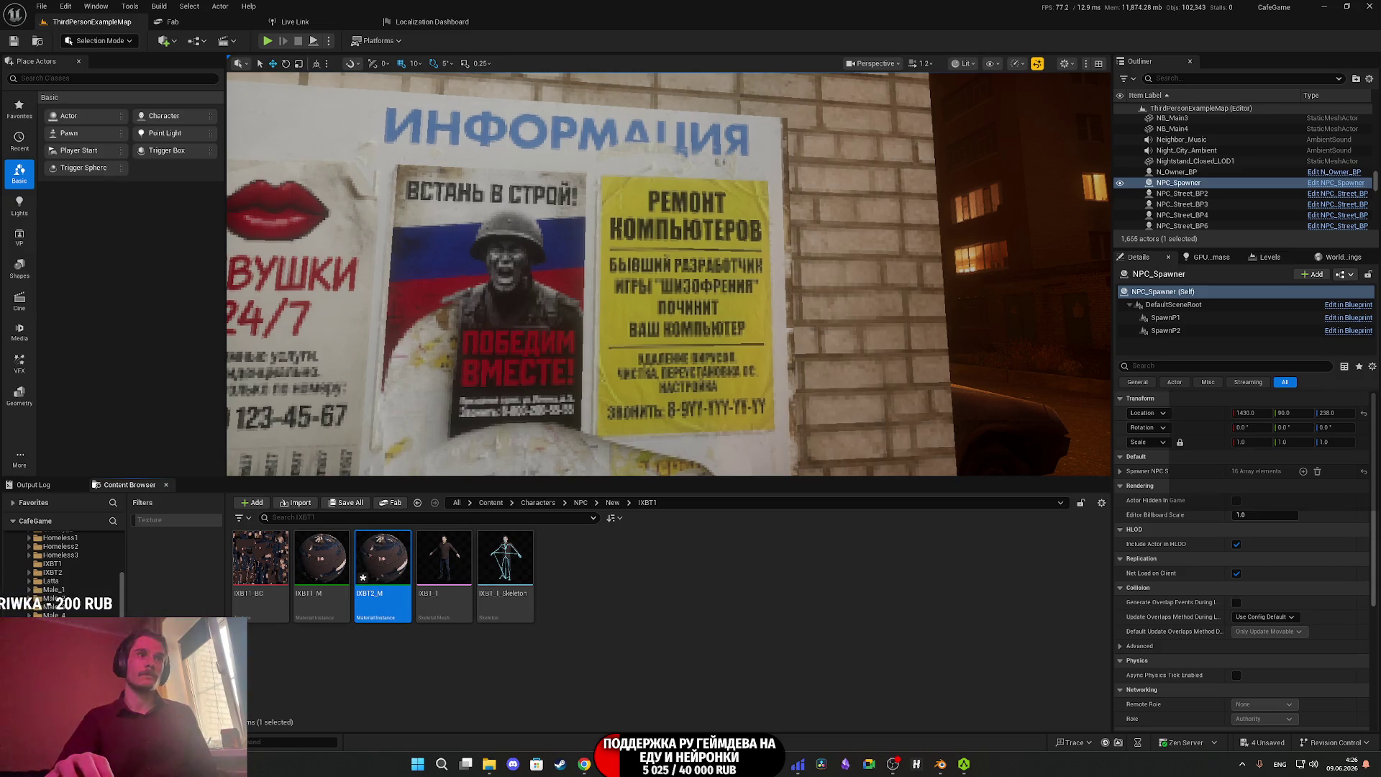
# Open the IXBT2_M material instance and the IXBT2_BC texture from the IXBT2 folder.
pyautogui.click(53, 572)
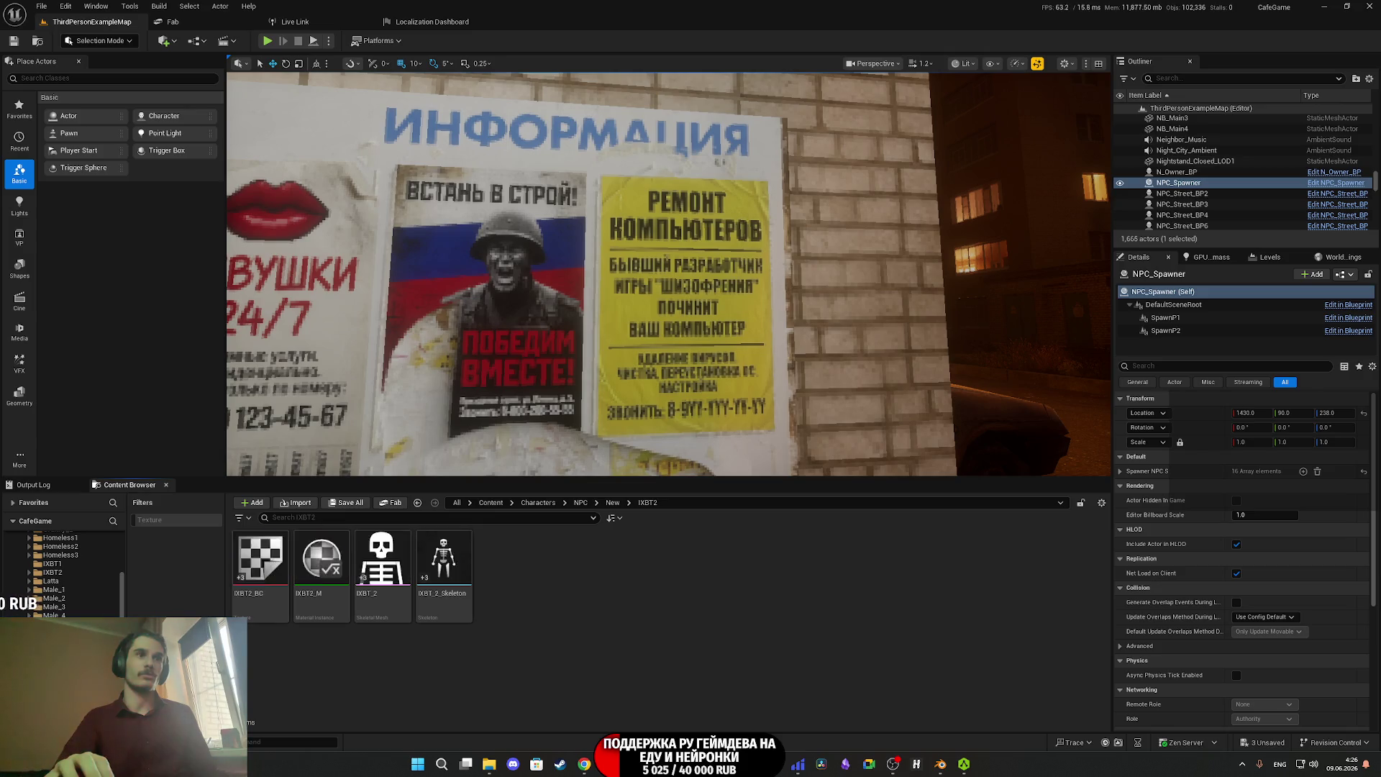
pyautogui.moveTo(329, 563)
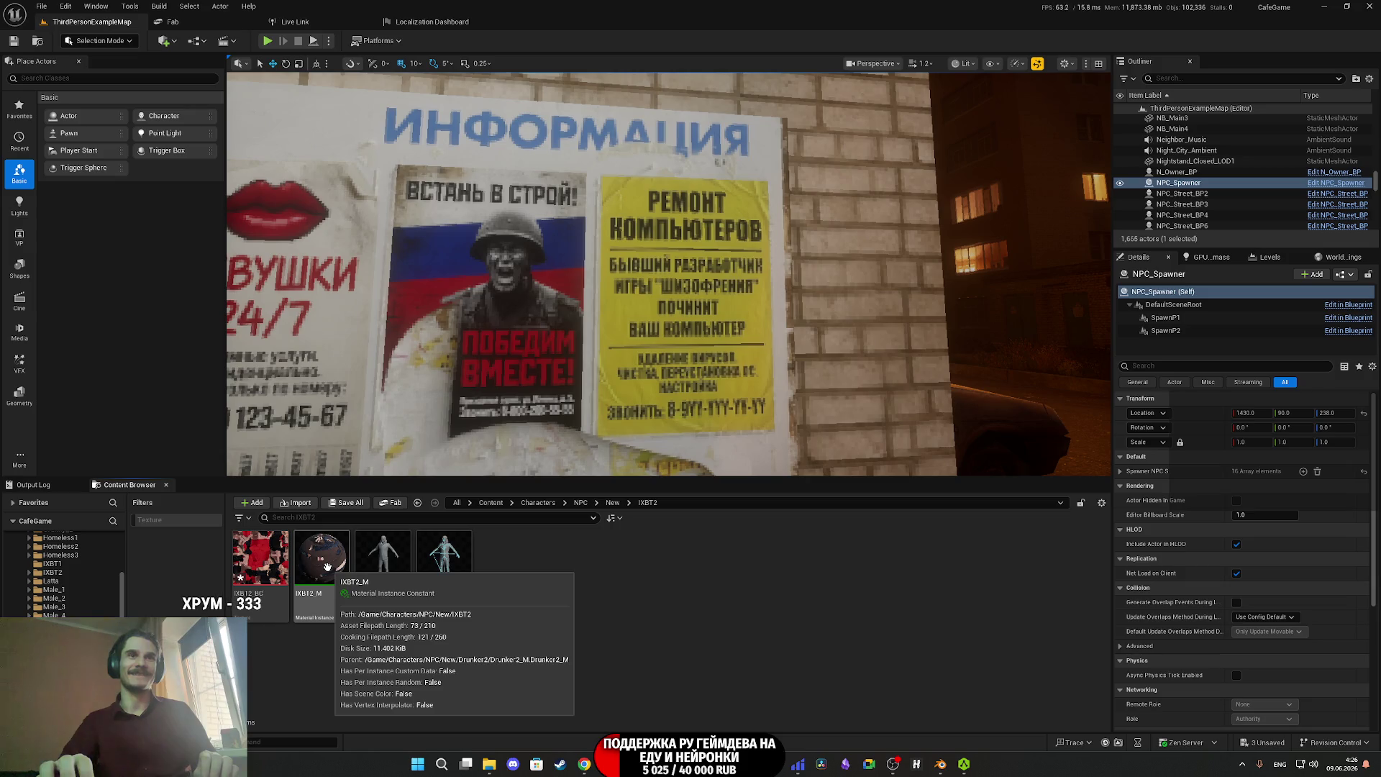
pyautogui.doubleClick(327, 566)
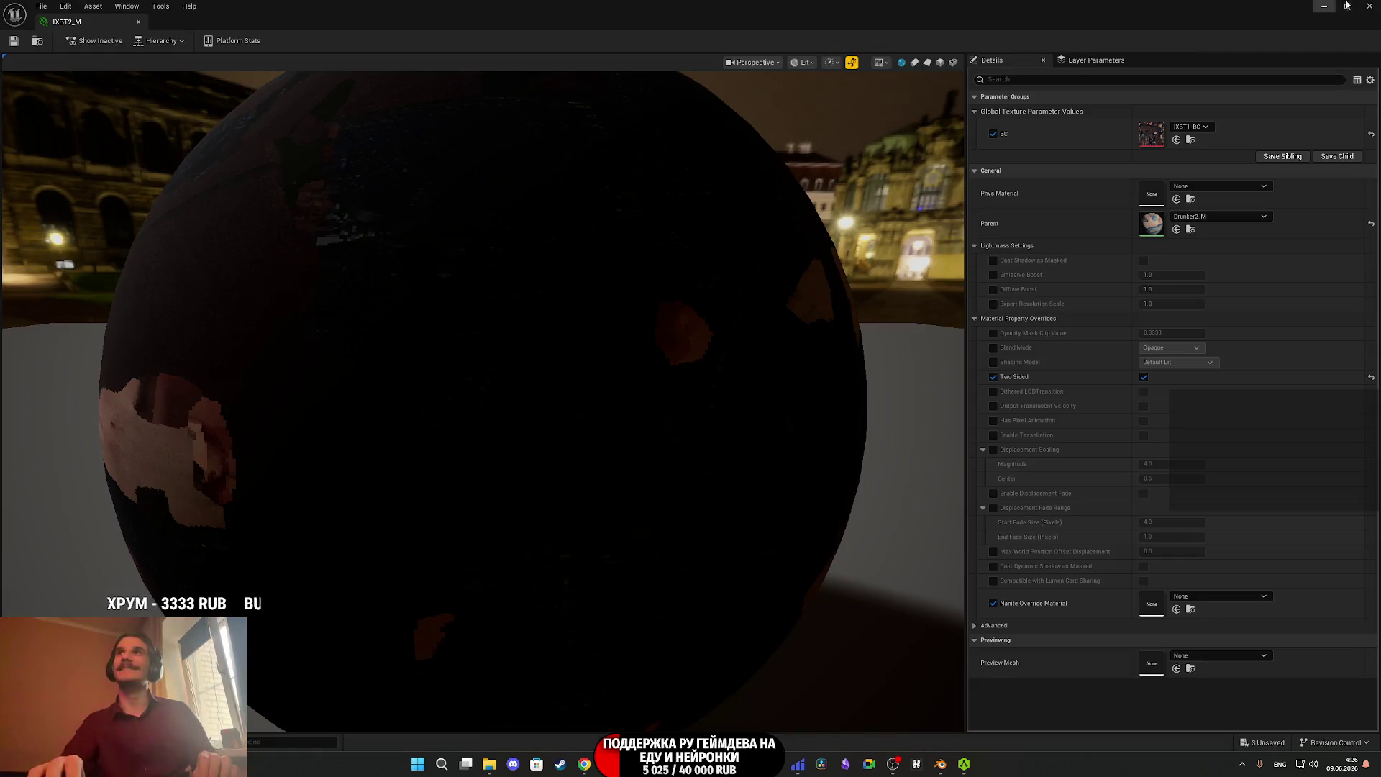
pyautogui.click(1348, 6)
pyautogui.doubleClick(260, 561)
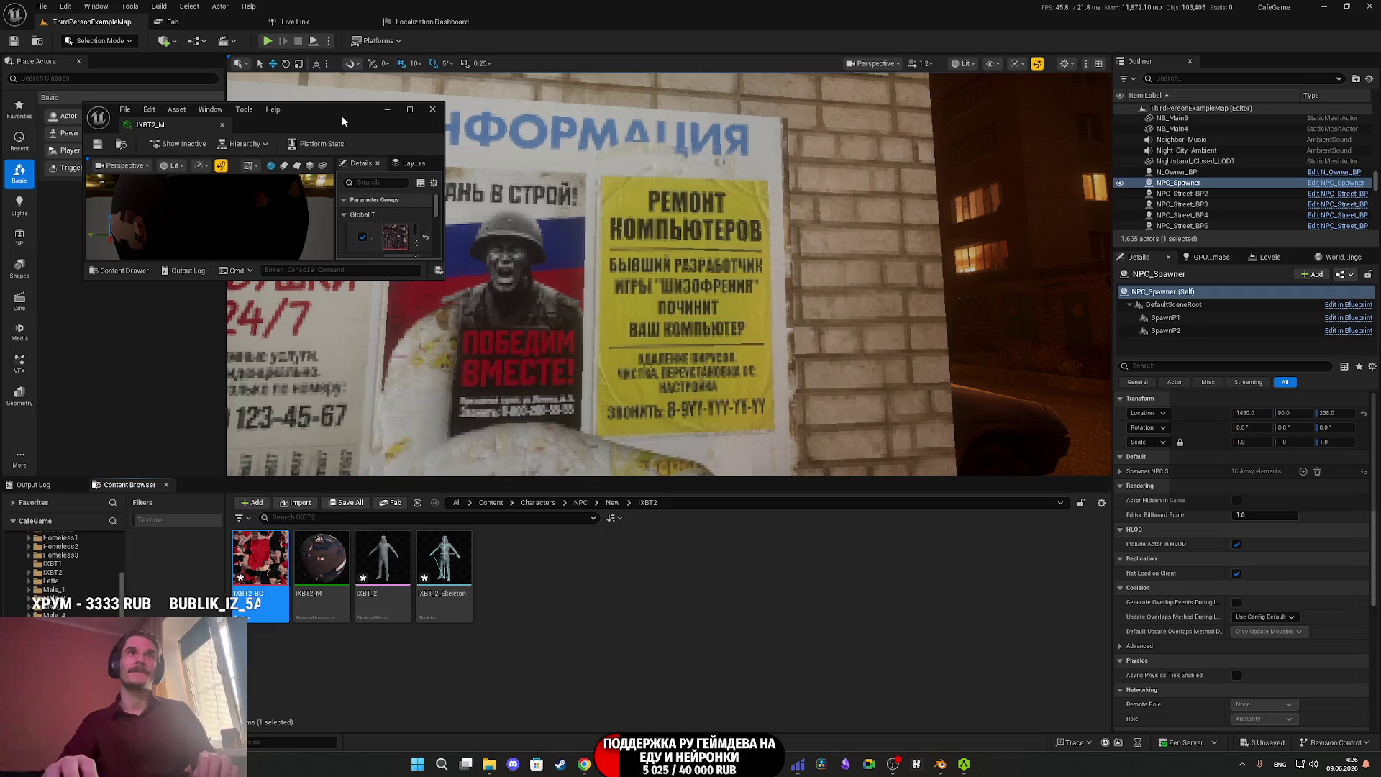
pyautogui.doubleClick(360, 116)
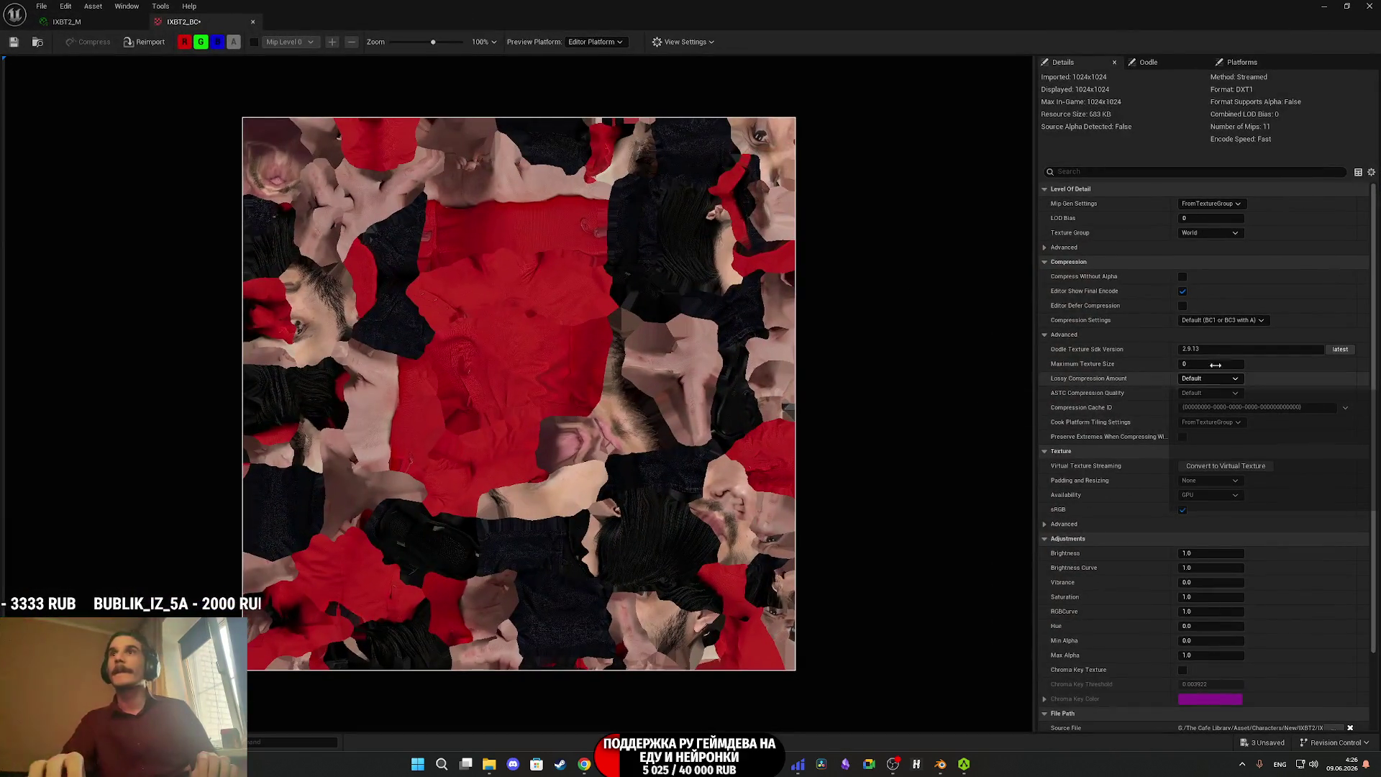
# Set IXBT2_BC to texture group 8 Bit Data, sRGB on, SimpleAverage mips, and close it.
pyautogui.click(1205, 234)
pyautogui.scroll(-3)
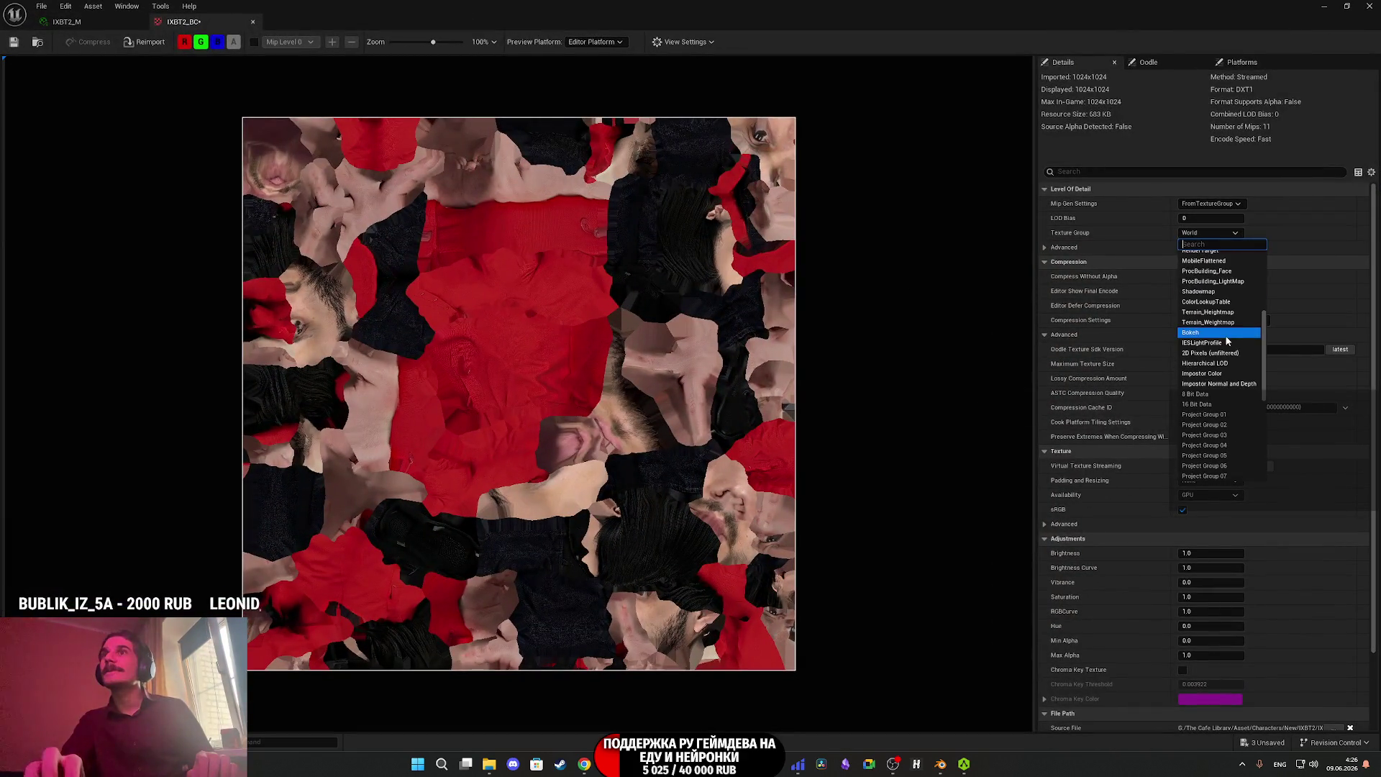
pyautogui.click(1205, 397)
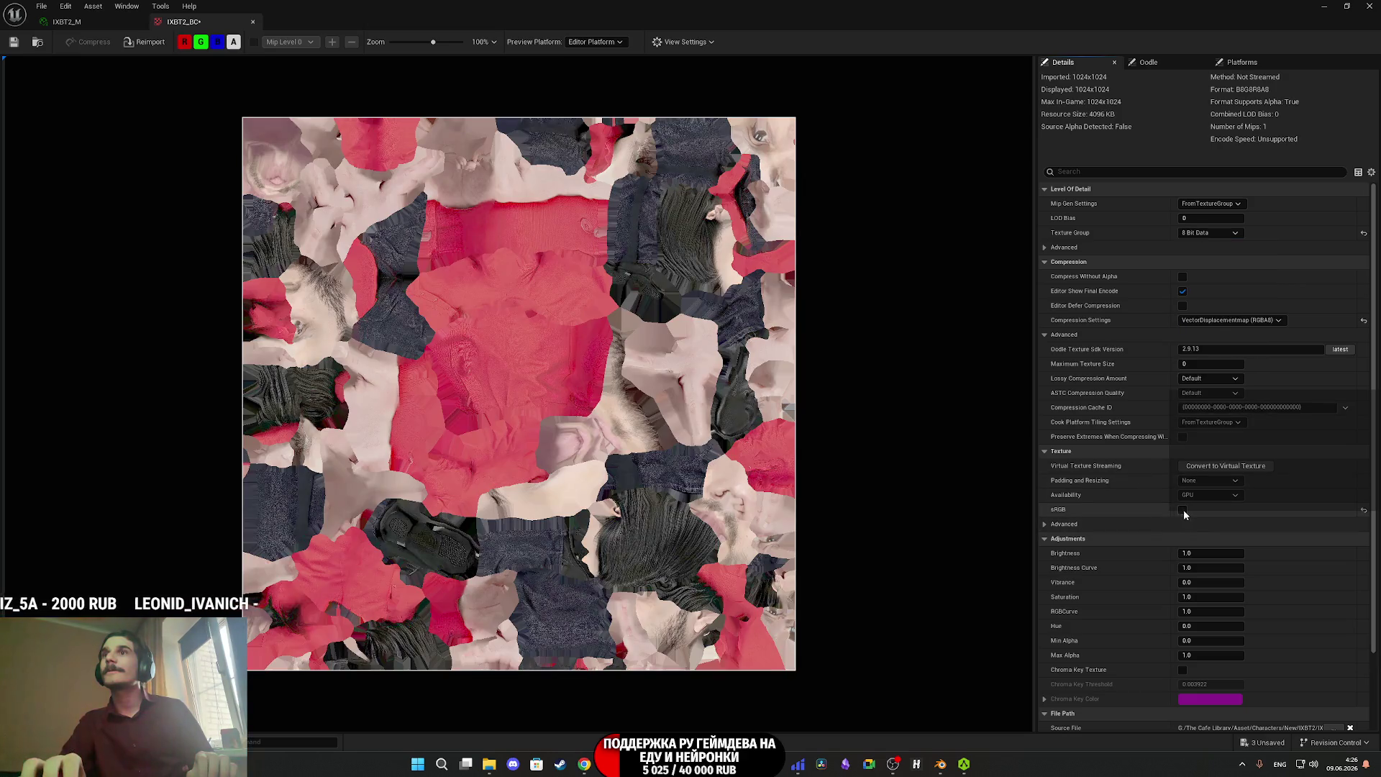
pyautogui.click(1182, 510)
pyautogui.click(1210, 204)
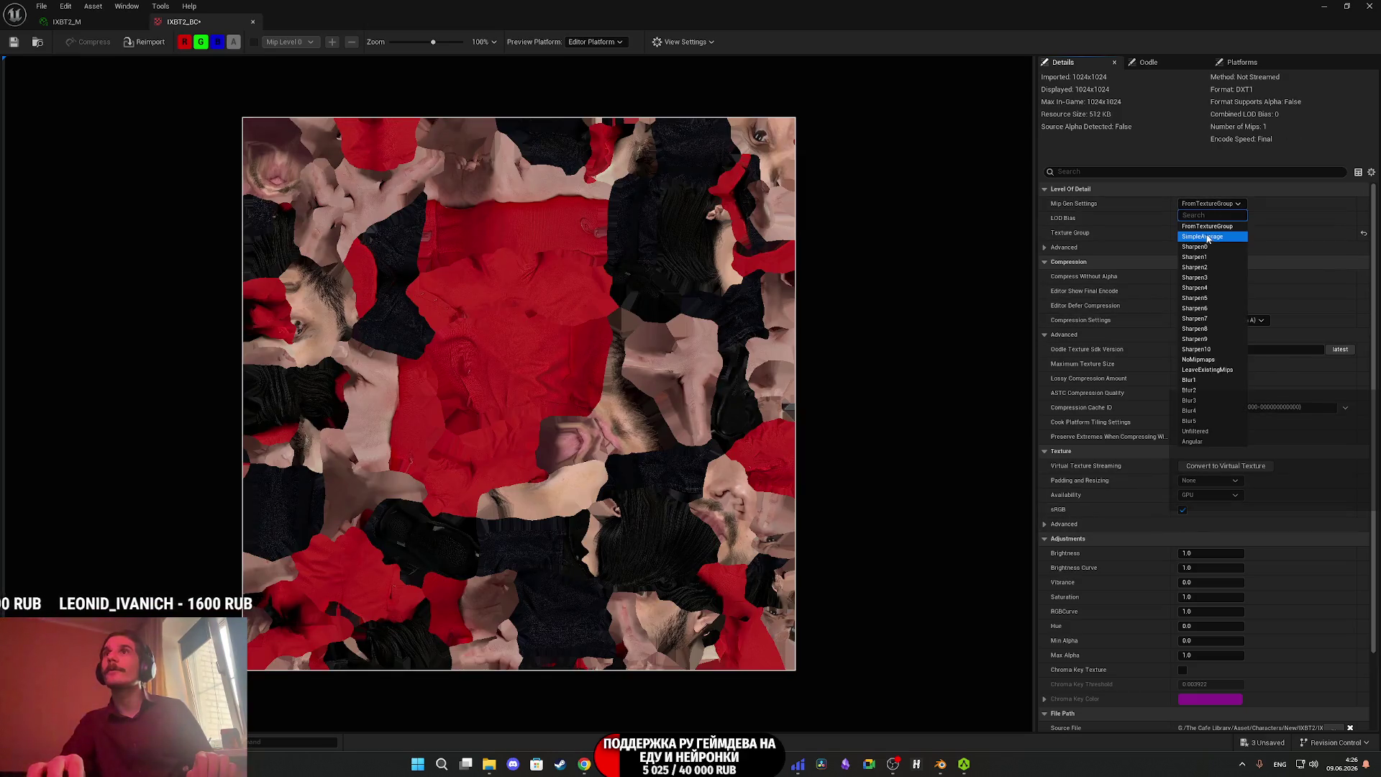
pyautogui.click(1207, 237)
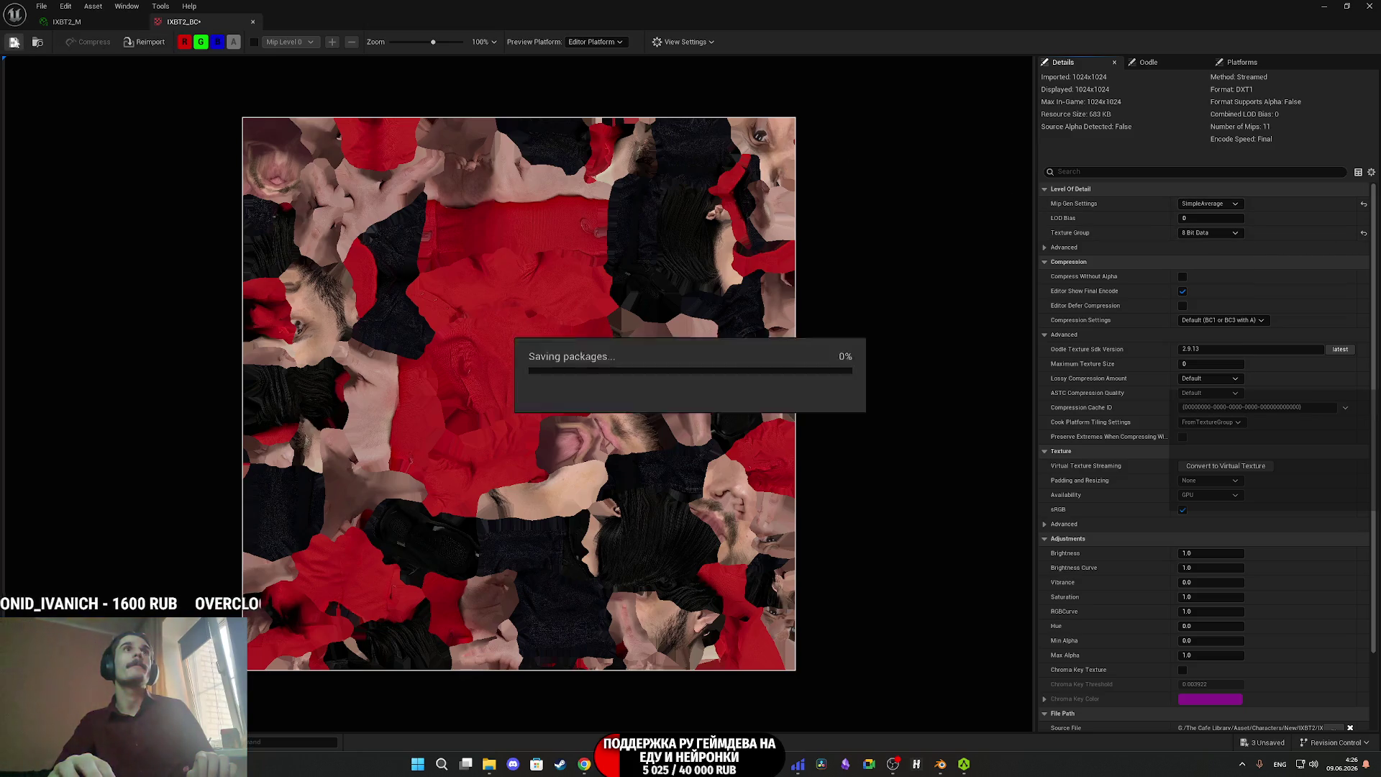
pyautogui.middleClick(174, 25)
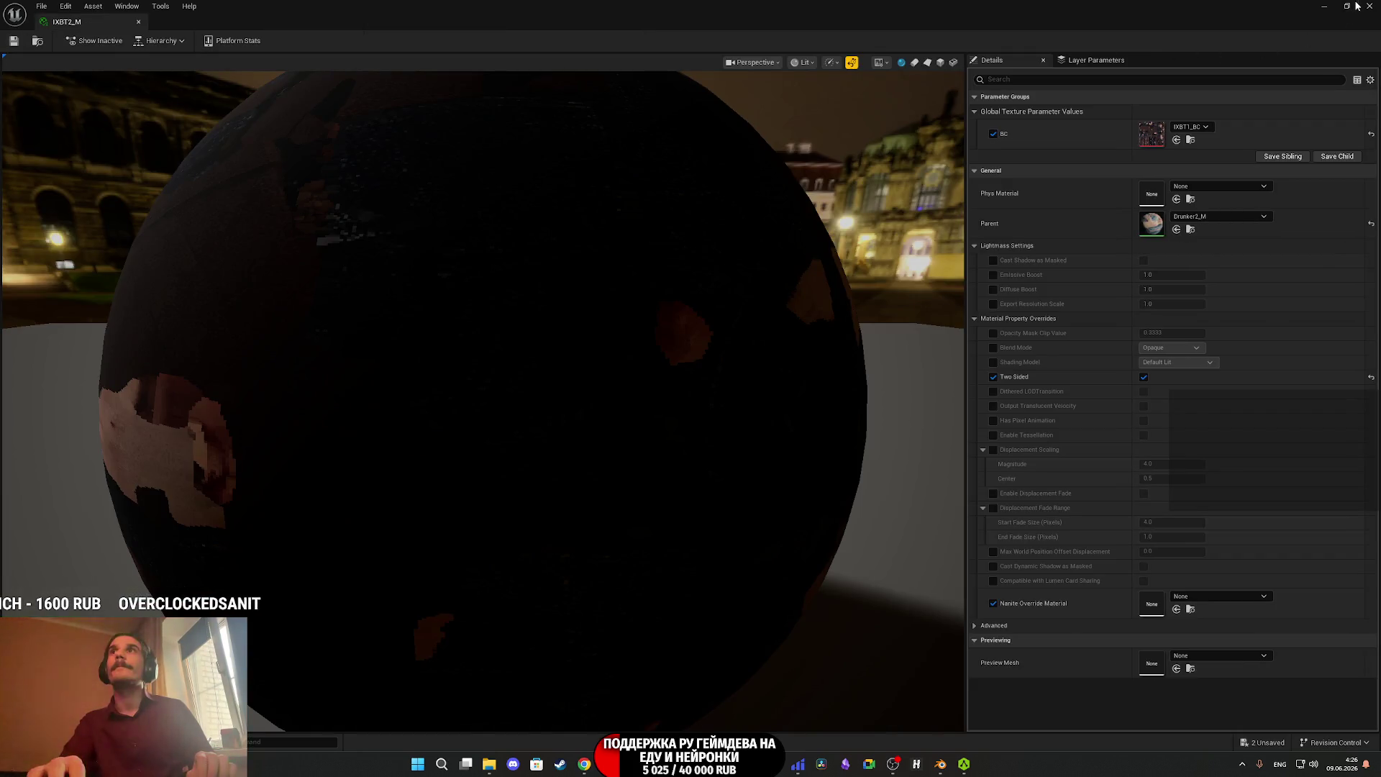
pyautogui.click(1357, 6)
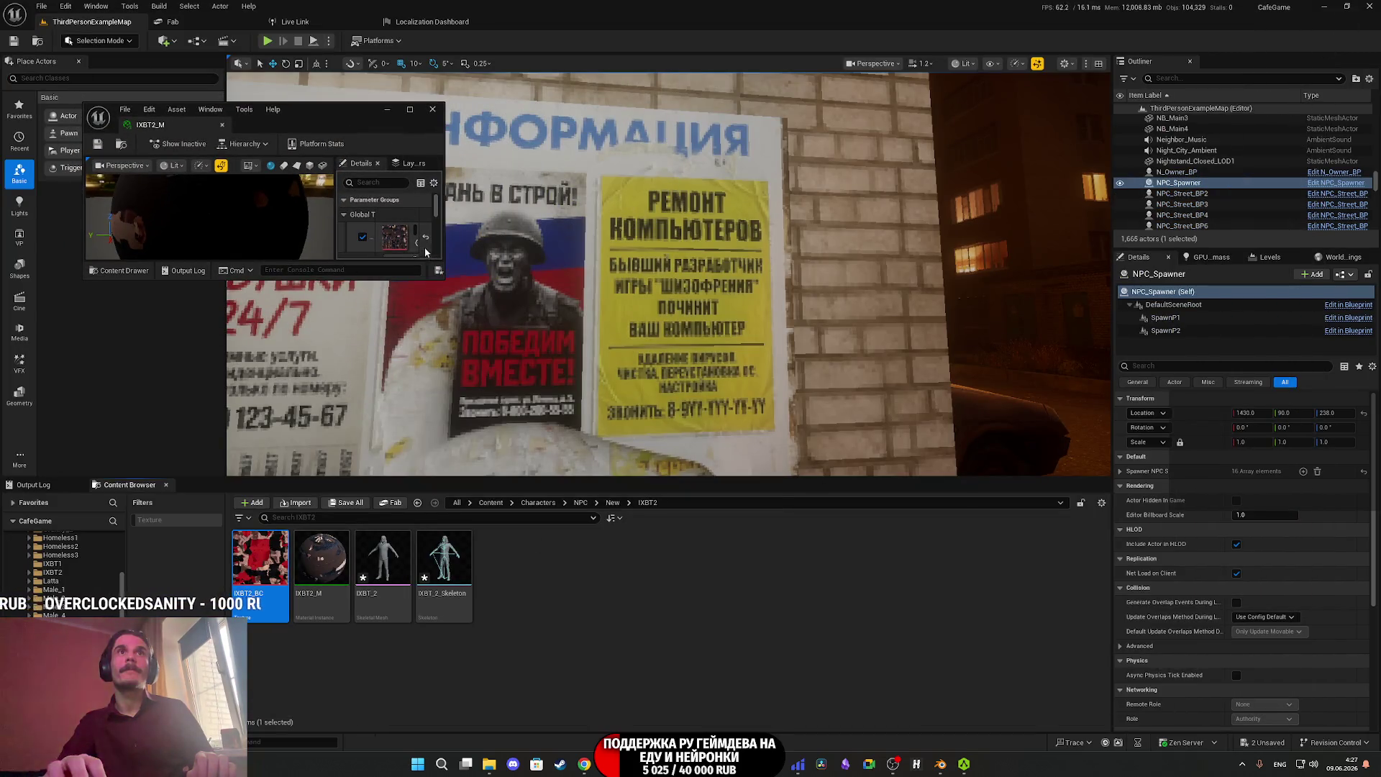
# Assign IXBT2_BC to the BC parameter of IXBT2_M and save the material instance.
pyautogui.click(415, 244)
pyautogui.click(97, 147)
pyautogui.click(221, 124)
# Assign IXBT2_M to Element 0 of the IXBT_2 skeletal mesh.
pyautogui.click(360, 568)
pyautogui.doubleClick(357, 571)
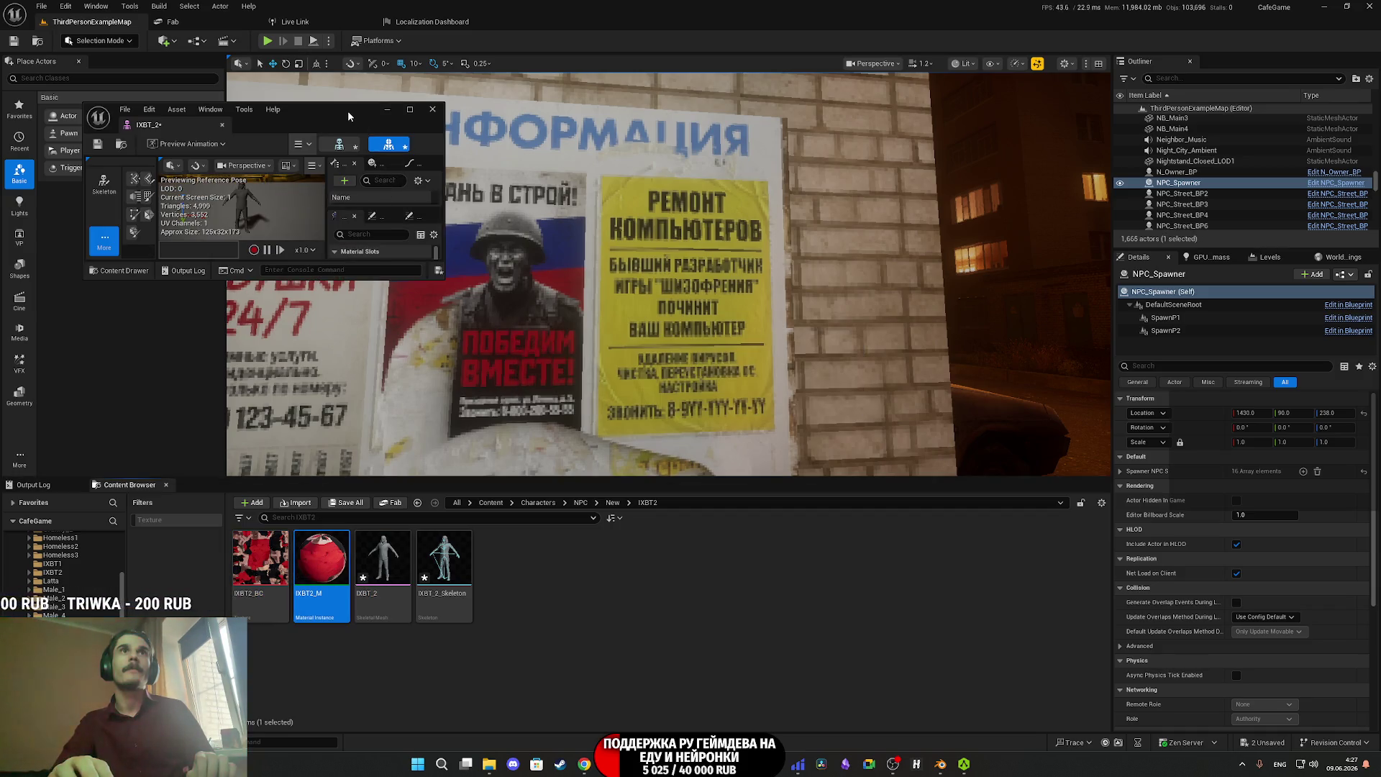
pyautogui.doubleClick(348, 115)
pyautogui.click(1151, 481)
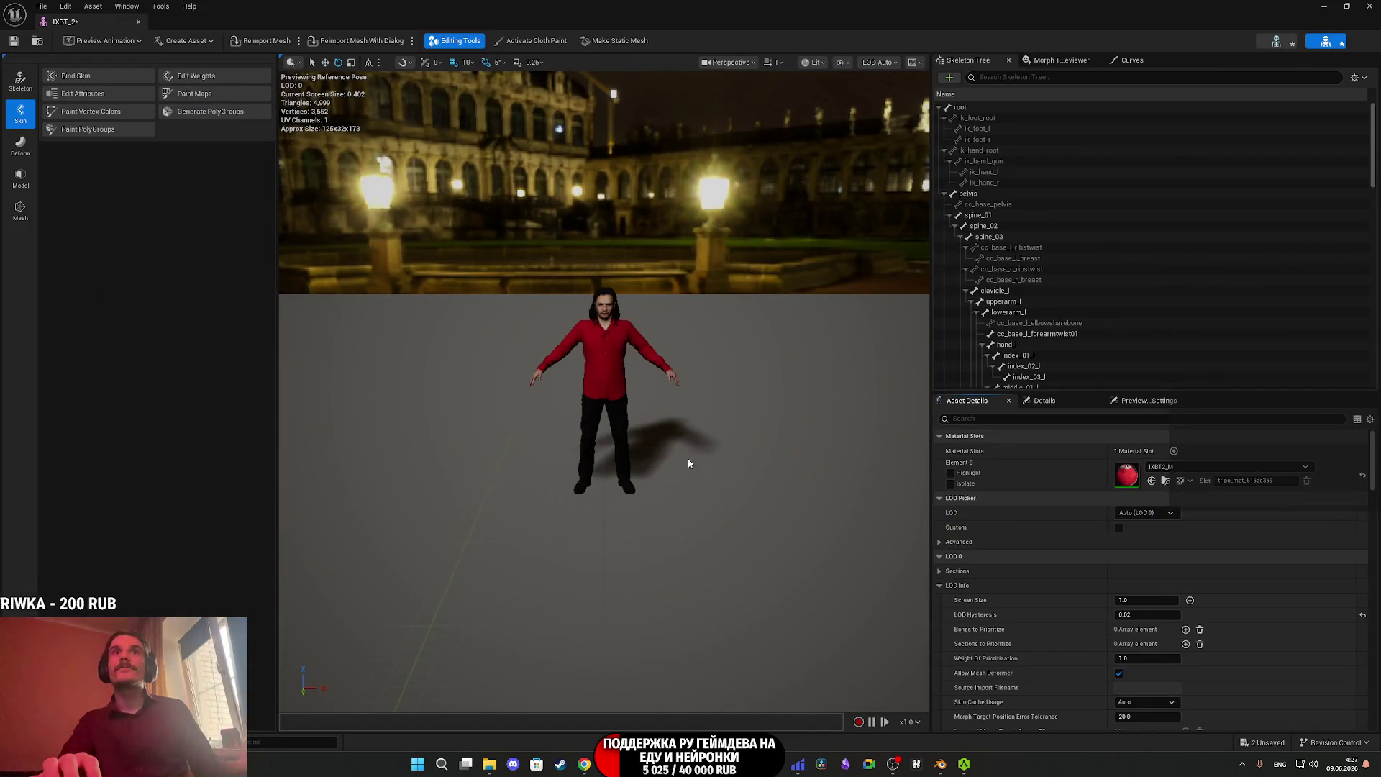
pyautogui.scroll(3)
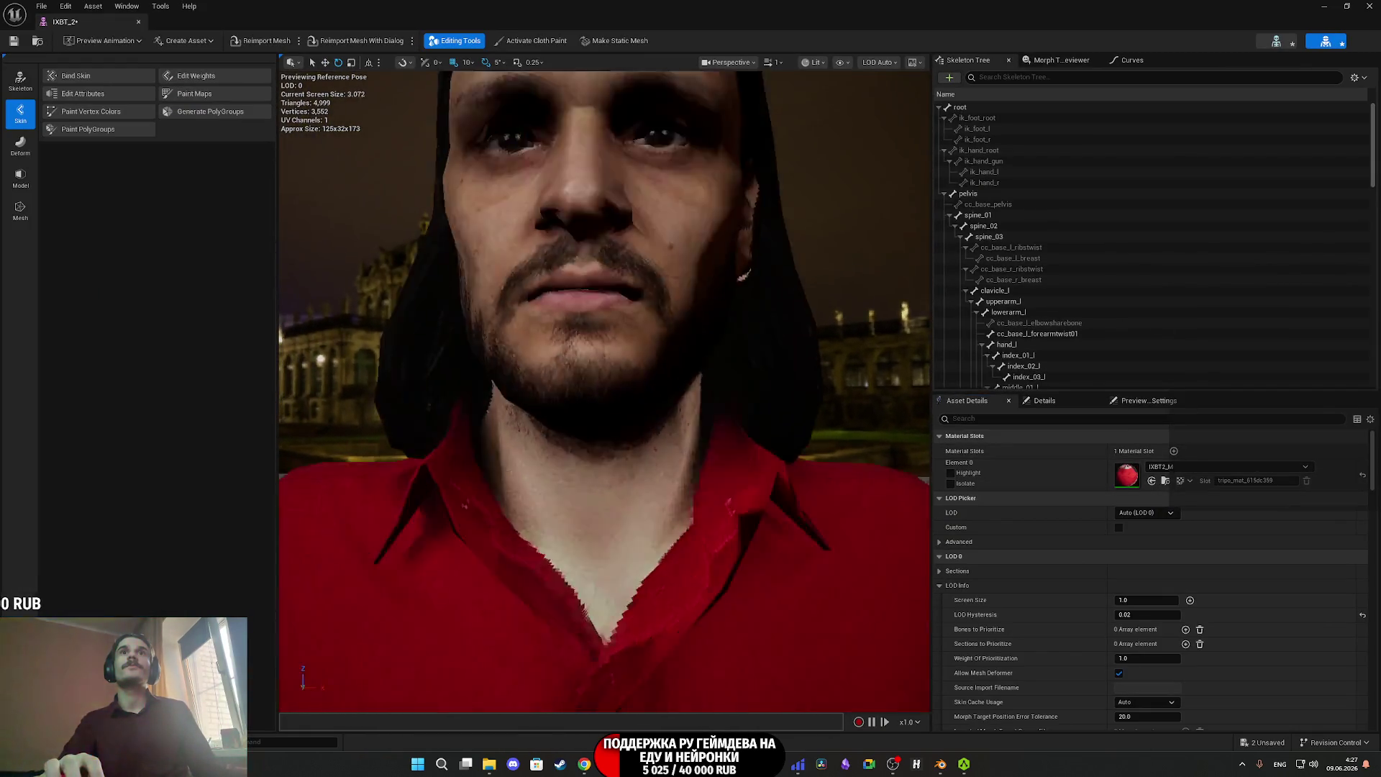
pyautogui.scroll(-3)
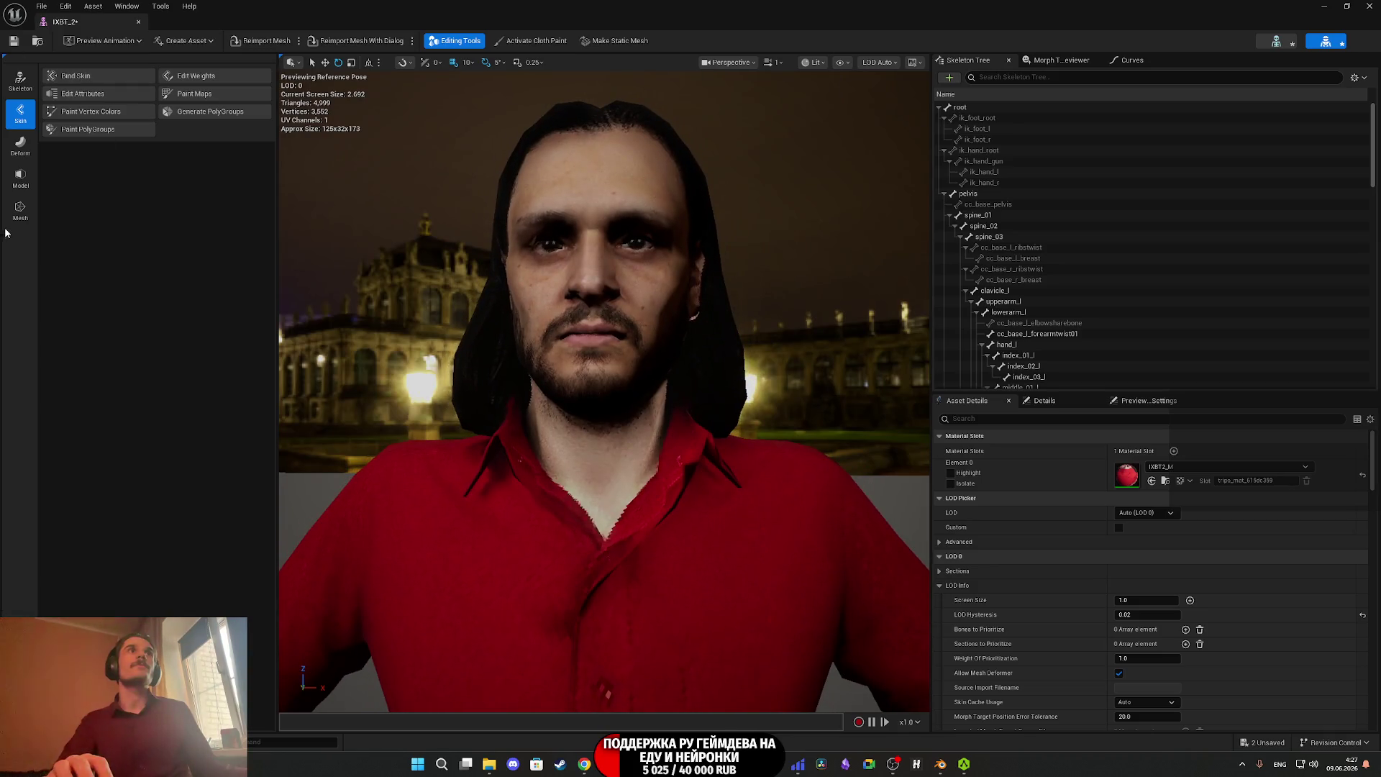
pyautogui.hotkey('alt', 'Tab')
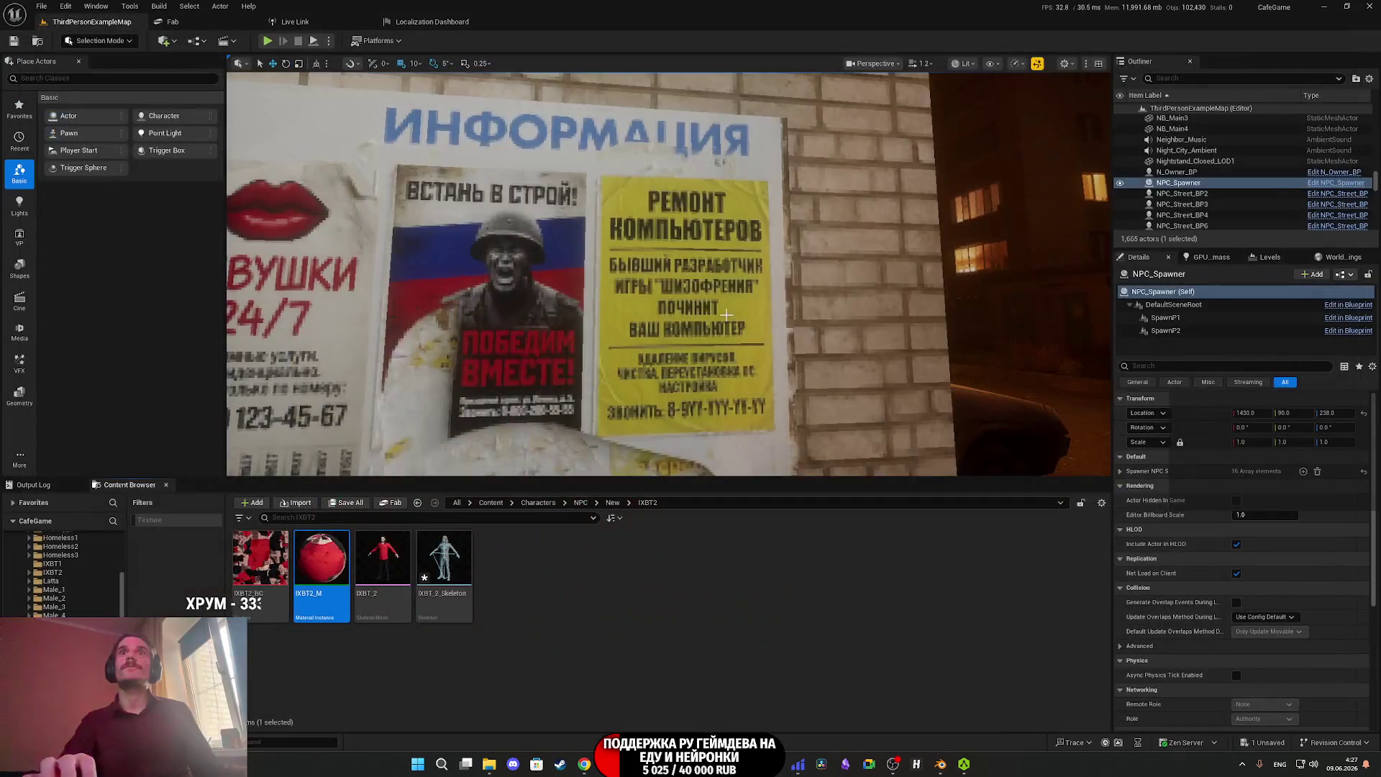
# Save all modified assets and return to the Content root folder.
pyautogui.hotkey('ctrl', 's')
pyautogui.click(777, 503)
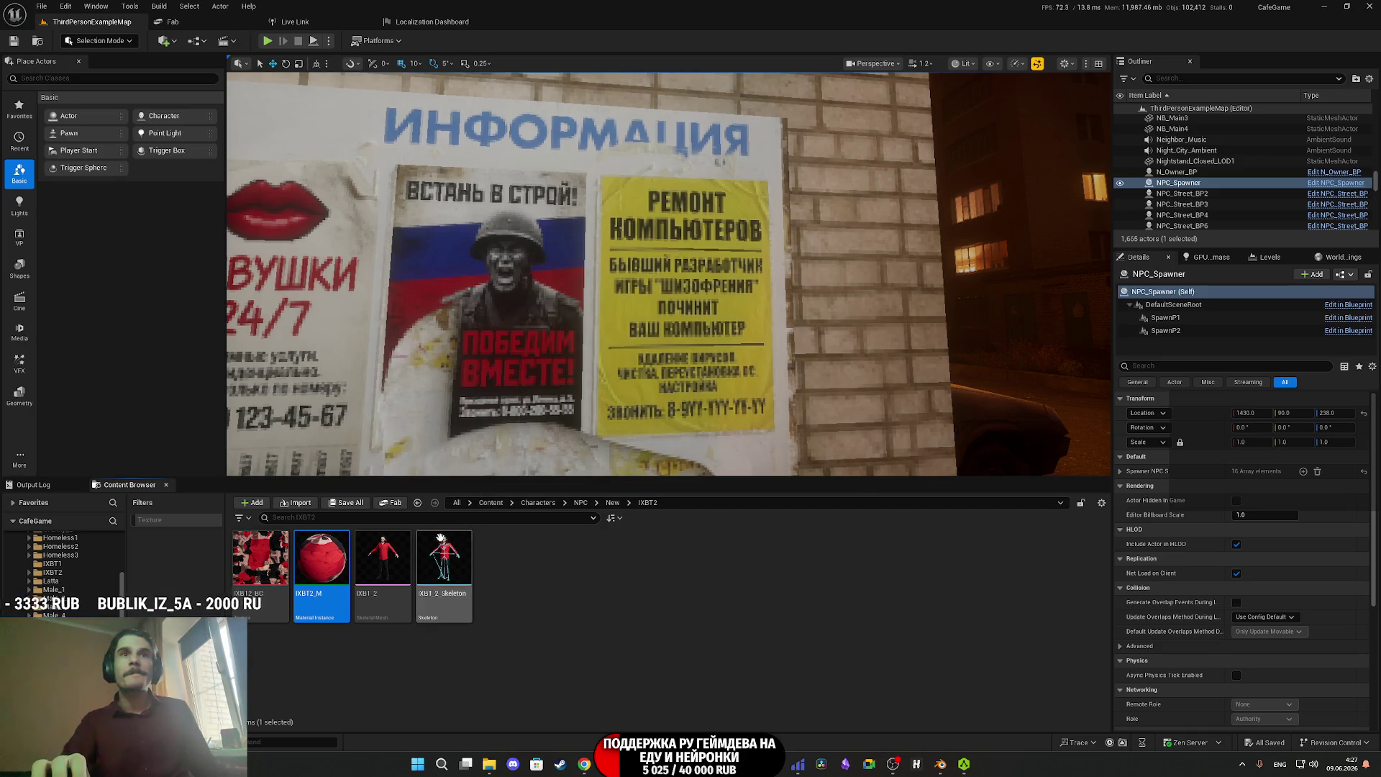
pyautogui.click(489, 502)
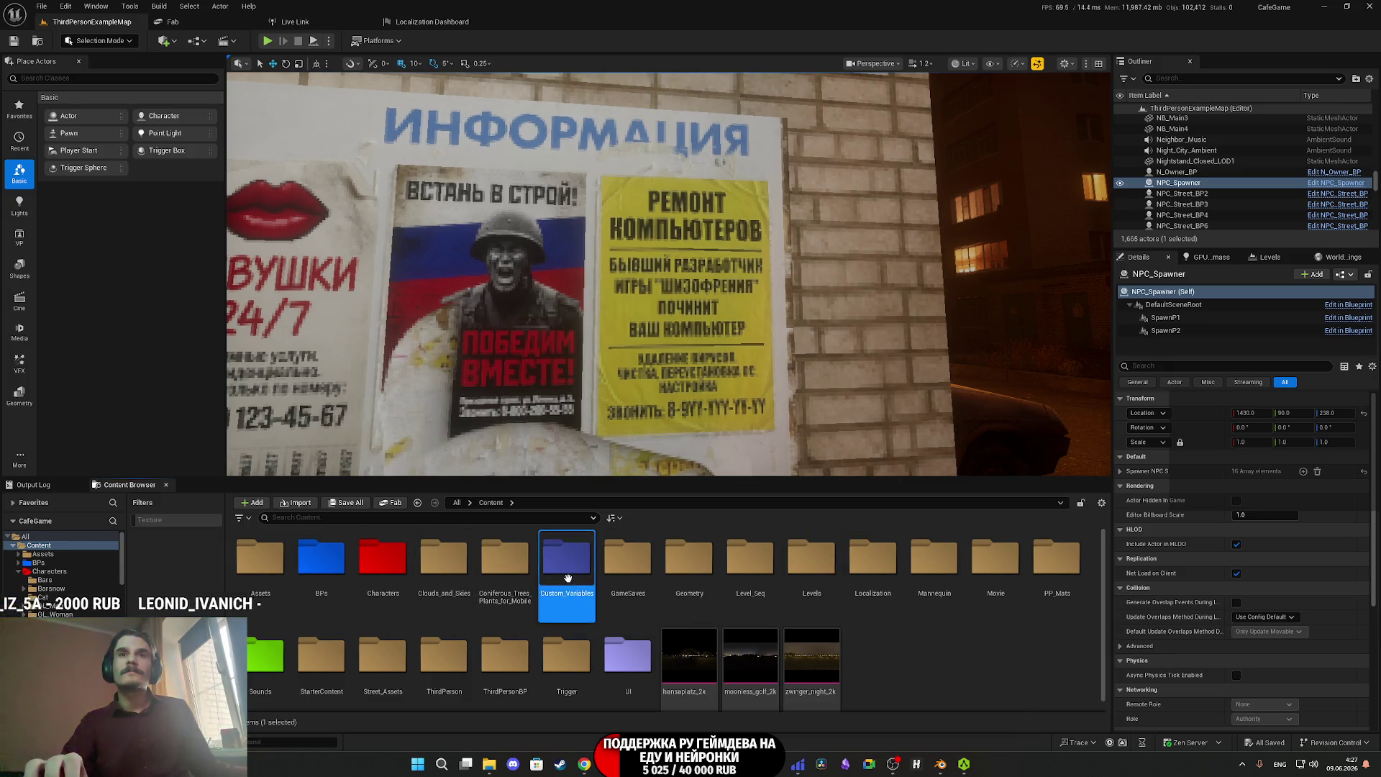
# Open the Random_NPC_DT data table in Content/Custom_Variables/NPC.
pyautogui.doubleClick(568, 565)
pyautogui.doubleClick(384, 565)
pyautogui.doubleClick(995, 558)
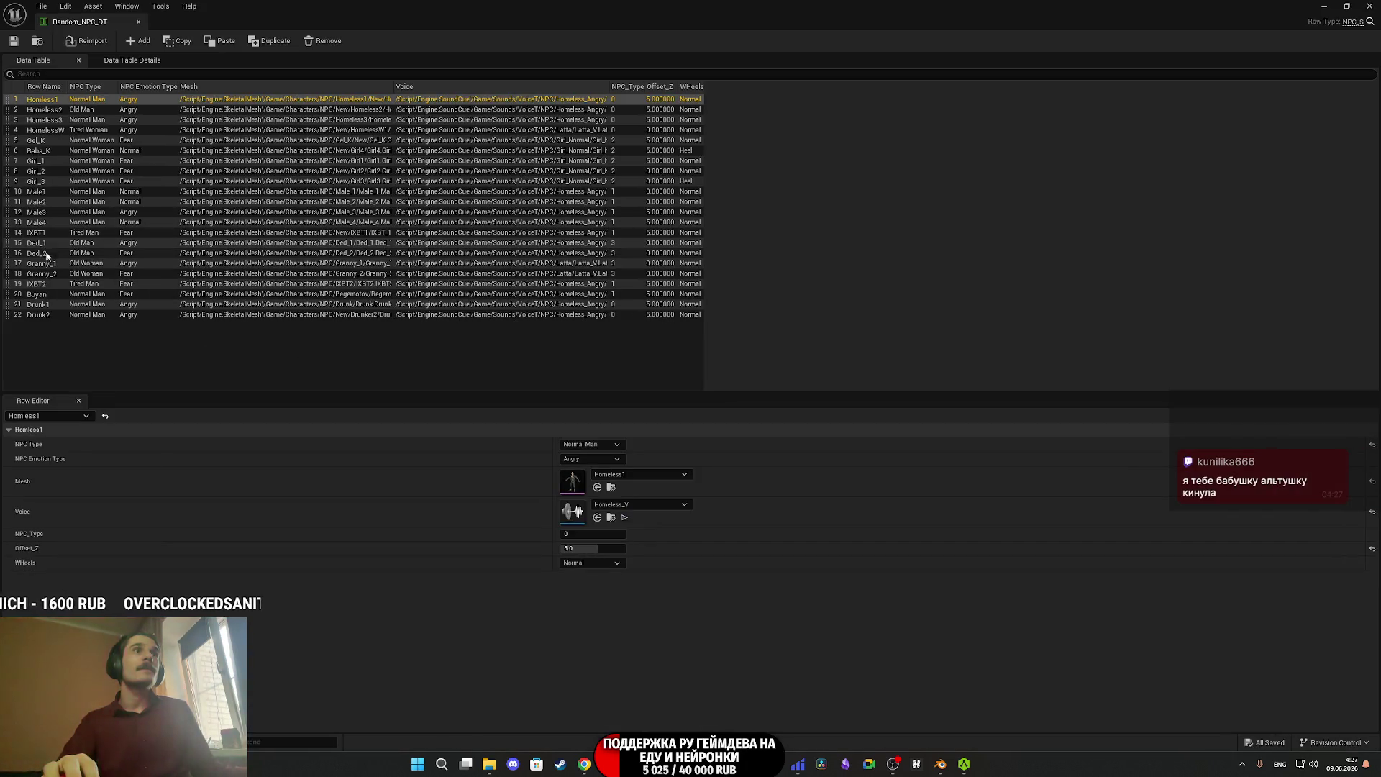
# Move the IXBT2 row to position 15, set its Mesh to IXBT_2, then save and close.
pyautogui.click(45, 283)
pyautogui.moveTo(7, 287); pyautogui.dragTo(10, 239)
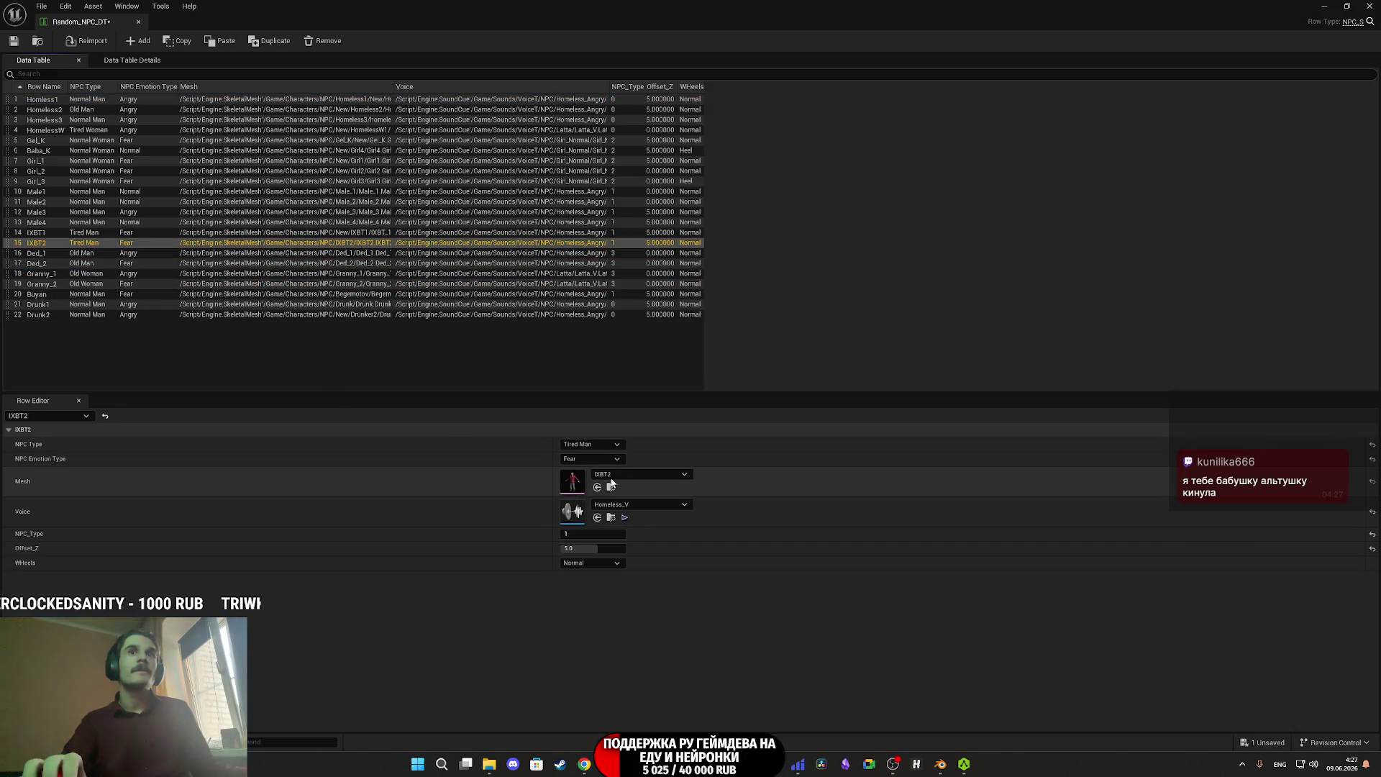
pyautogui.click(625, 474)
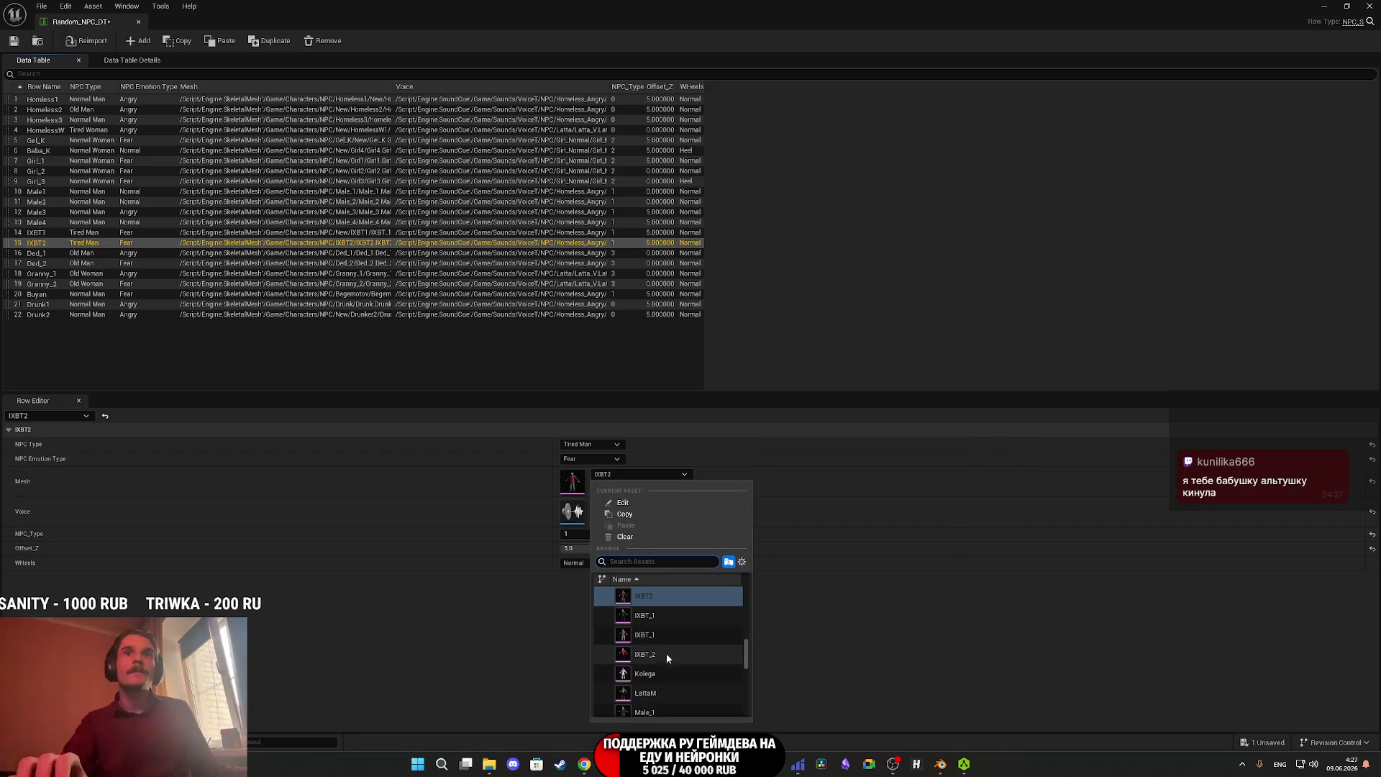
pyautogui.click(662, 647)
pyautogui.click(8, 43)
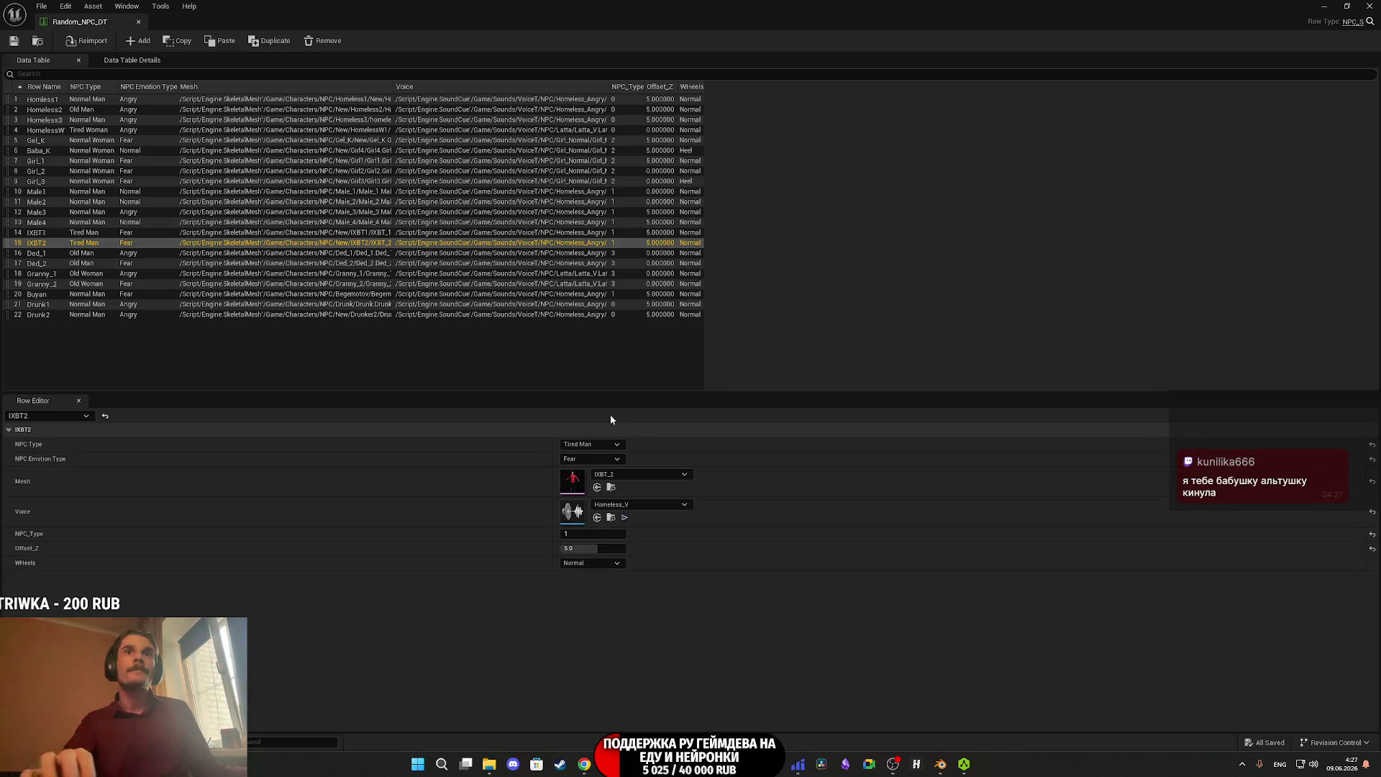
pyautogui.click(1367, 7)
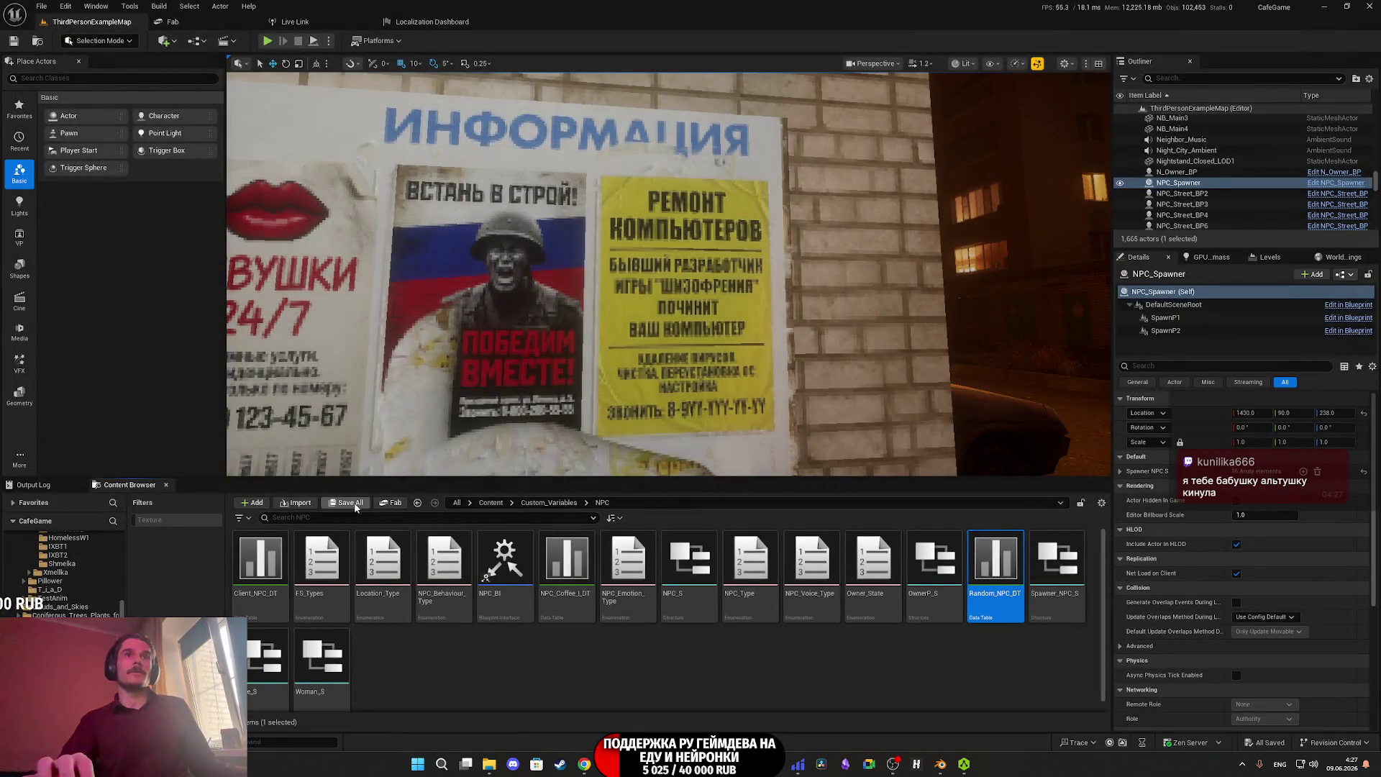
pyautogui.click(584, 764)
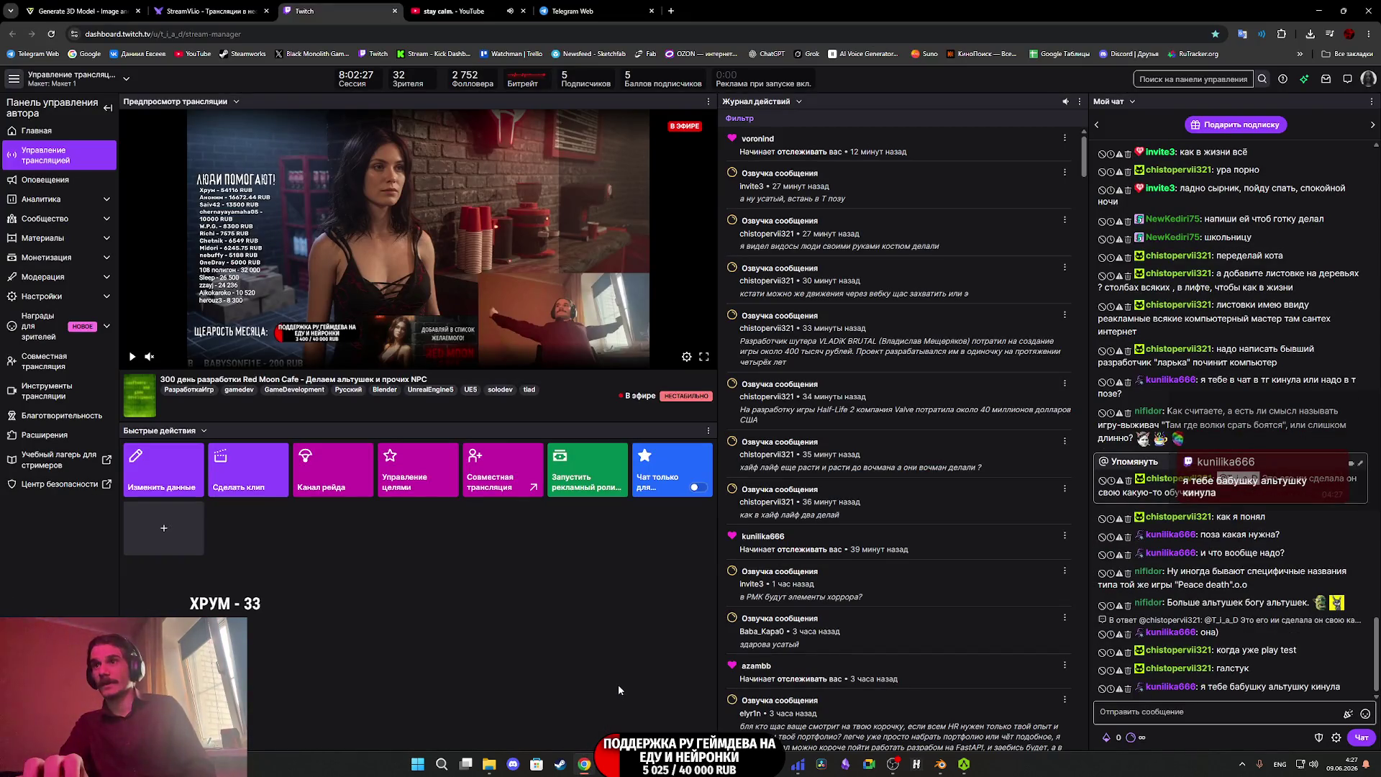
# Heart-react to the latest grandma image in the T i a D Chat.
pyautogui.click(582, 11)
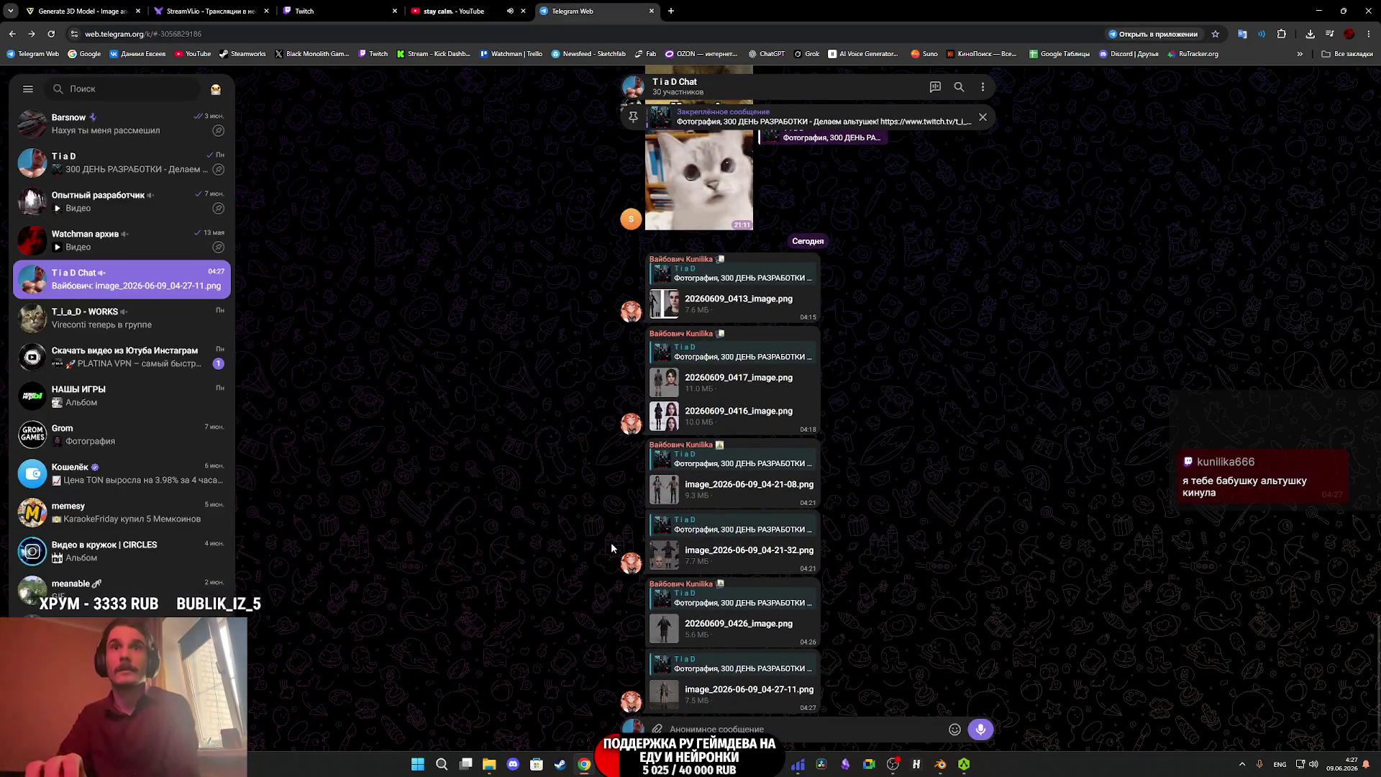
pyautogui.click(737, 630)
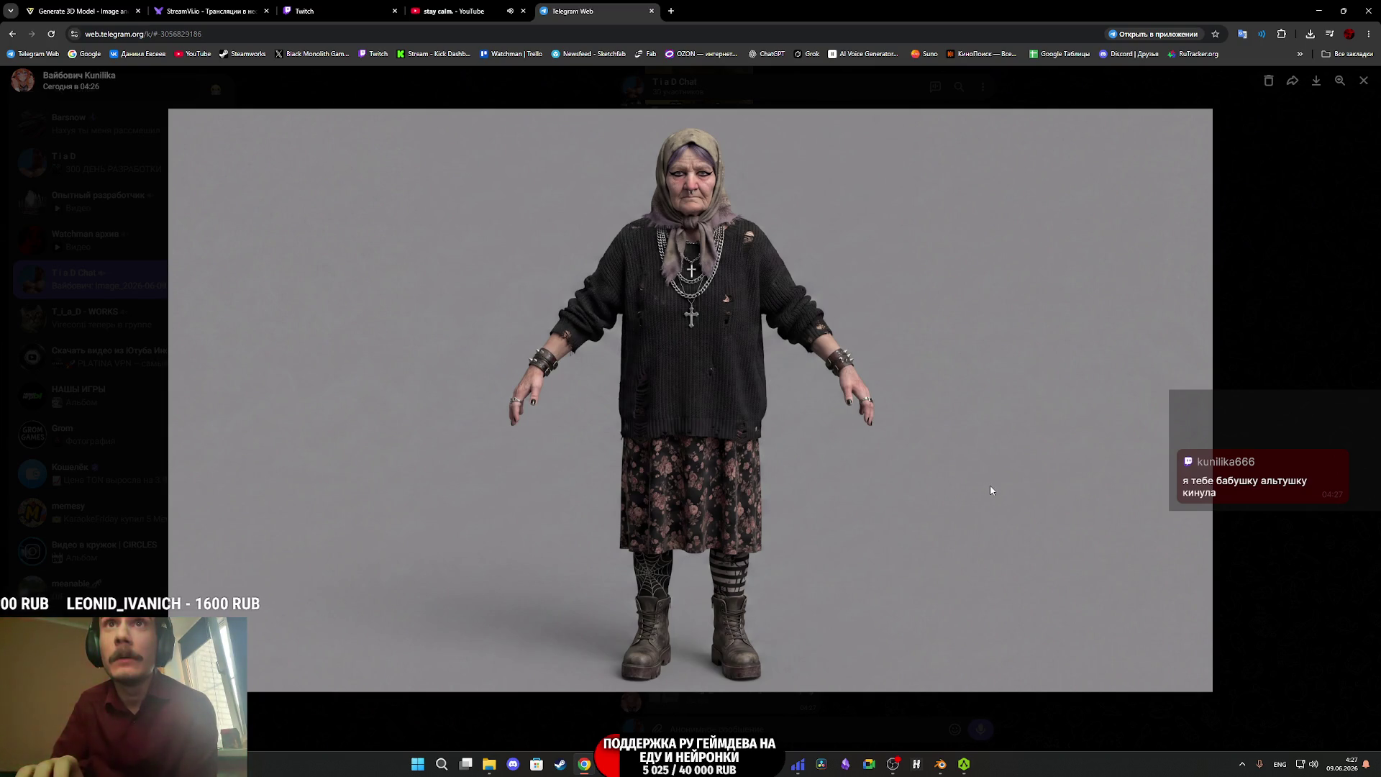
pyautogui.click(1265, 420)
pyautogui.doubleClick(781, 663)
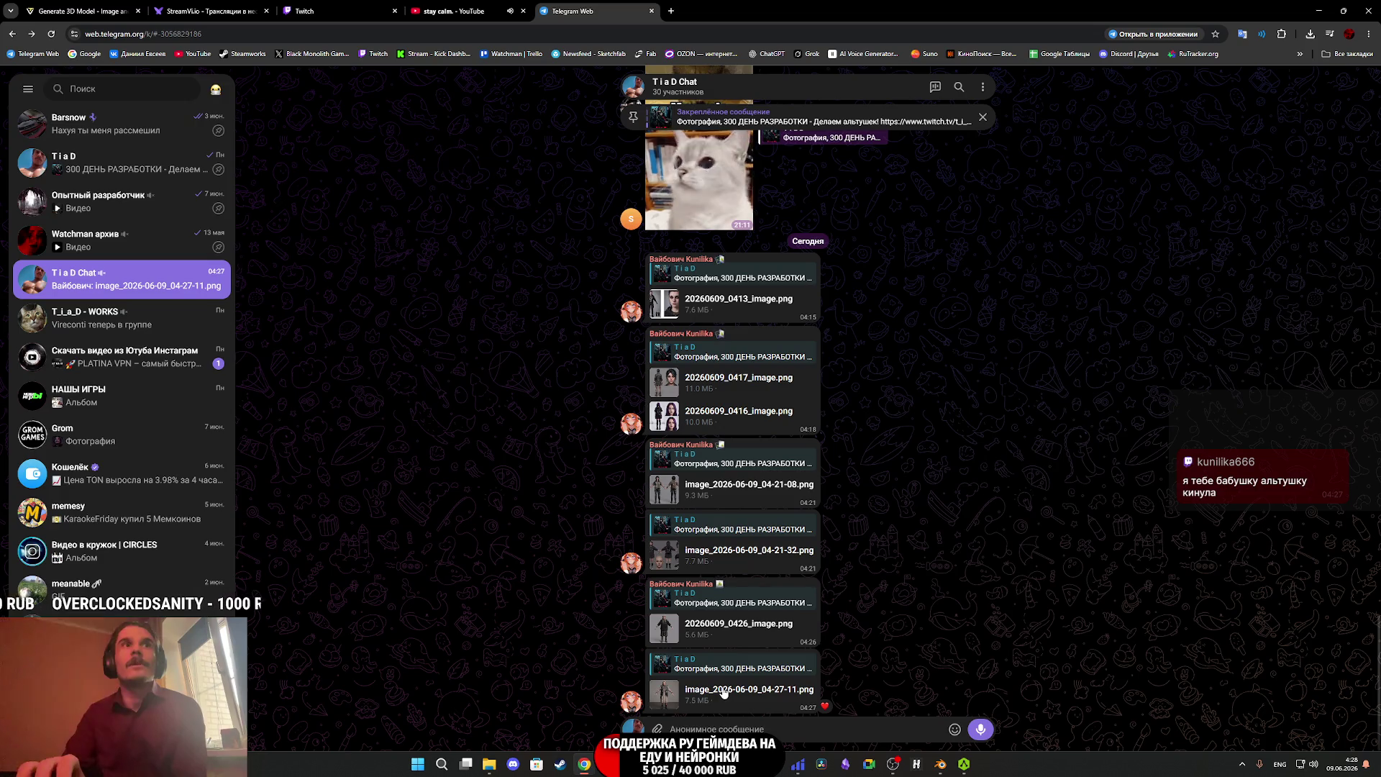
# View the latest and 04:26 images full size, then return to Tripo's 3D model.
pyautogui.click(724, 692)
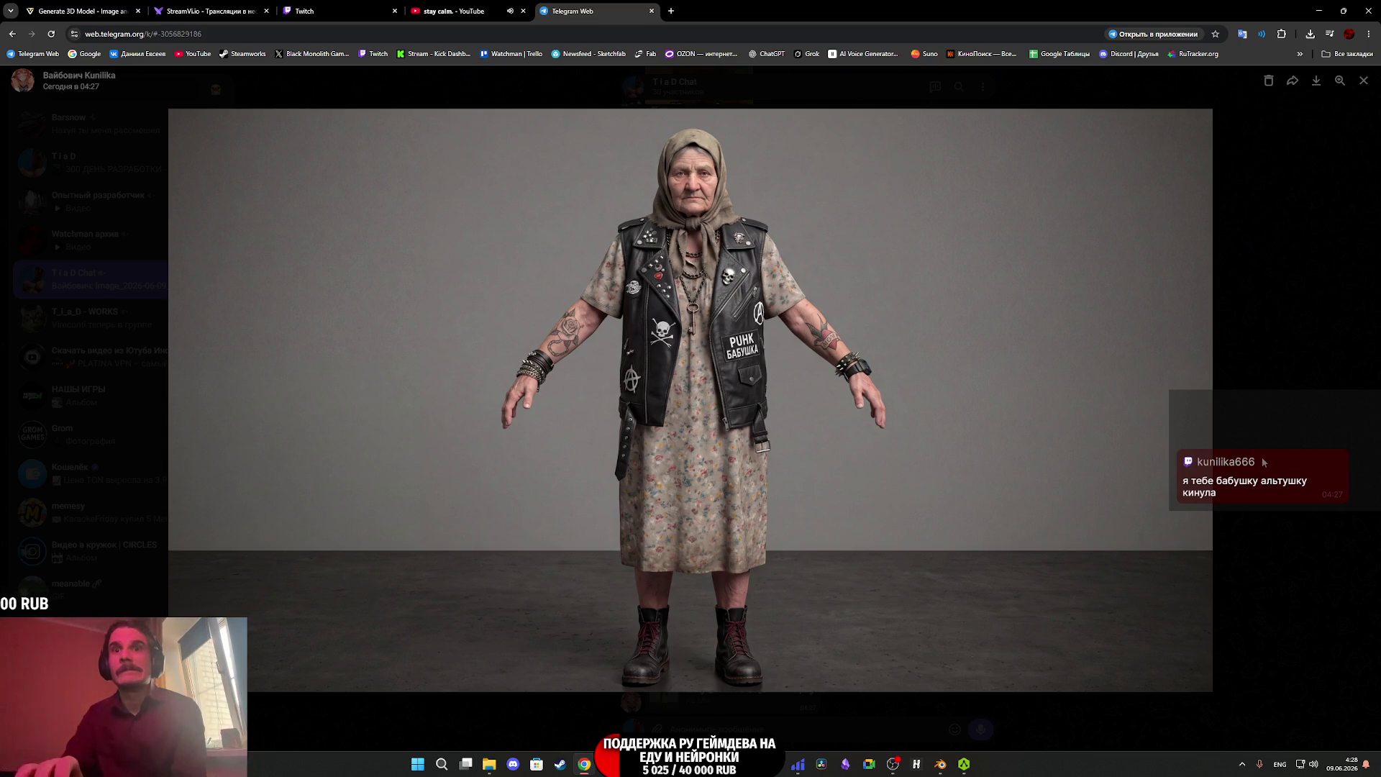
pyautogui.press('Escape')
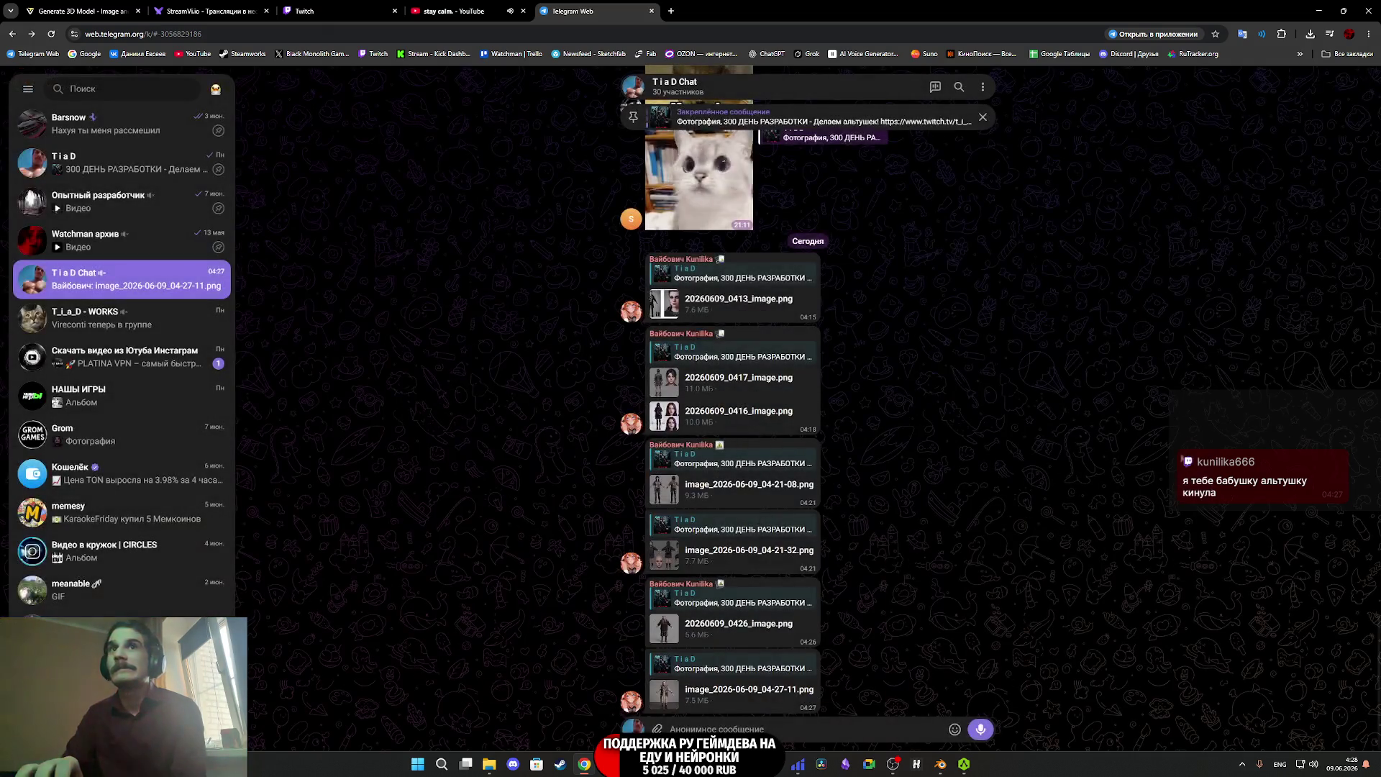
pyautogui.click(723, 623)
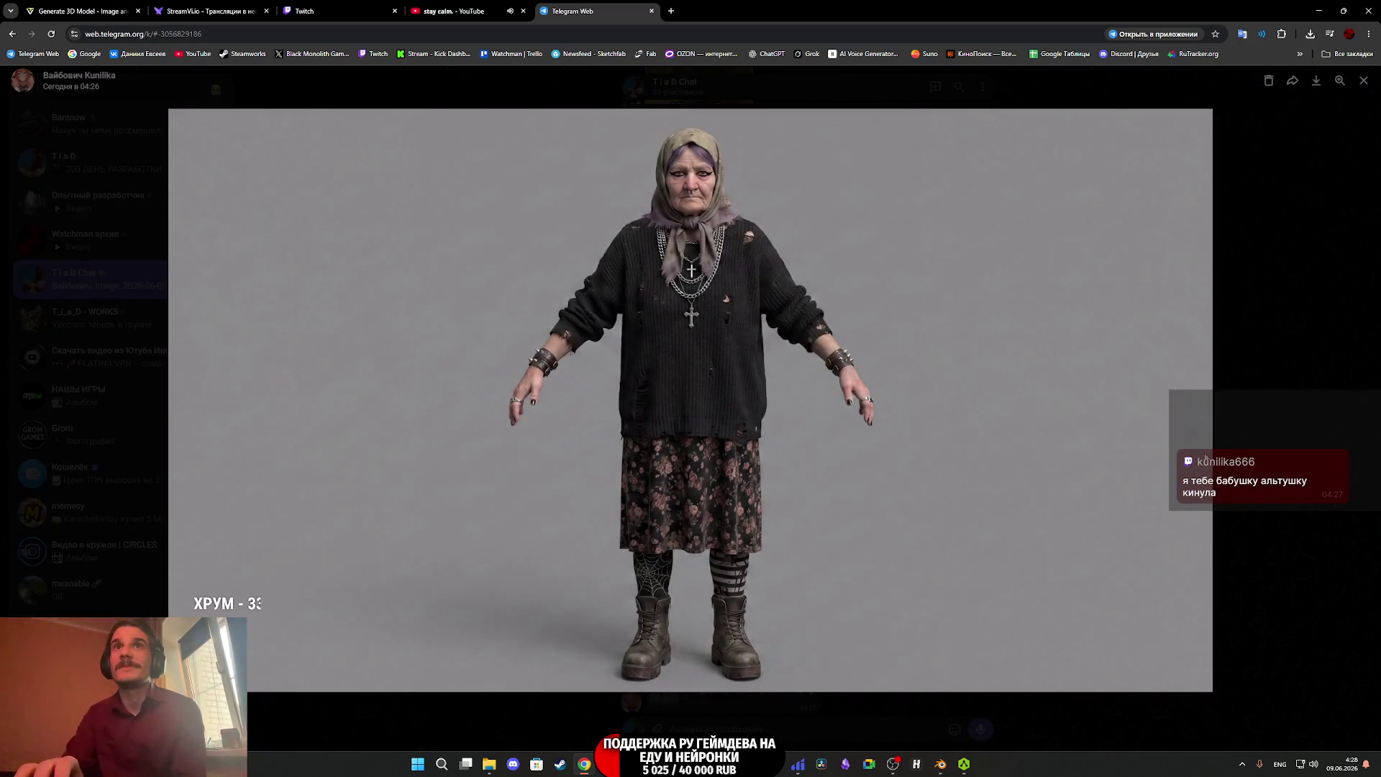
pyautogui.click(1252, 446)
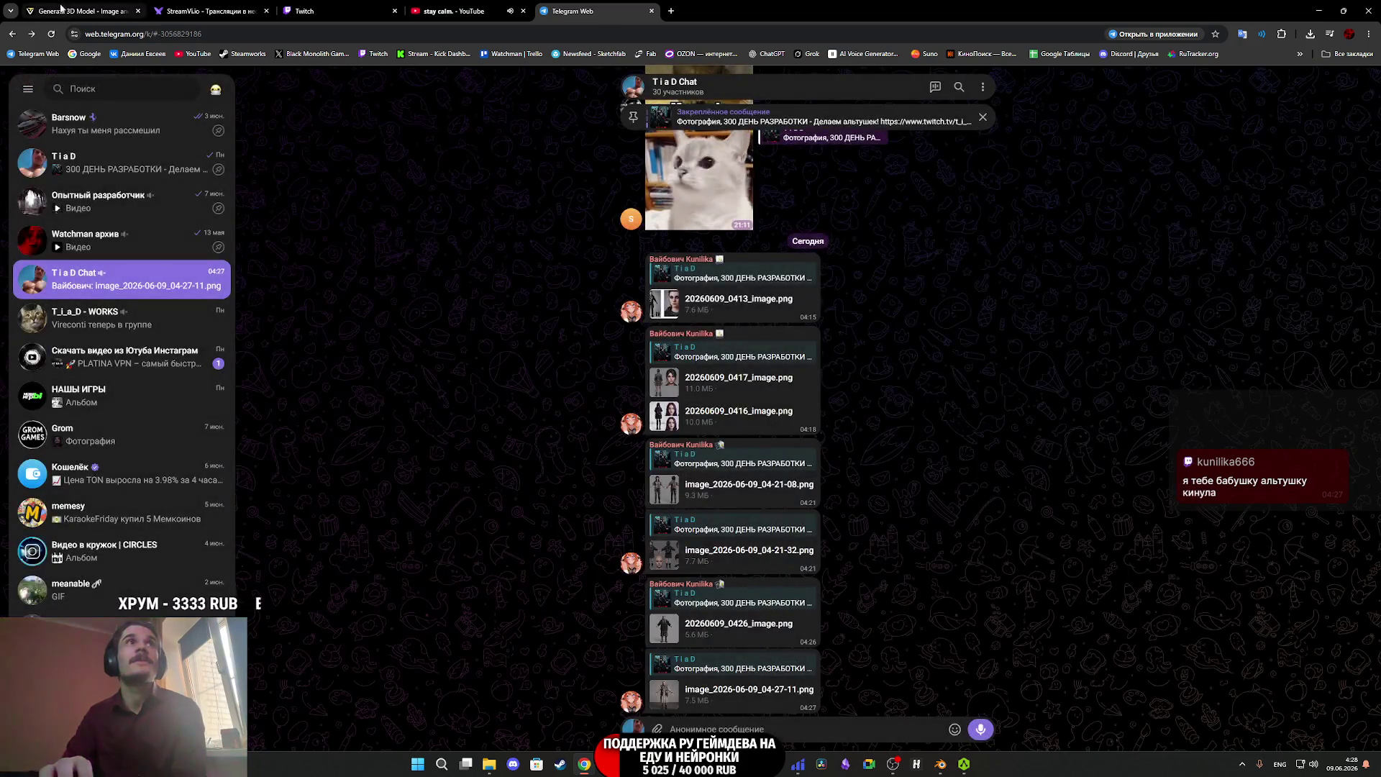
pyautogui.click(79, 11)
pyautogui.moveTo(680, 554); pyautogui.dragTo(710, 505)
# Zoom and orbit around the textured old-woman model, viewing her back, and apply smooth shading.
pyautogui.scroll(3)
pyautogui.scroll(-3)
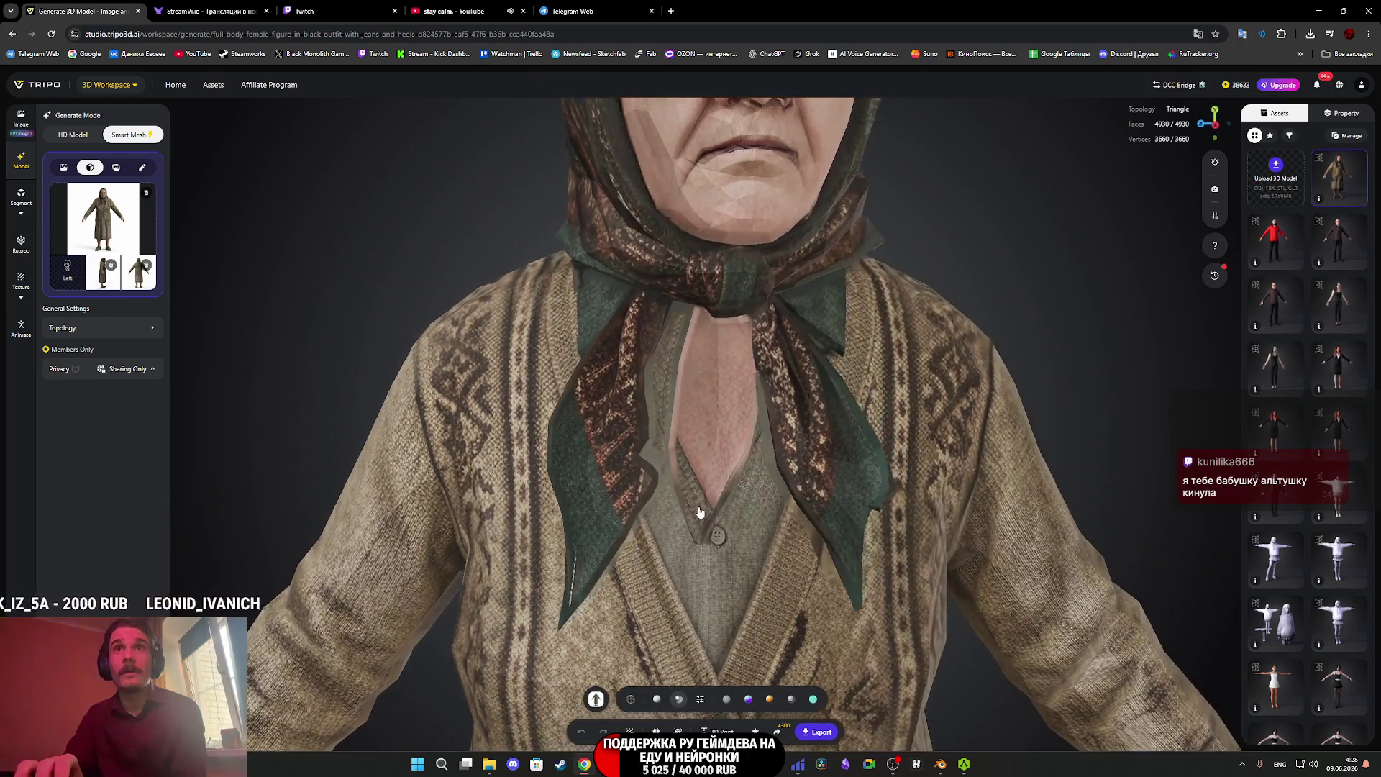
pyautogui.scroll(3)
pyautogui.scroll(-3)
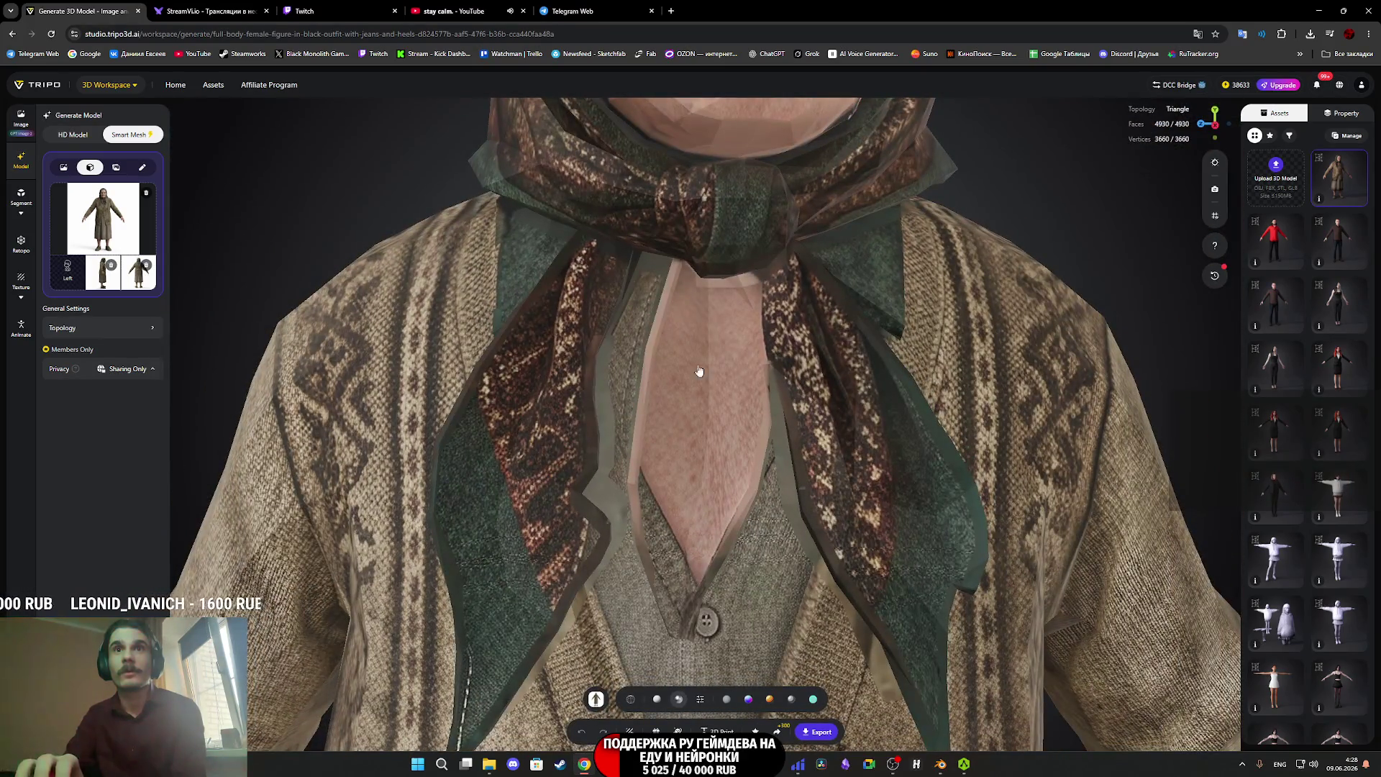
pyautogui.scroll(-3)
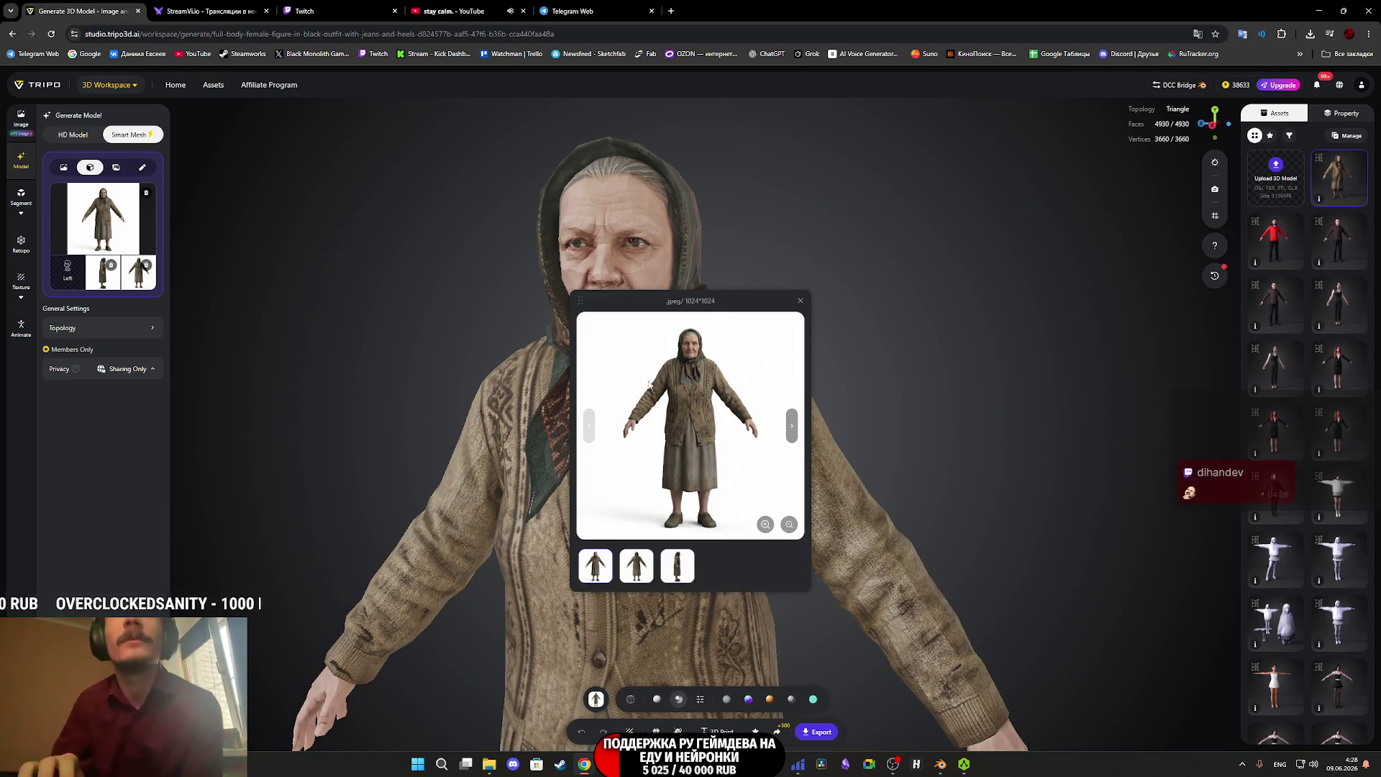
pyautogui.moveTo(744, 391); pyautogui.dragTo(647, 457)
pyautogui.scroll(3)
pyautogui.scroll(3)
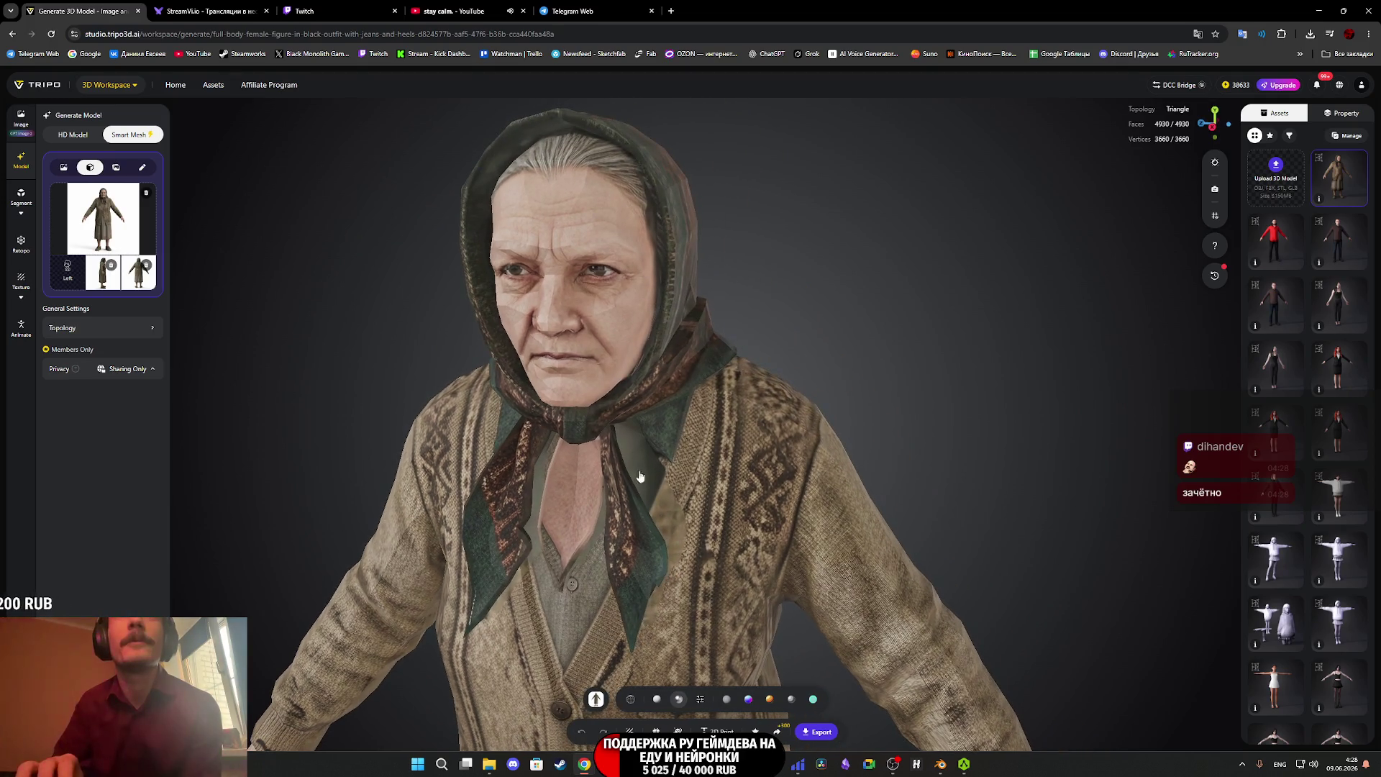
pyautogui.click(731, 666)
# Inspect the model from front, profile and three-quarter views, down to the skirt, legs and shoes.
pyautogui.moveTo(798, 574); pyautogui.dragTo(827, 482)
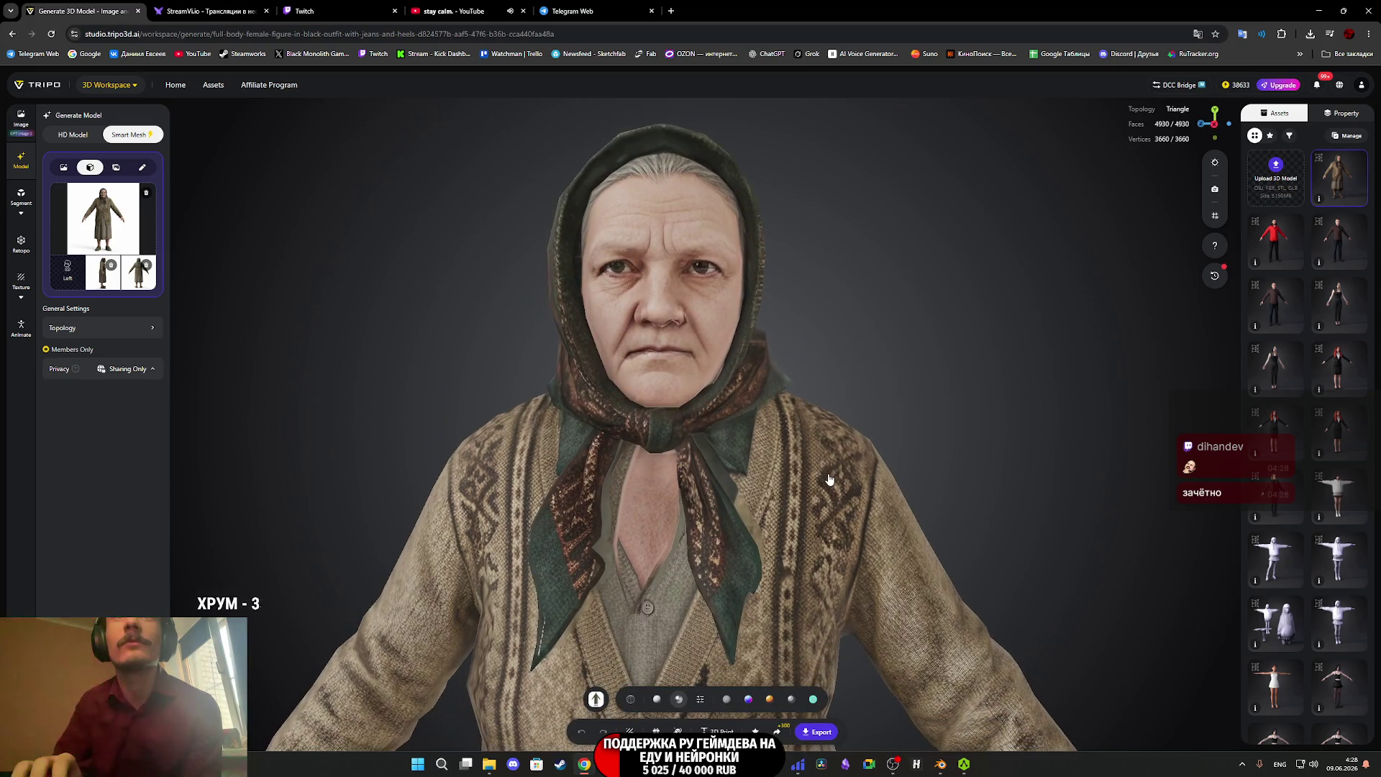
pyautogui.scroll(3)
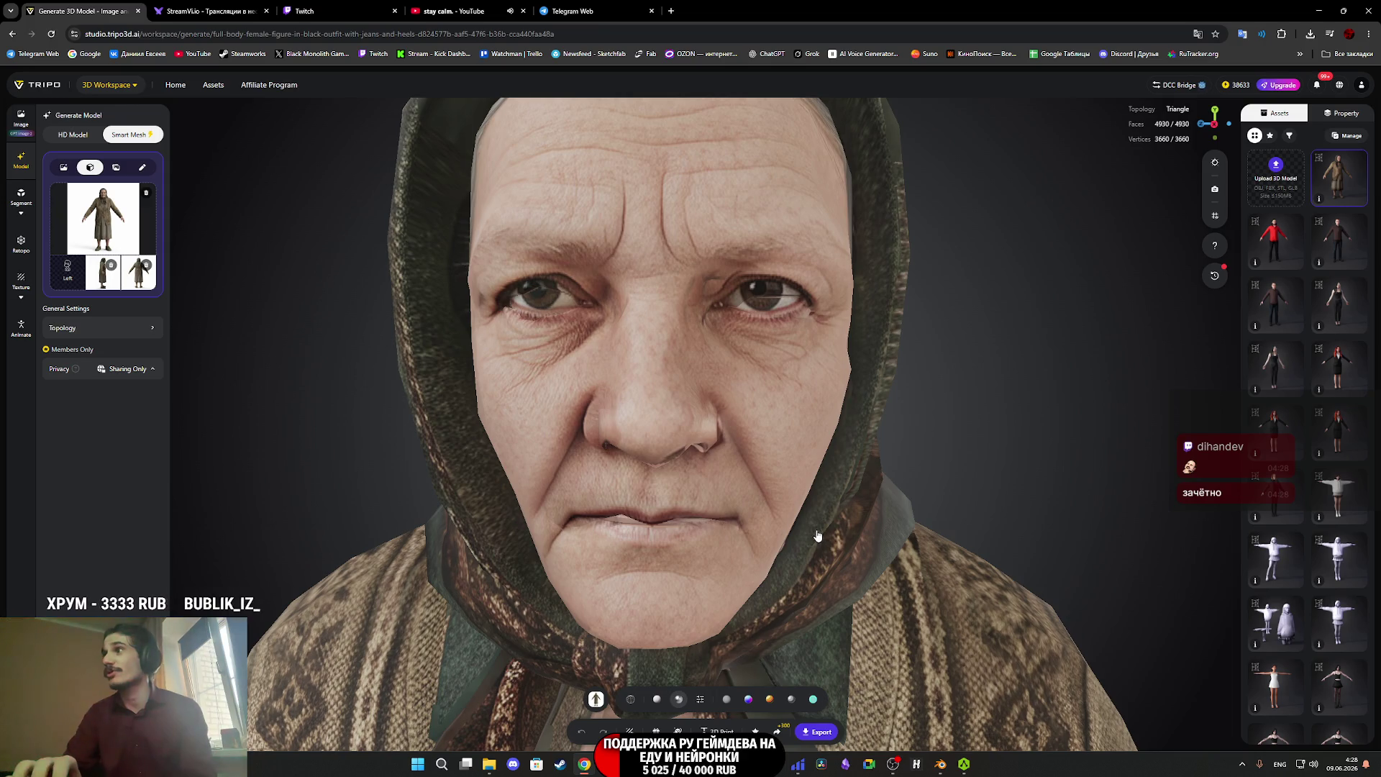
pyautogui.scroll(-3)
pyautogui.moveTo(765, 524); pyautogui.dragTo(707, 518)
pyautogui.scroll(-3)
pyautogui.scroll(-3)
pyautogui.moveTo(527, 524); pyautogui.dragTo(629, 395)
pyautogui.scroll(3)
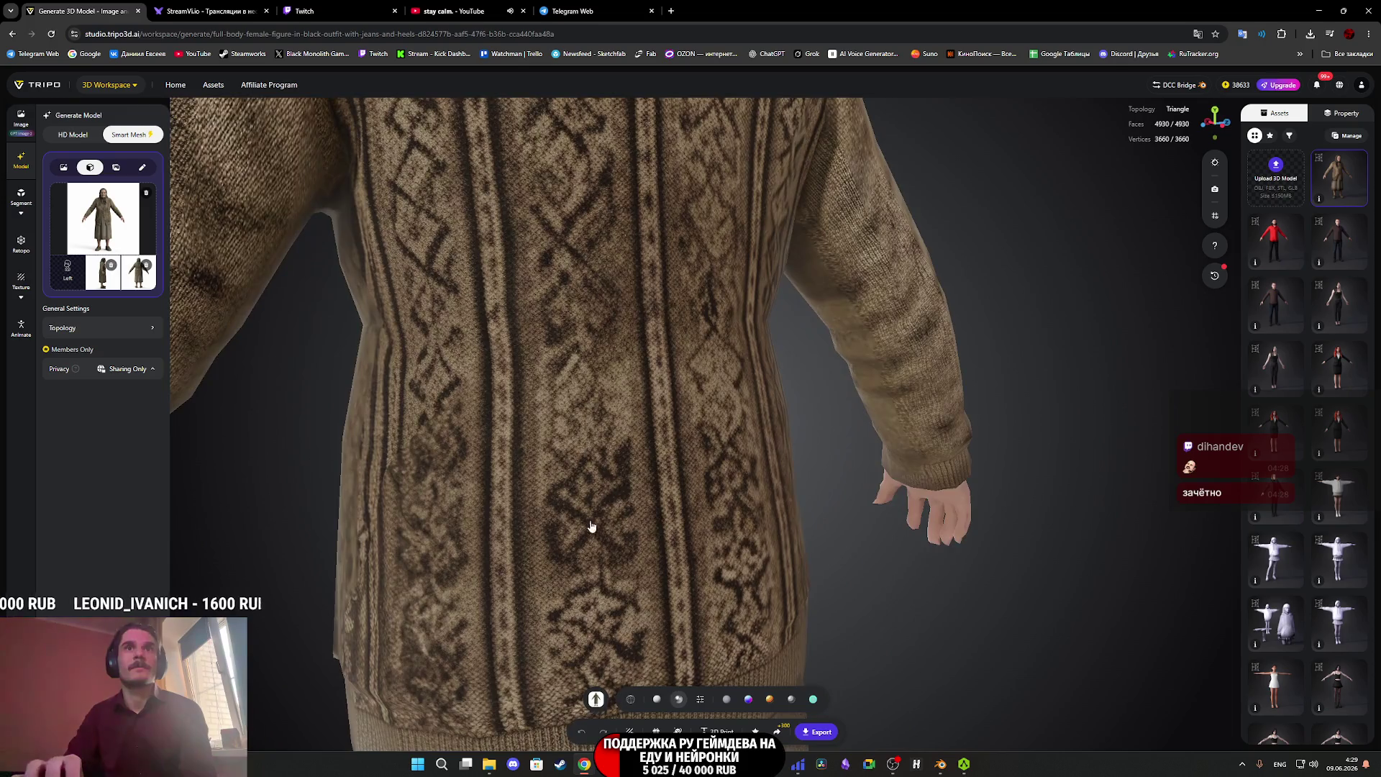
pyautogui.moveTo(588, 516); pyautogui.dragTo(619, 274)
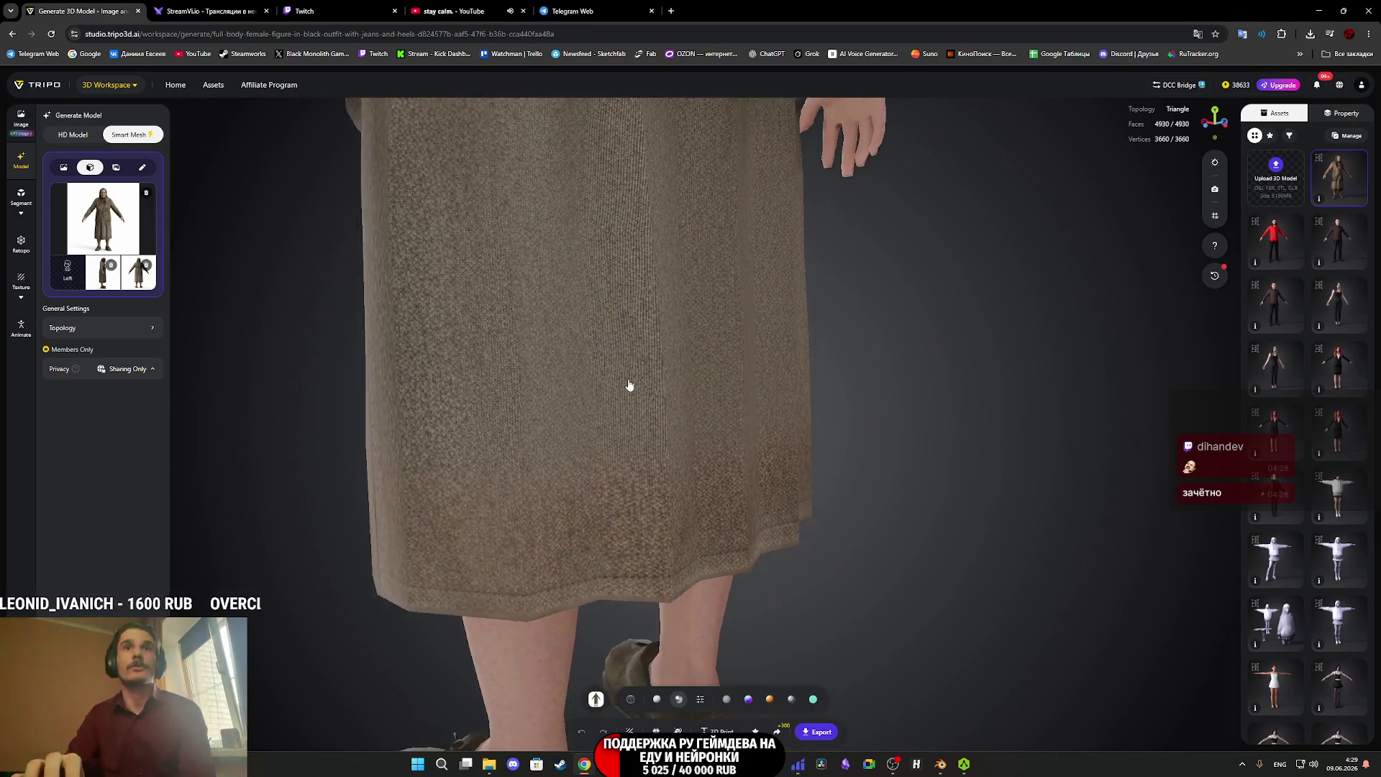
pyautogui.moveTo(638, 376); pyautogui.dragTo(696, 520)
pyautogui.moveTo(546, 515); pyautogui.dragTo(611, 524)
pyautogui.moveTo(645, 277); pyautogui.dragTo(520, 497)
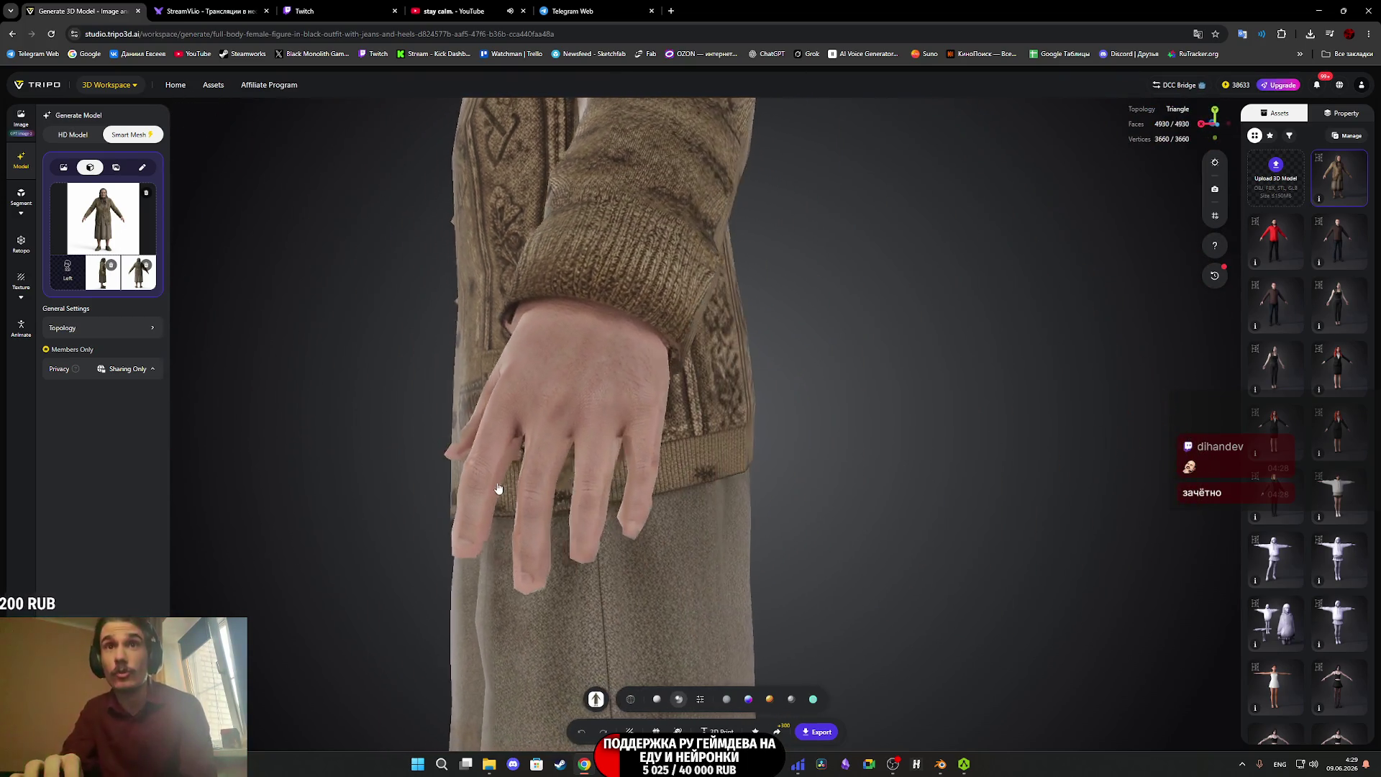
pyautogui.moveTo(481, 483); pyautogui.dragTo(619, 494)
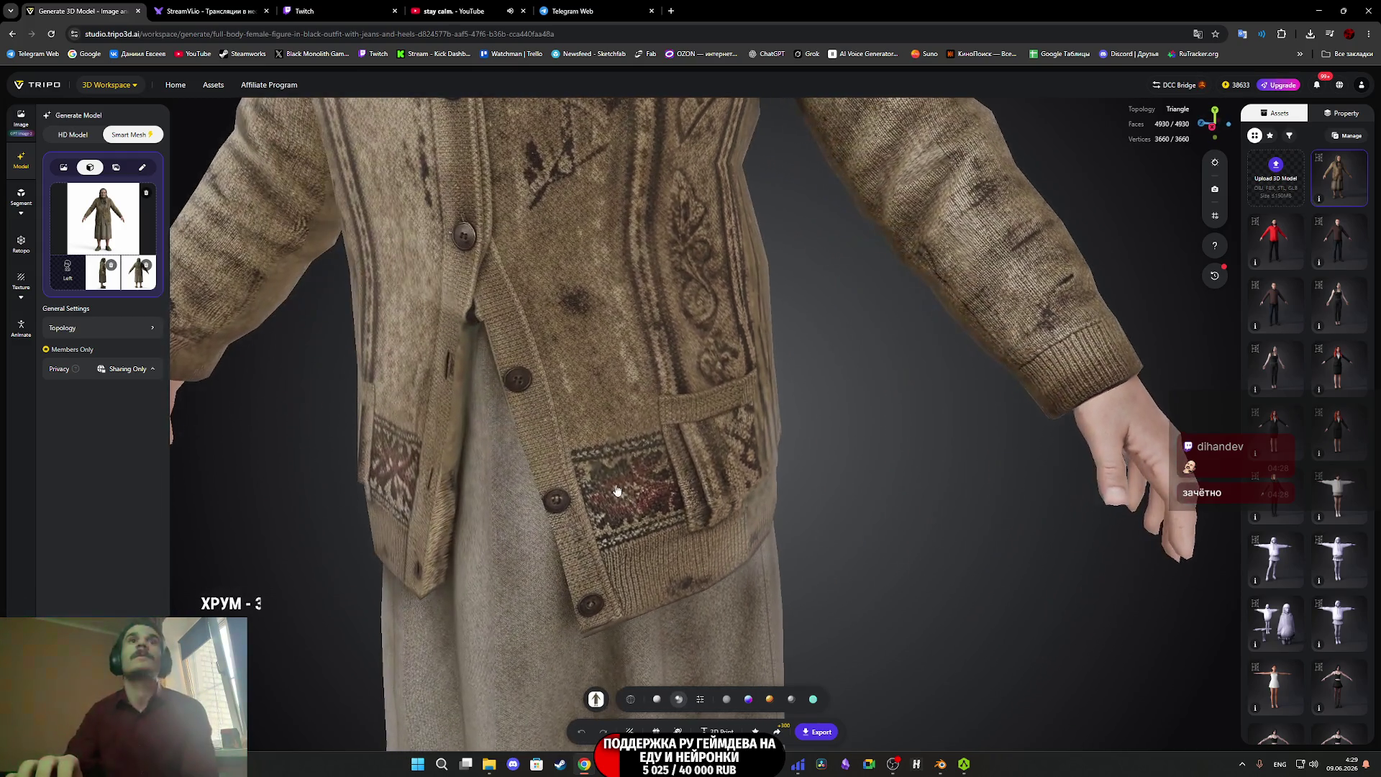
# Inspect the cardigan, face and headscarf up close, then switch to single-image input.
pyautogui.scroll(-3)
pyautogui.scroll(3)
pyautogui.moveTo(626, 397); pyautogui.dragTo(725, 463)
pyautogui.scroll(-3)
pyautogui.scroll(3)
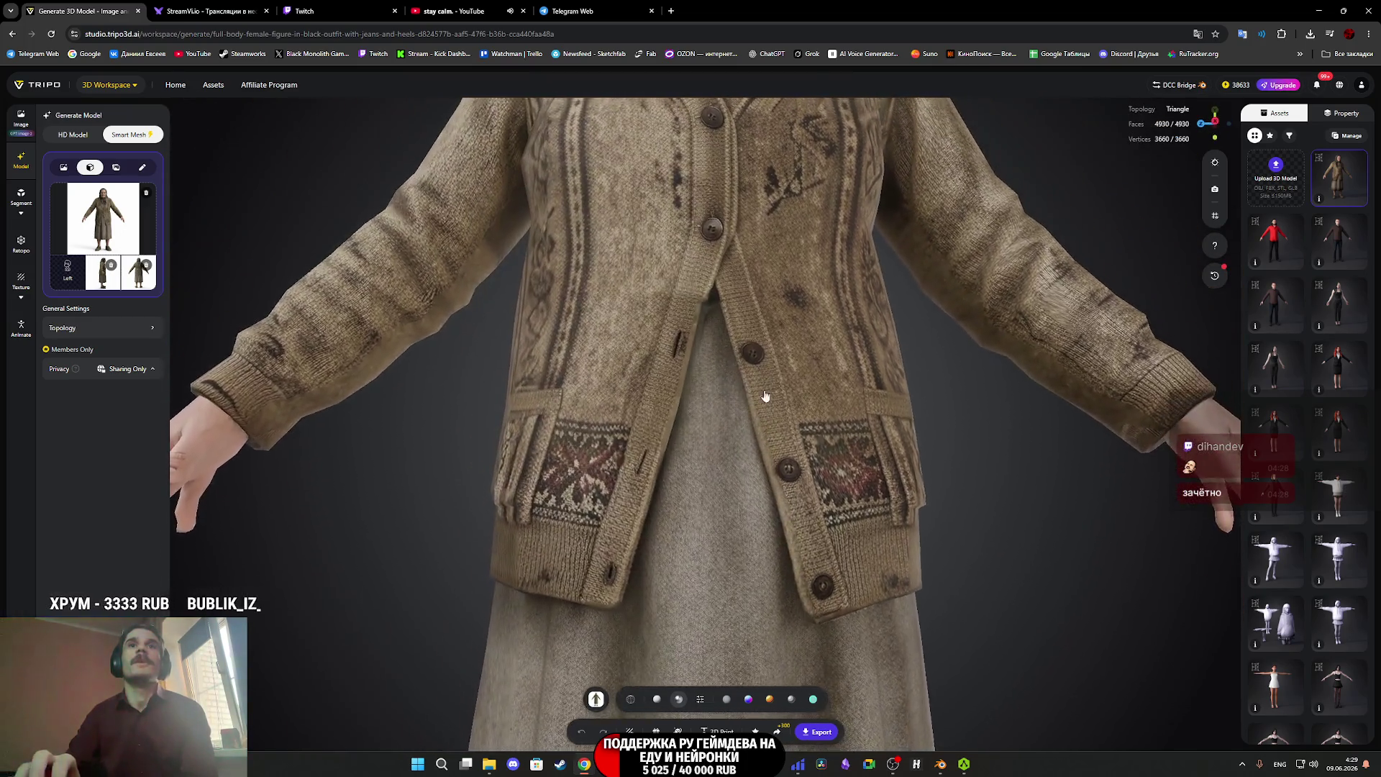
pyautogui.scroll(-3)
pyautogui.moveTo(743, 530); pyautogui.dragTo(744, 533)
pyautogui.scroll(3)
pyautogui.scroll(3)
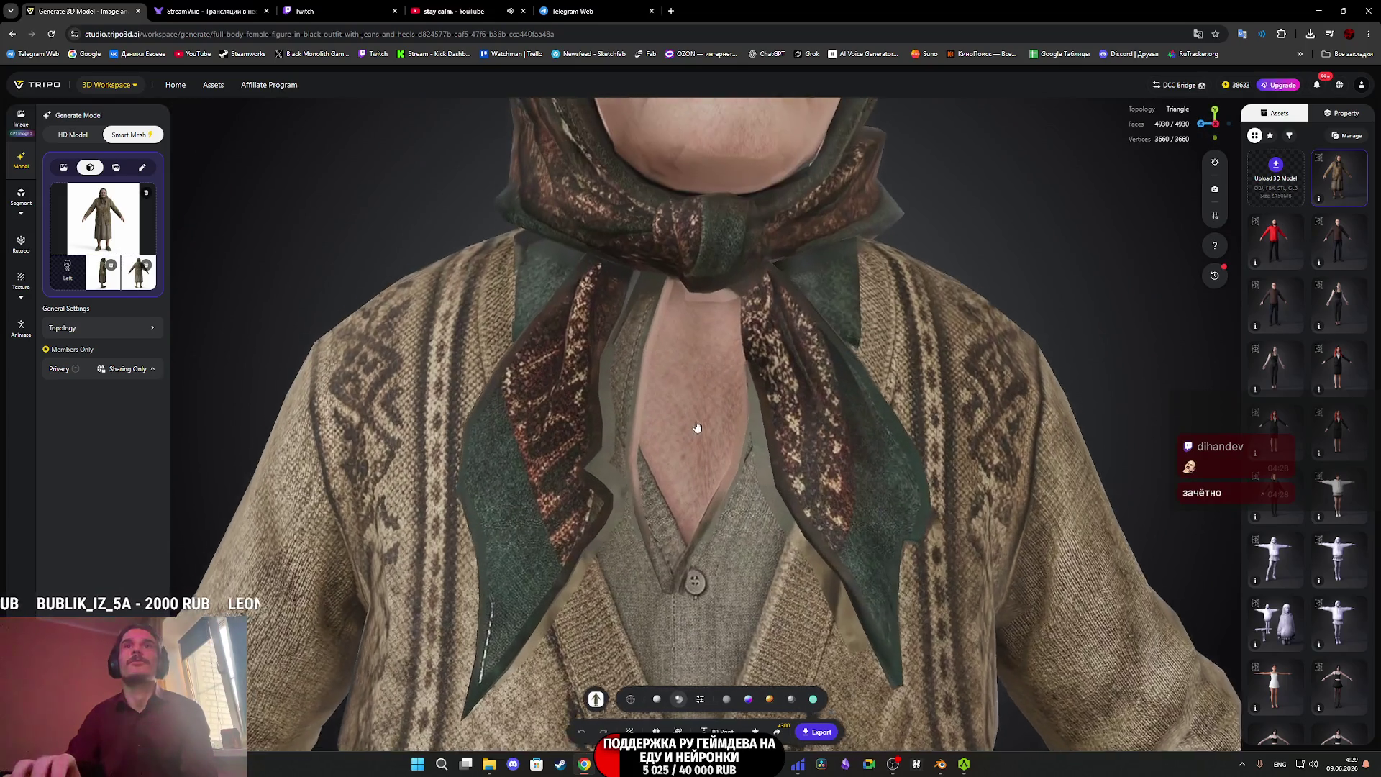
pyautogui.scroll(3)
pyautogui.scroll(-3)
pyautogui.moveTo(707, 457); pyautogui.dragTo(737, 507)
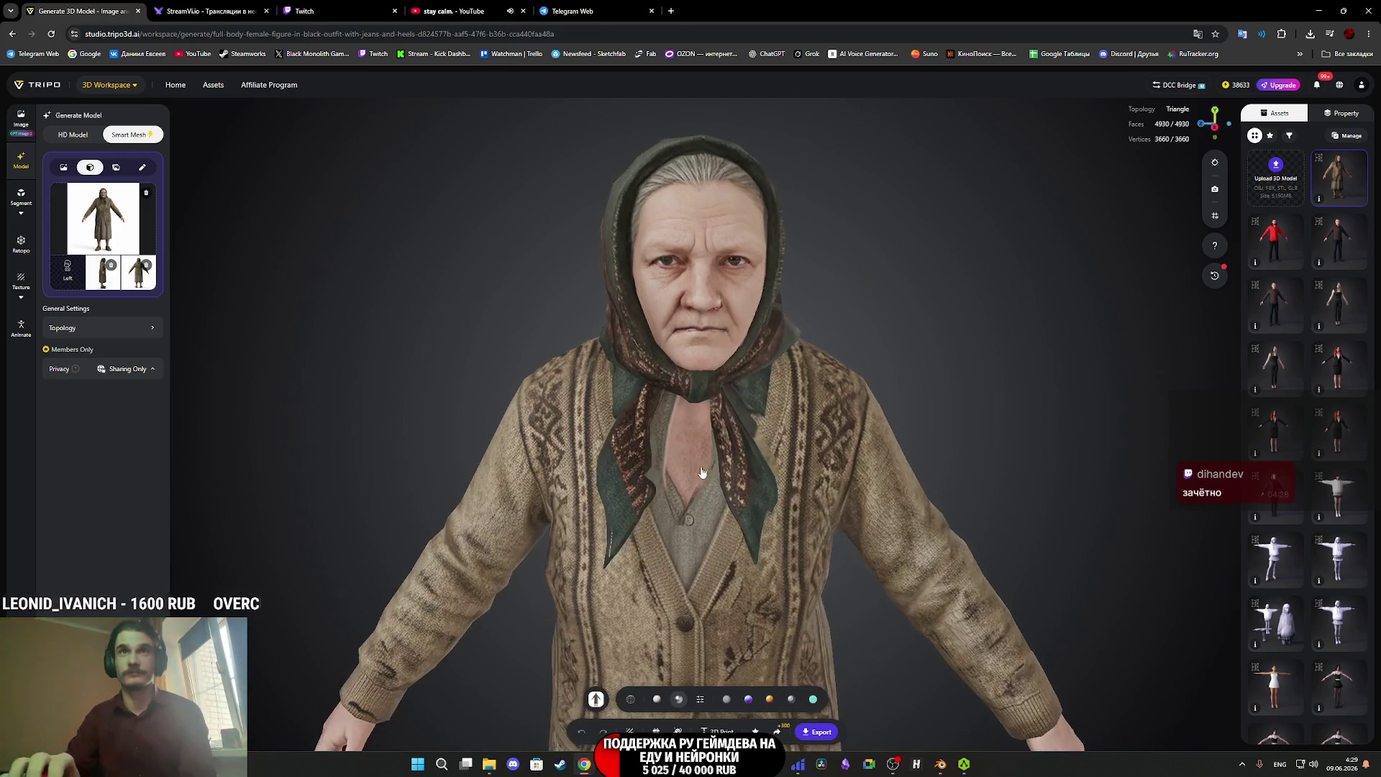
pyautogui.click(64, 167)
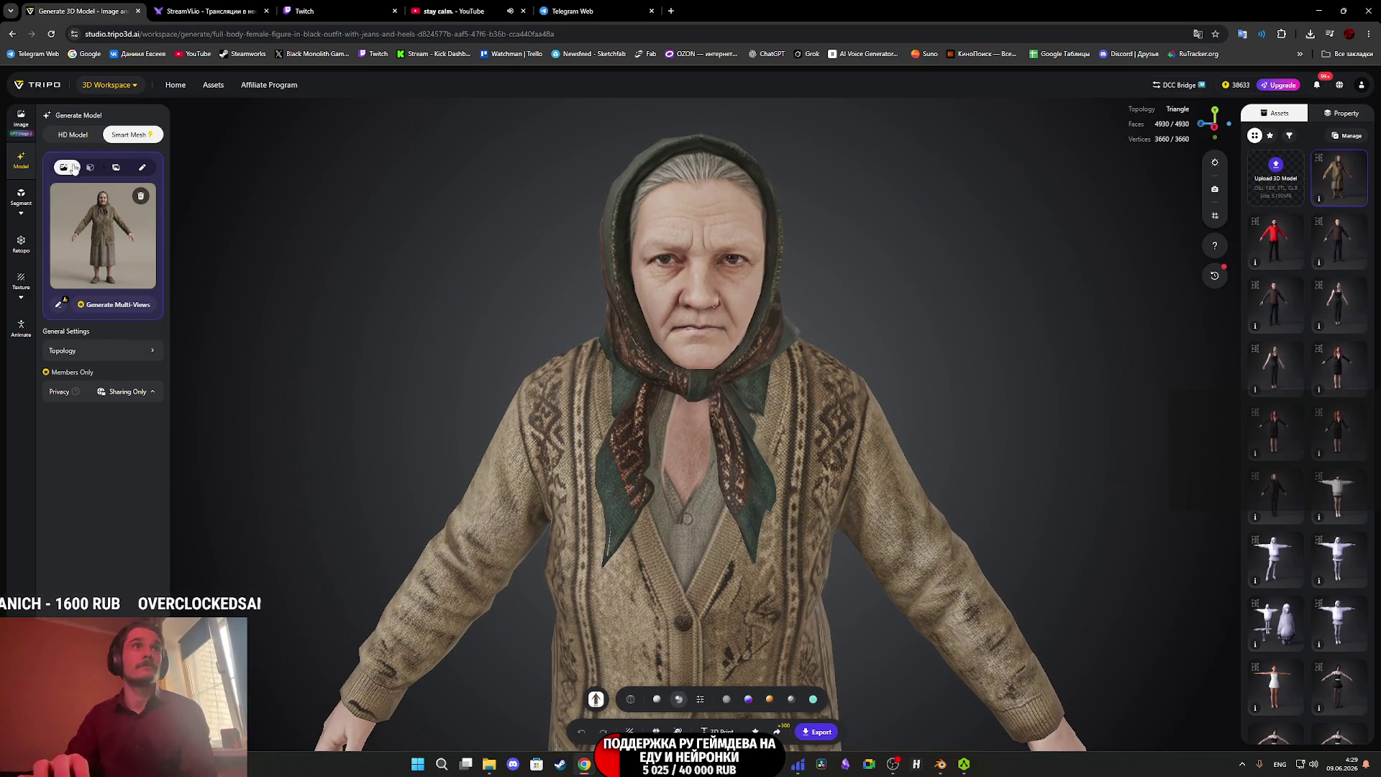
# Copy the 20260609_0426_image.png picture from the Telegram chat.
pyautogui.click(568, 11)
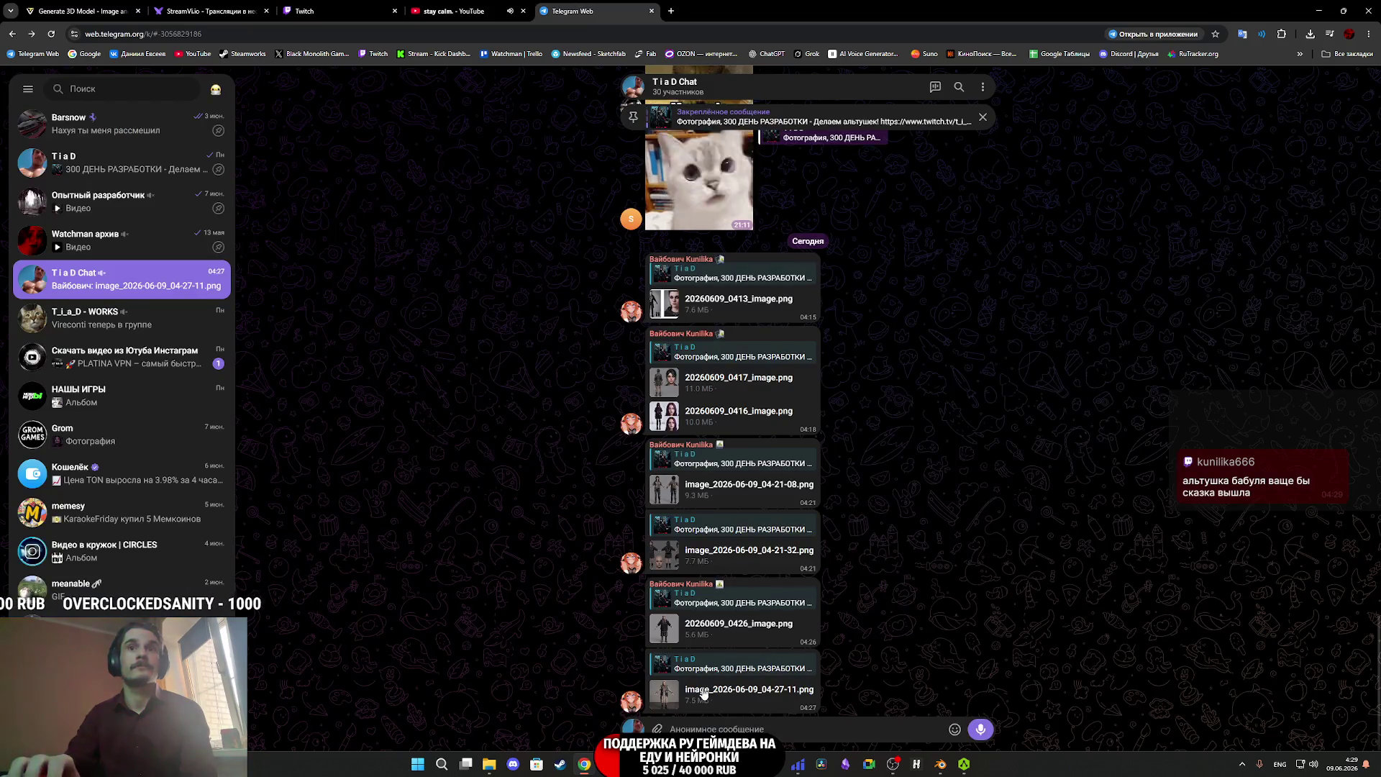
pyautogui.click(731, 635)
pyautogui.rightClick(750, 429)
pyautogui.click(822, 474)
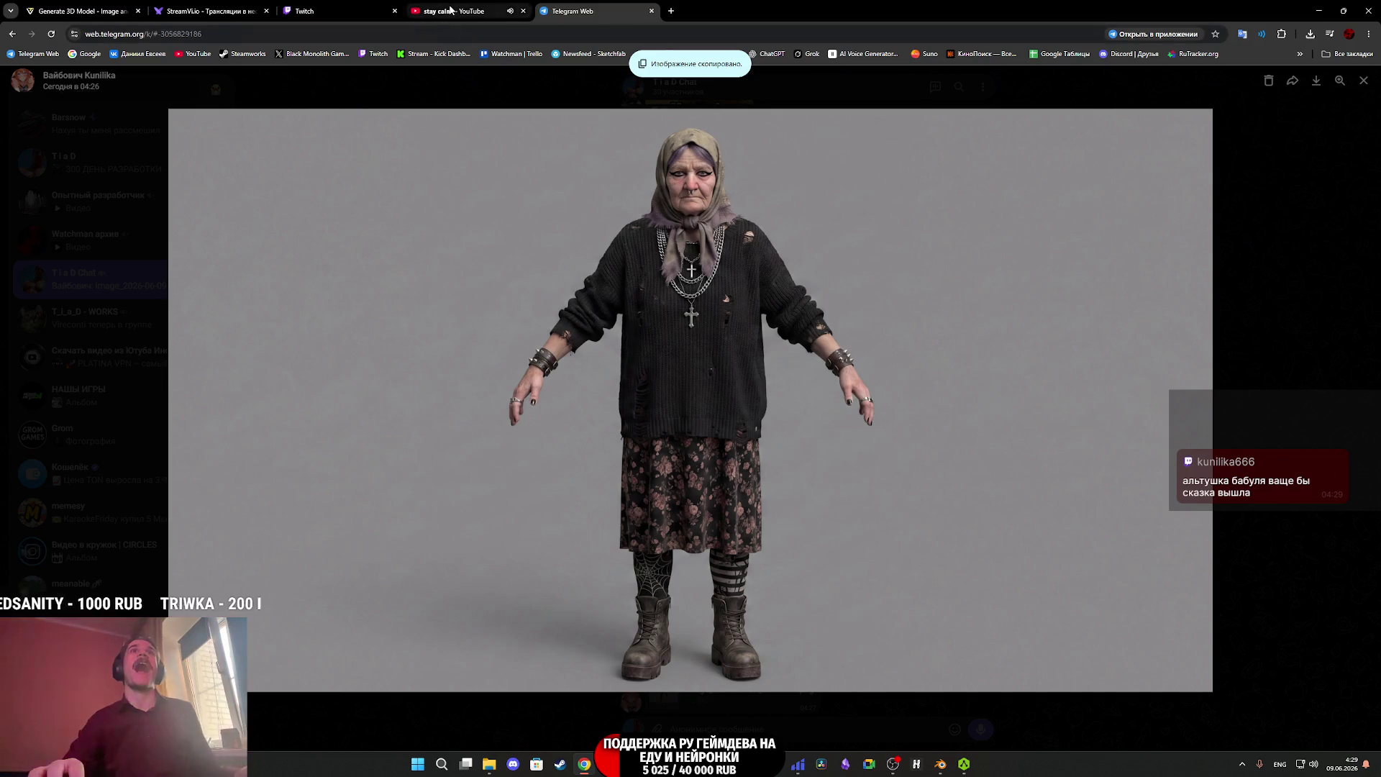
# Replace Tripo's old reference image with the copied old-woman picture.
pyautogui.click(451, 9)
pyautogui.click(291, 7)
pyautogui.click(232, 6)
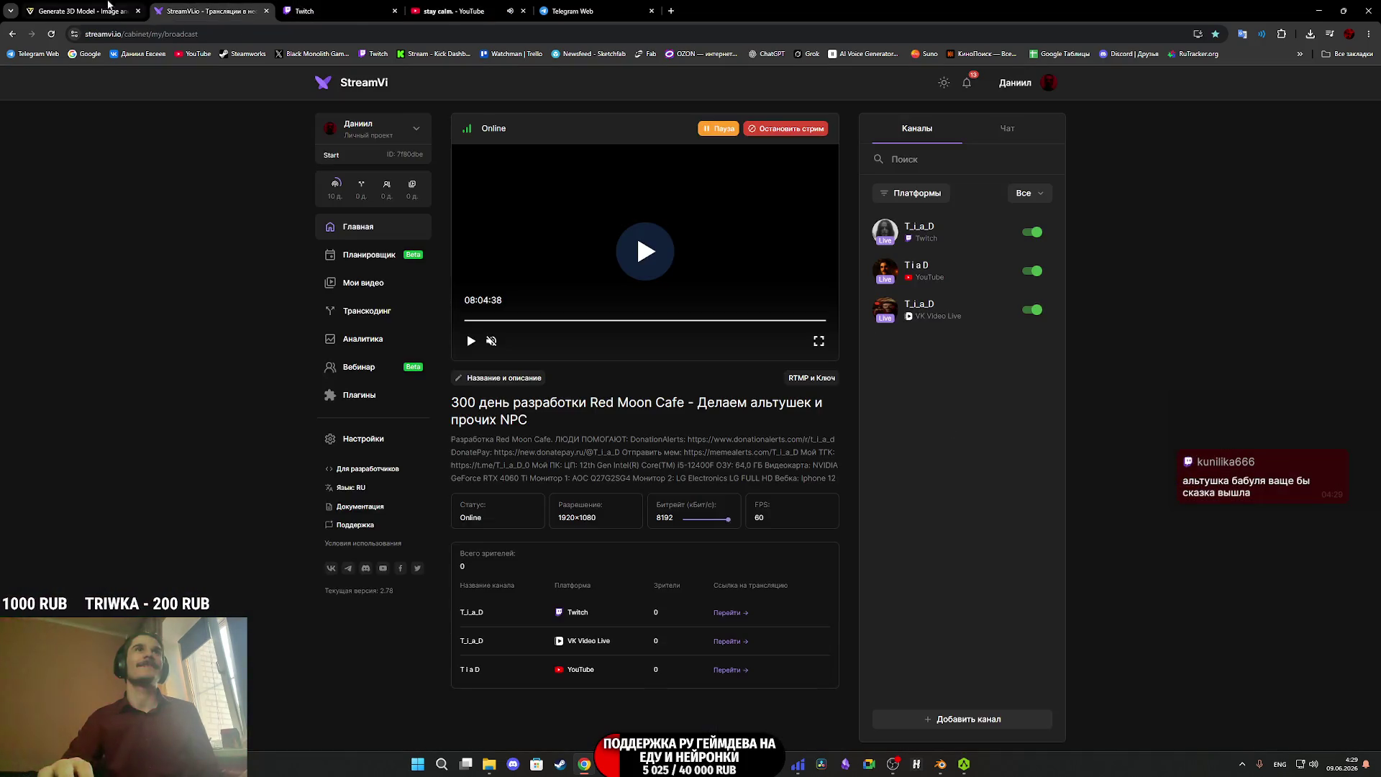
pyautogui.click(101, 10)
pyautogui.click(139, 198)
pyautogui.hotkey('ctrl', 'v')
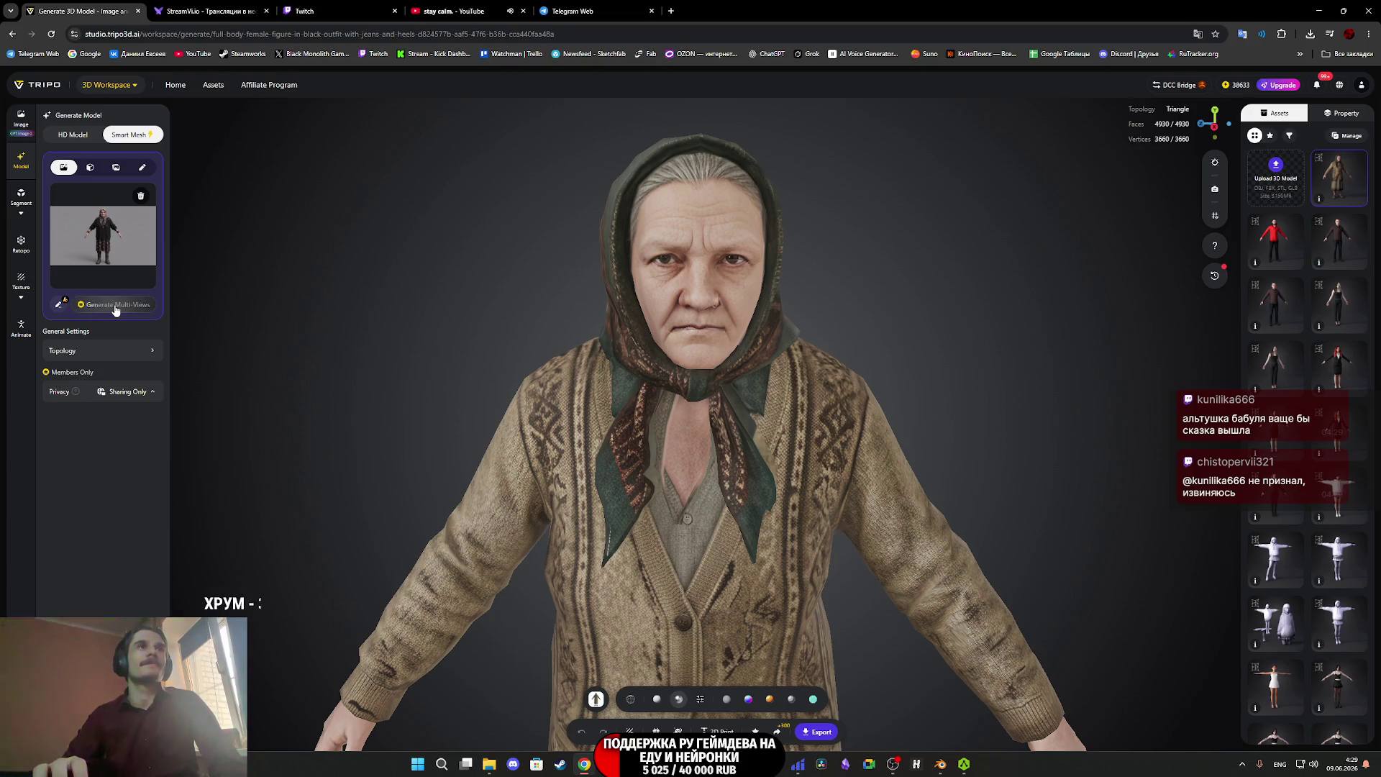
# Generate multi-view images from the new reference and preview the side and back views.
pyautogui.click(115, 306)
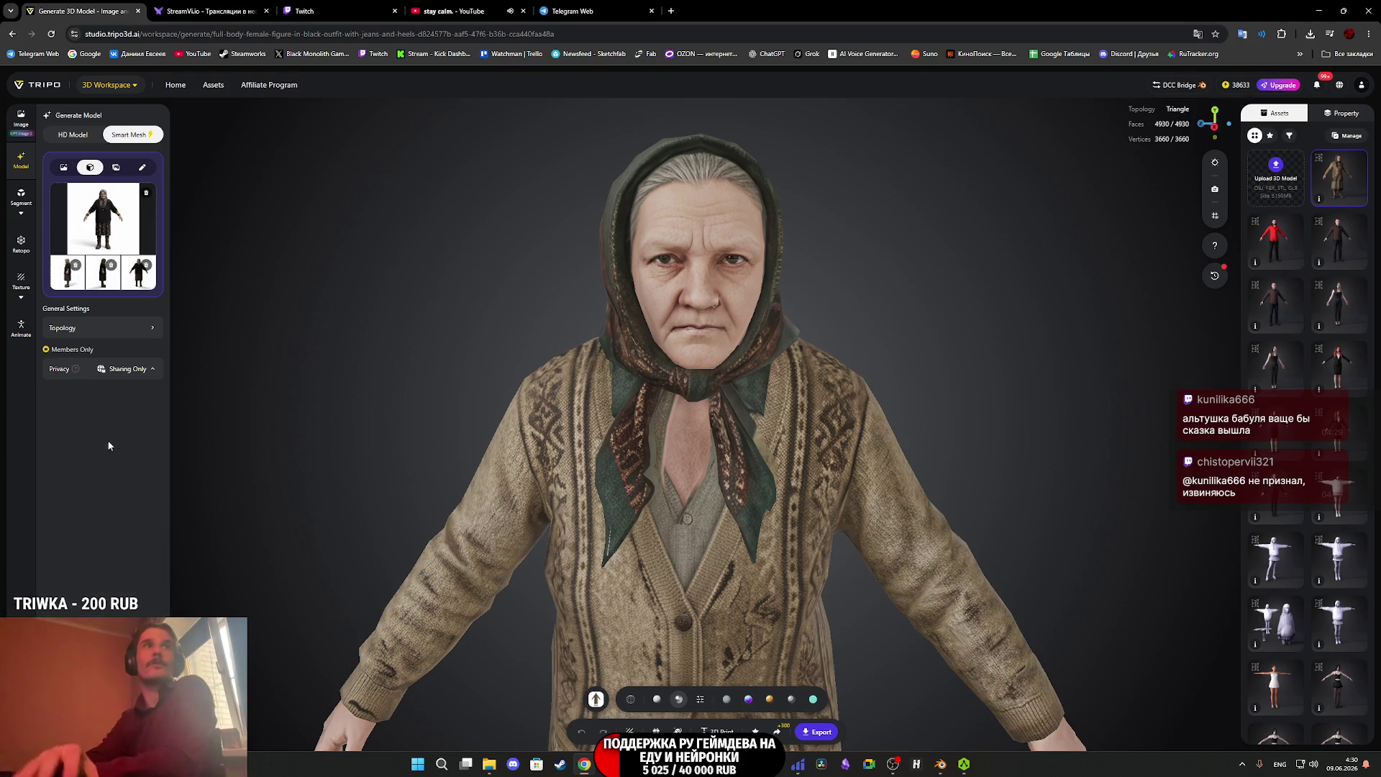
pyautogui.click(95, 278)
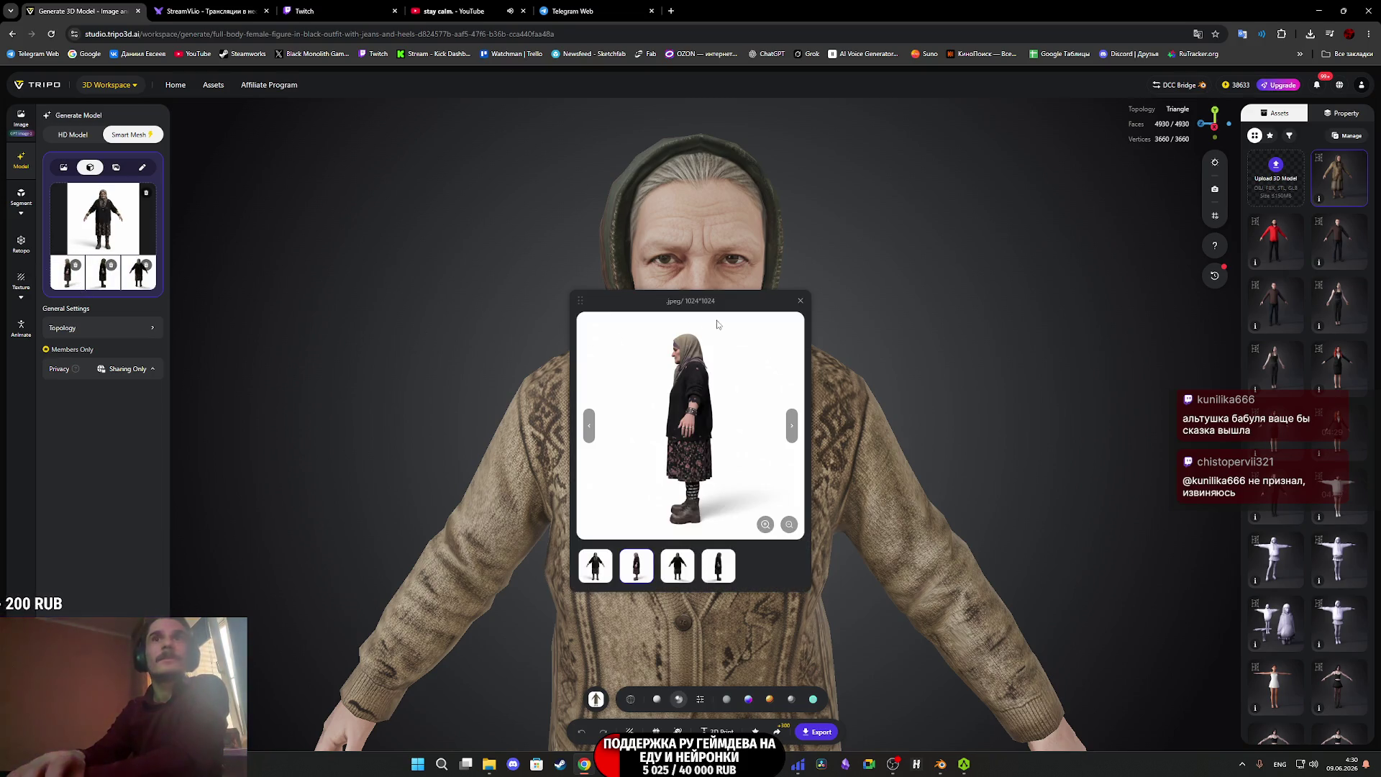
pyautogui.click(801, 301)
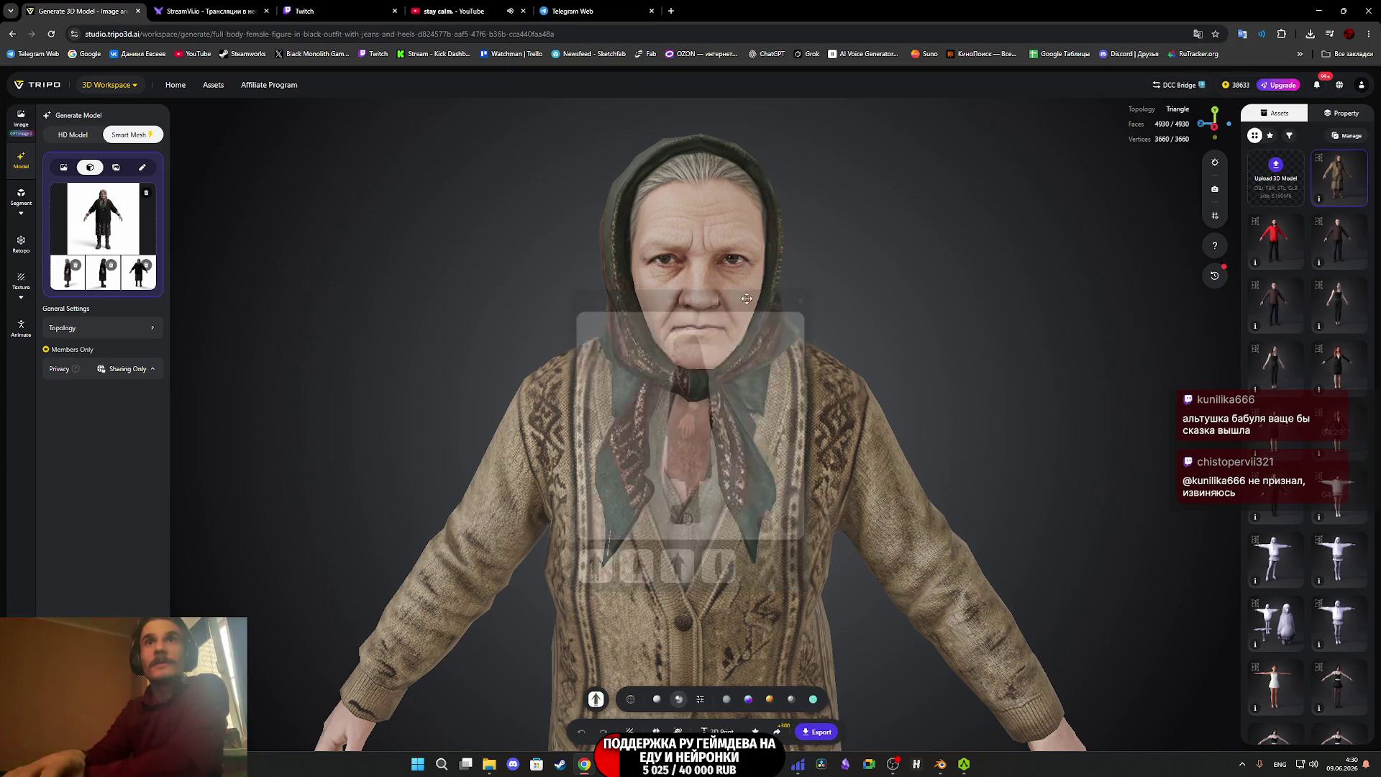
pyautogui.click(112, 285)
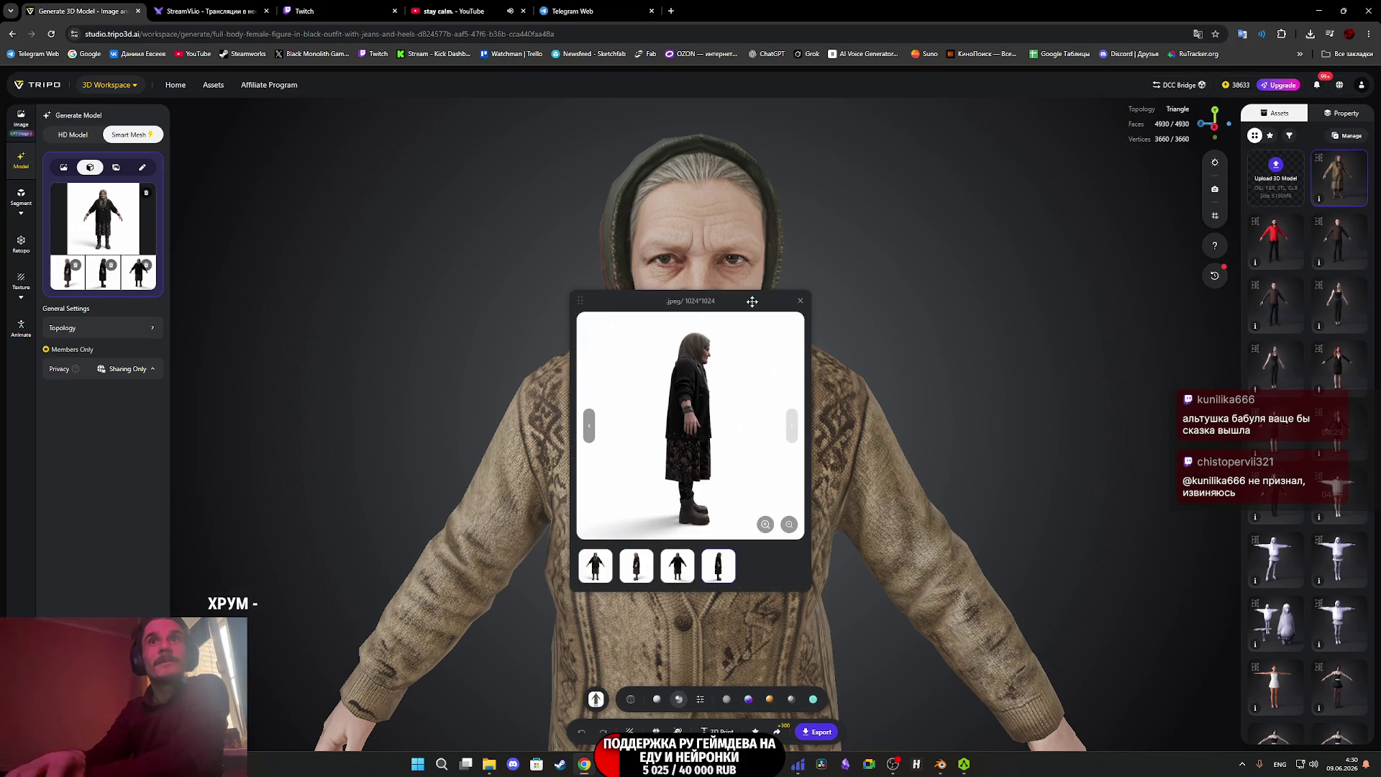
pyautogui.click(801, 302)
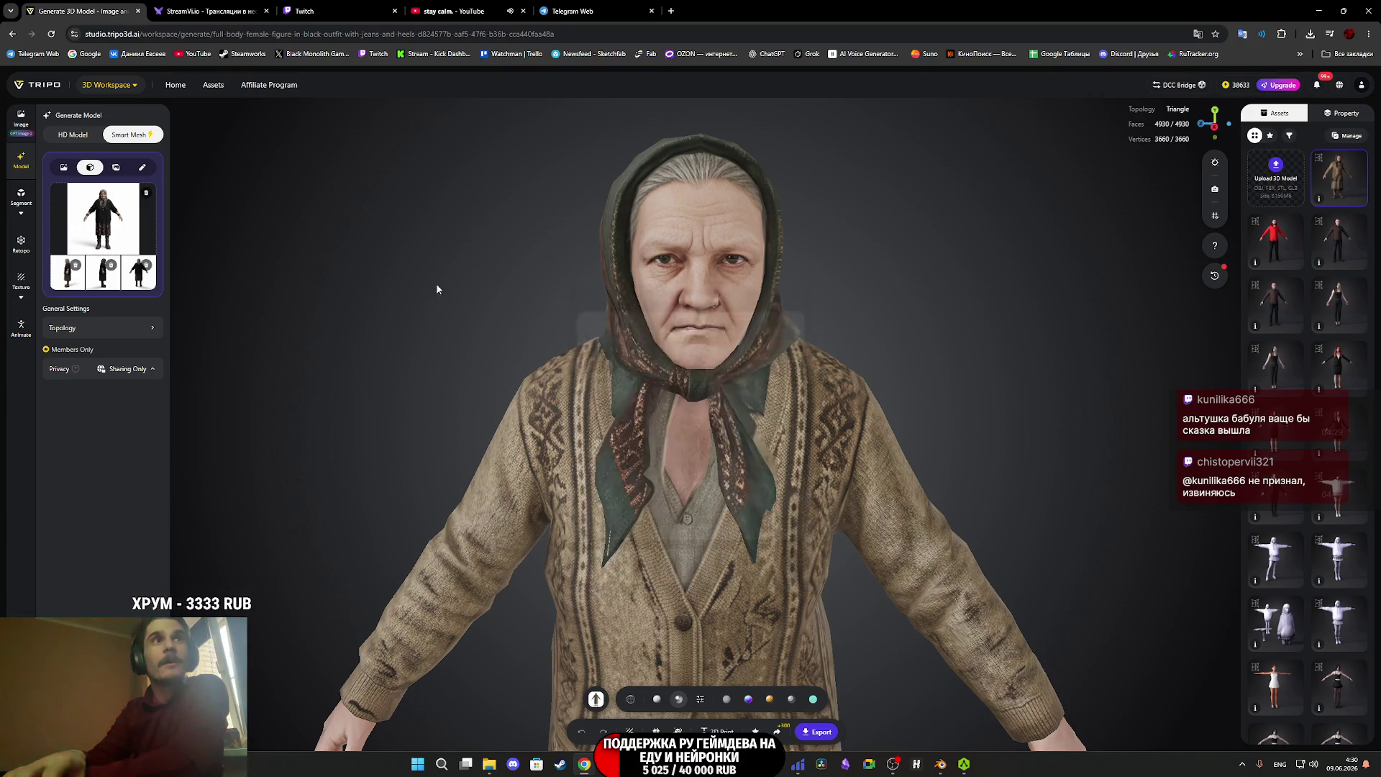
pyautogui.click(80, 288)
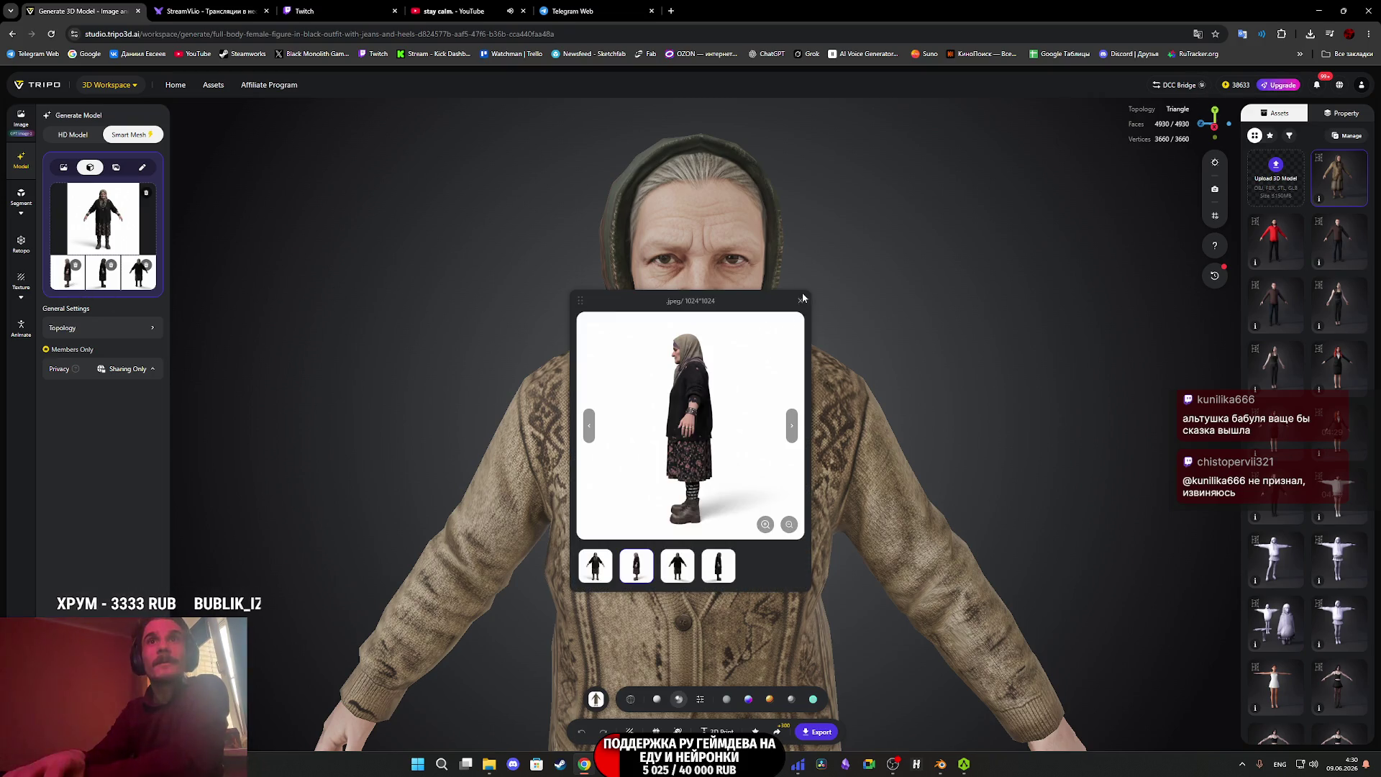
pyautogui.click(800, 302)
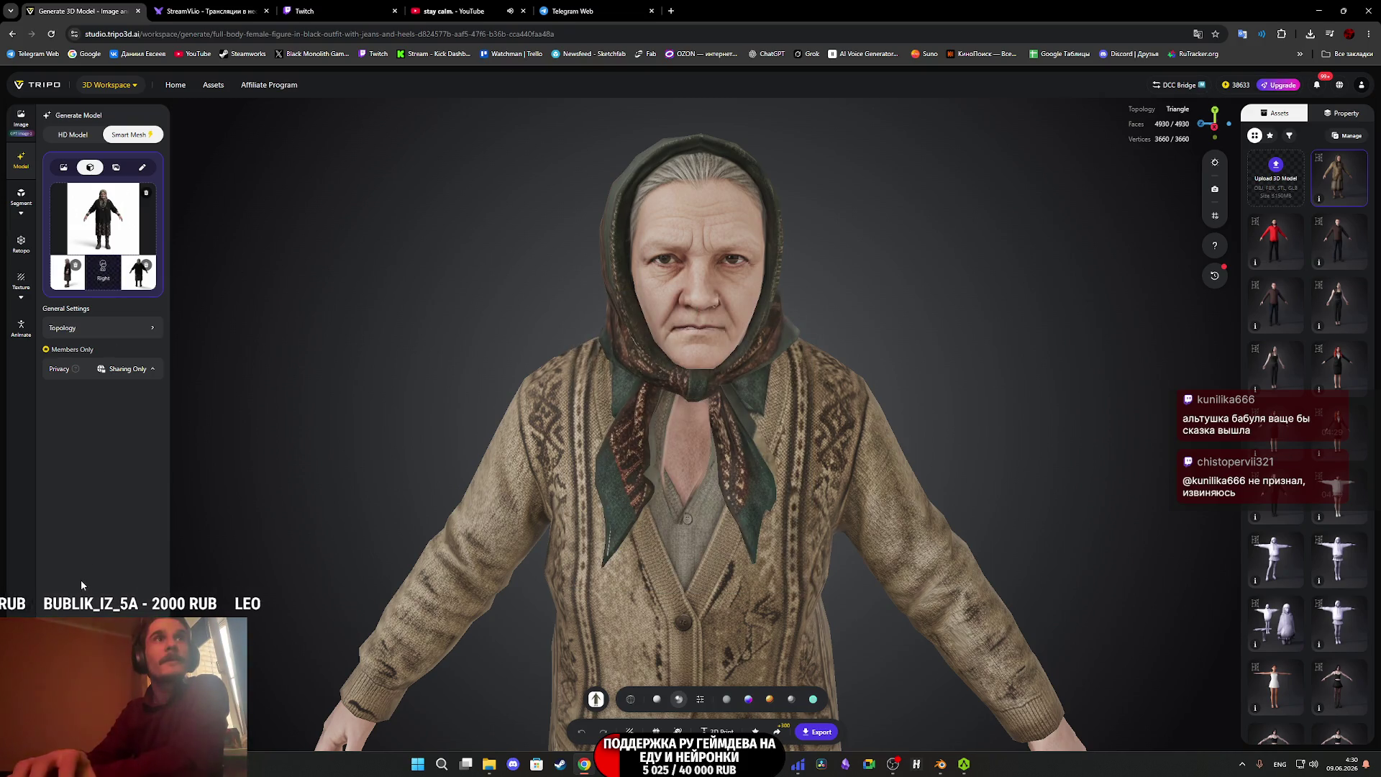
pyautogui.click(142, 283)
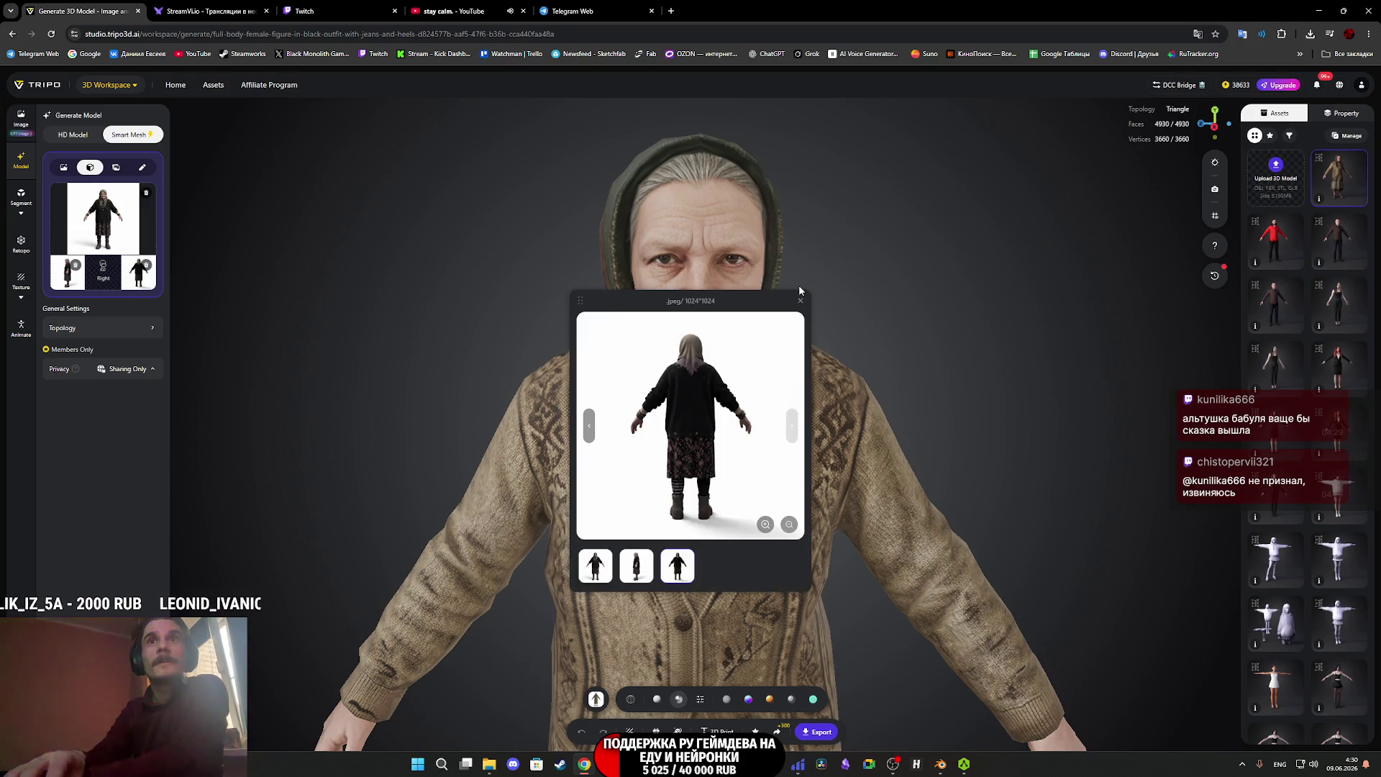
pyautogui.click(801, 300)
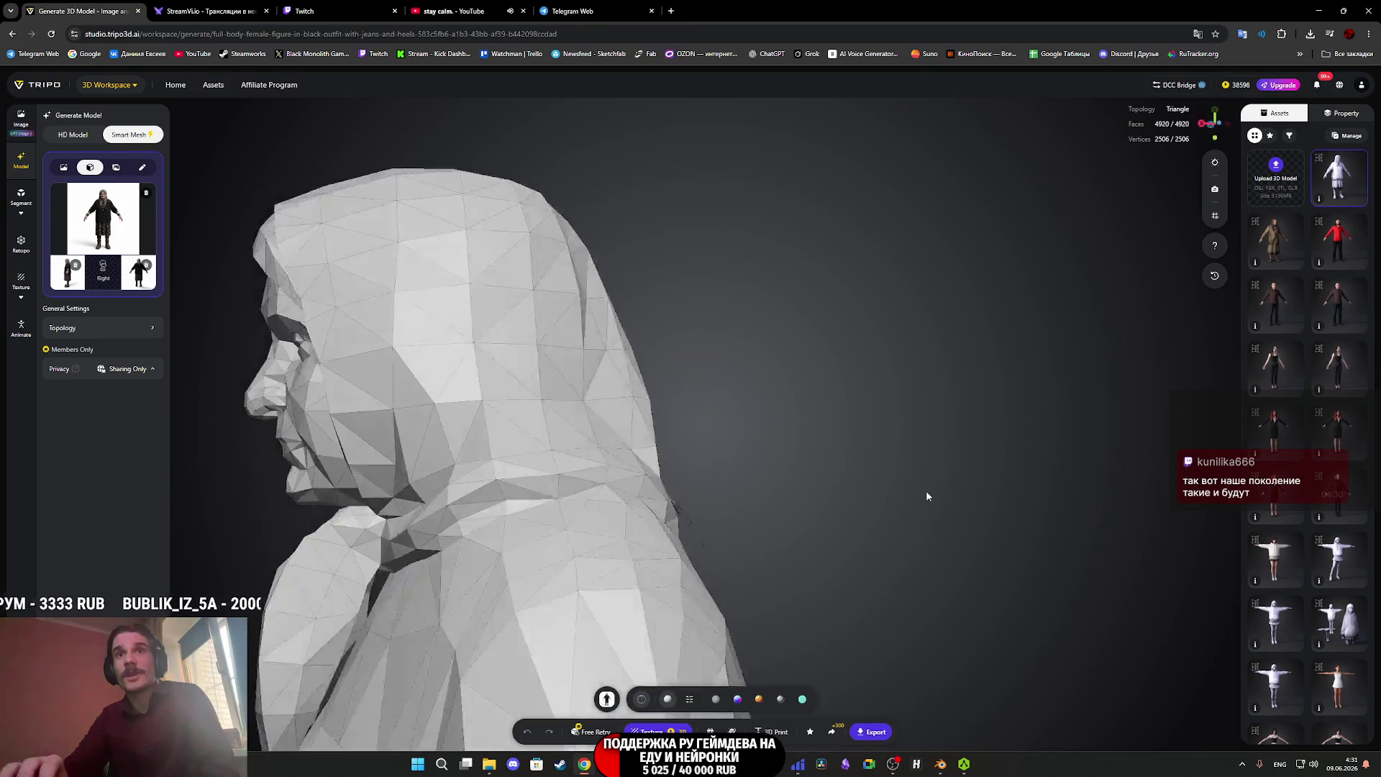
# Orbit the finished low-poly old-woman mesh to a three-quarter view while its texture generates.
pyautogui.moveTo(681, 478); pyautogui.dragTo(782, 487)
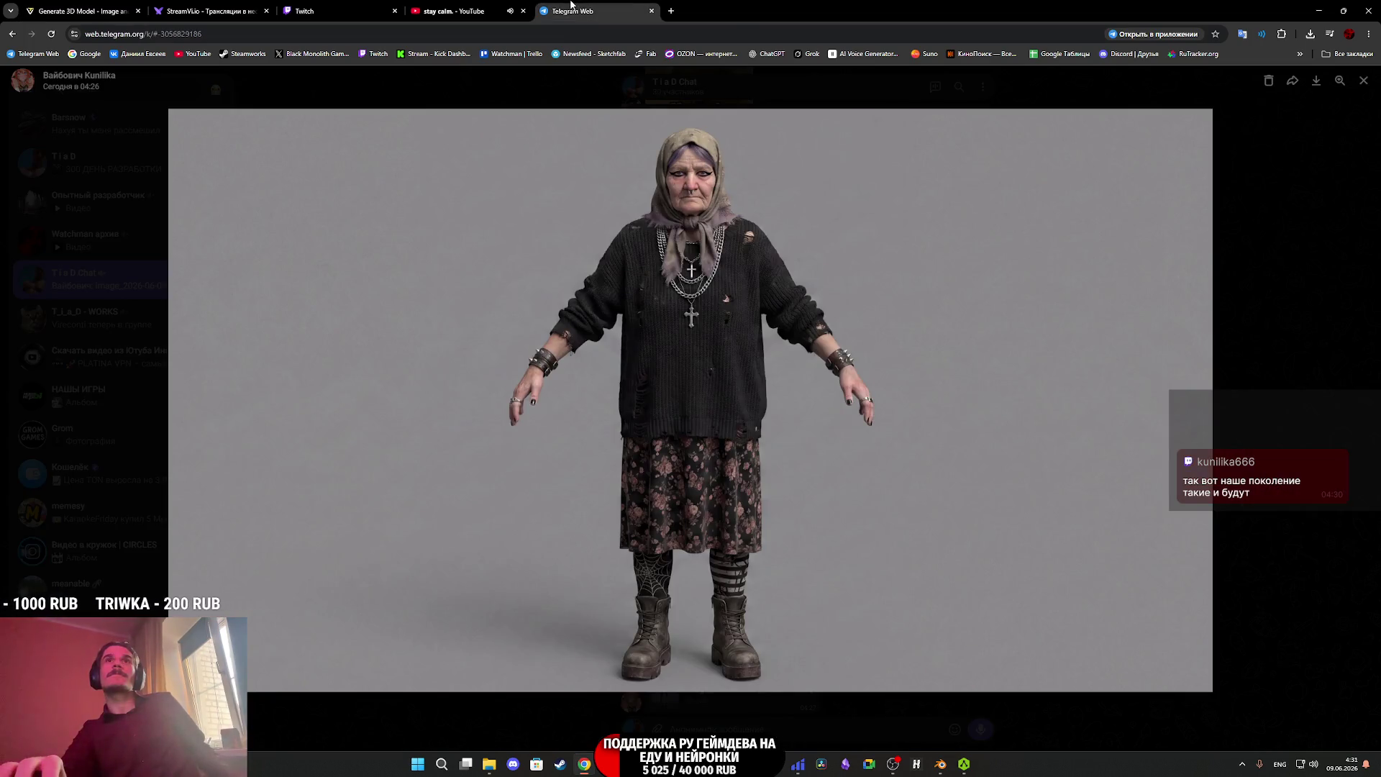
# Close the Telegram photo viewer, pass through the Twitch dashboard, and return to the Tripo workspace.
pyautogui.click(1271, 245)
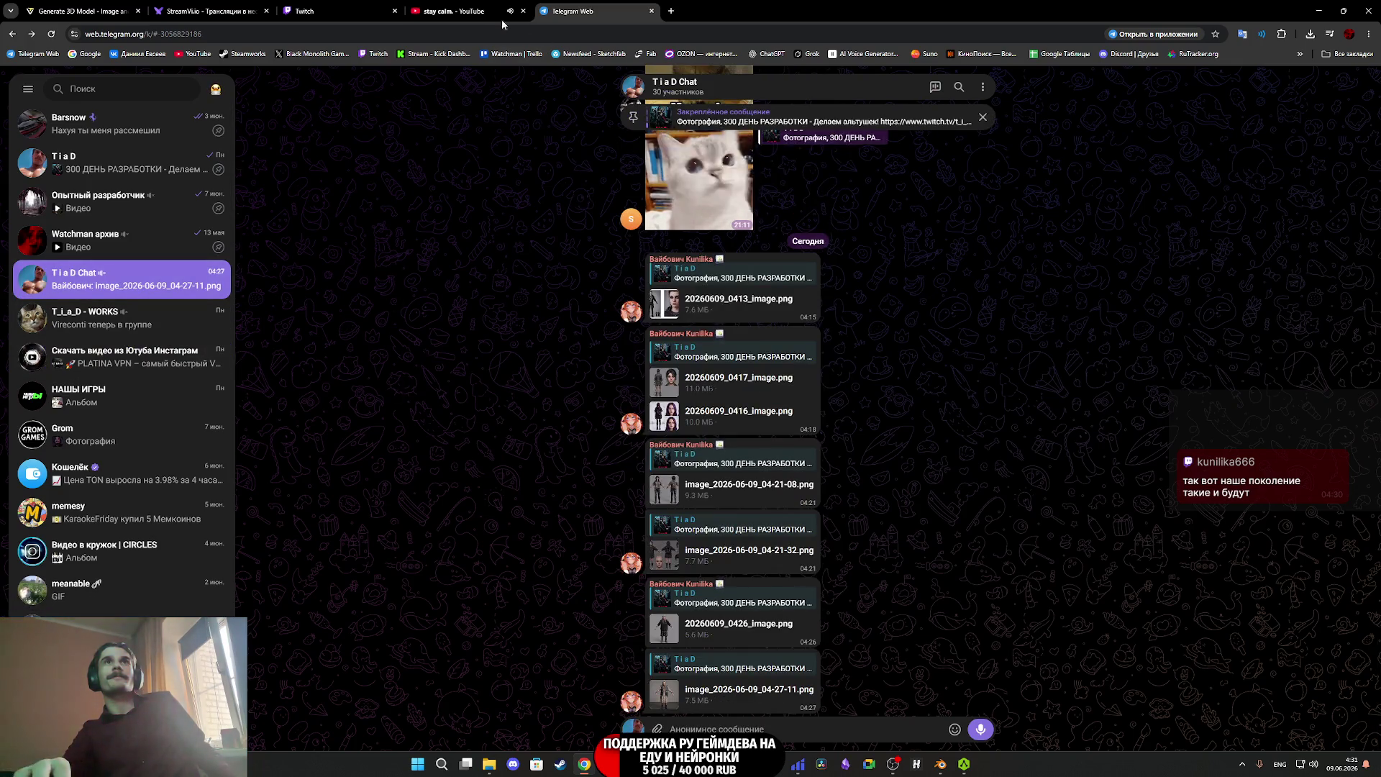
pyautogui.hotkey('ctrl', 'pageup')
pyautogui.hotkey('ctrl', 'pageup')
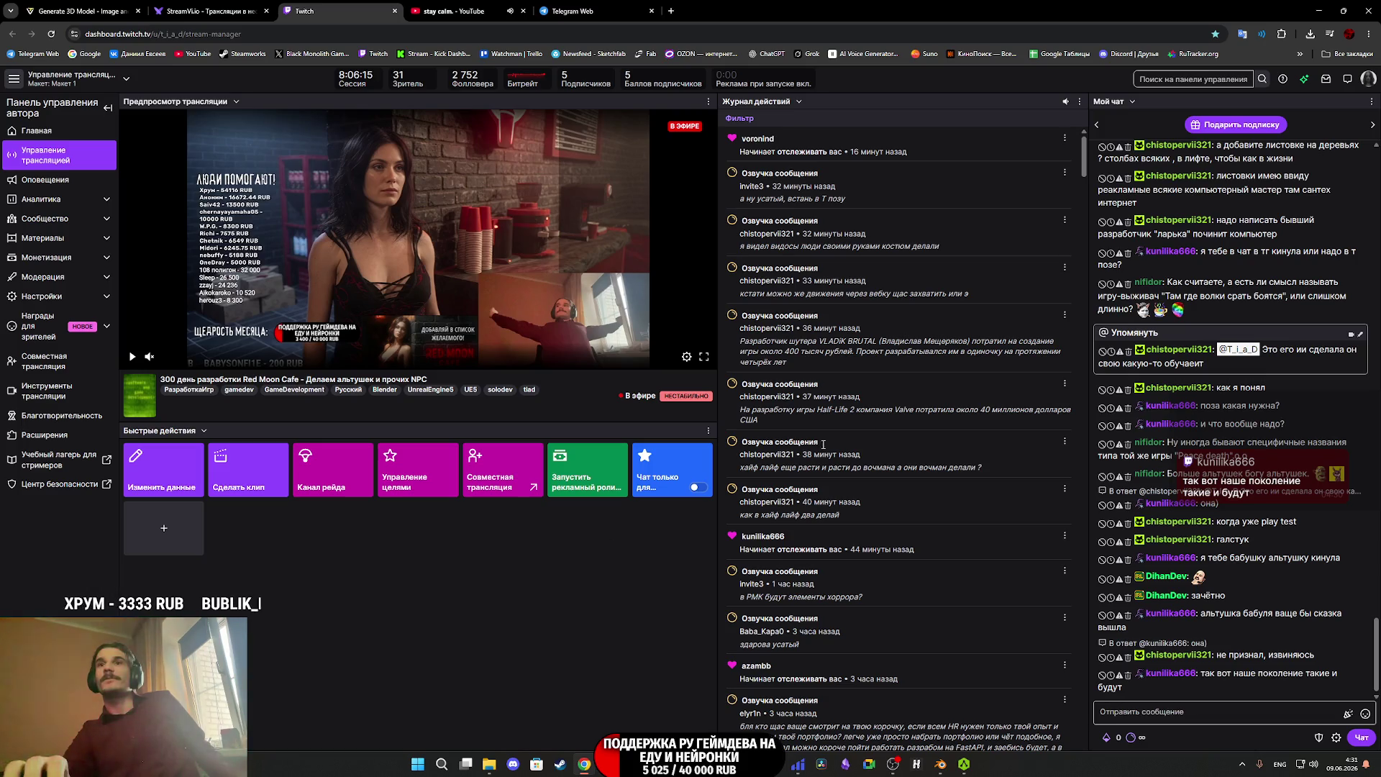
pyautogui.click(50, 6)
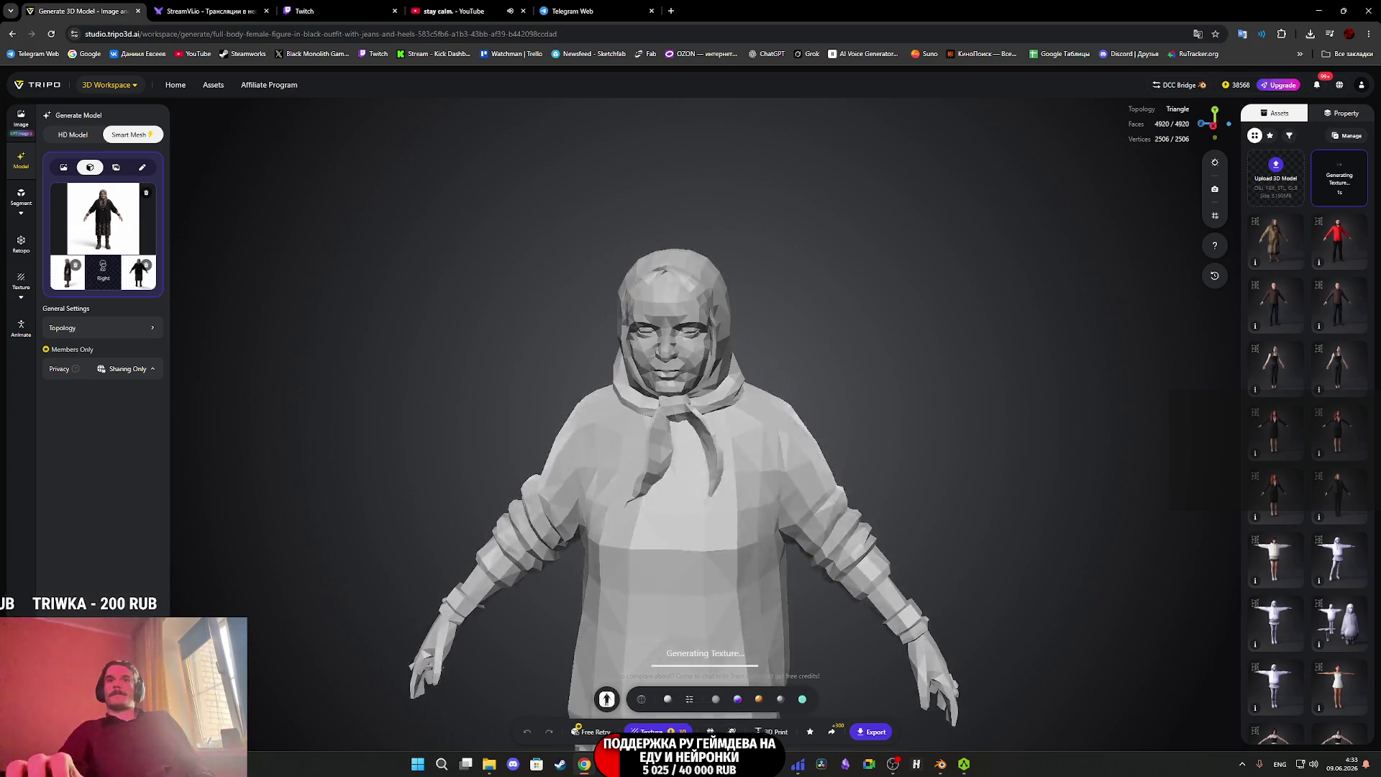
# Close Substance Painter discarding changes, close AccuRIG, and close Blender choosing Don't Save.
pyautogui.hotkey('alt', 'Tab')
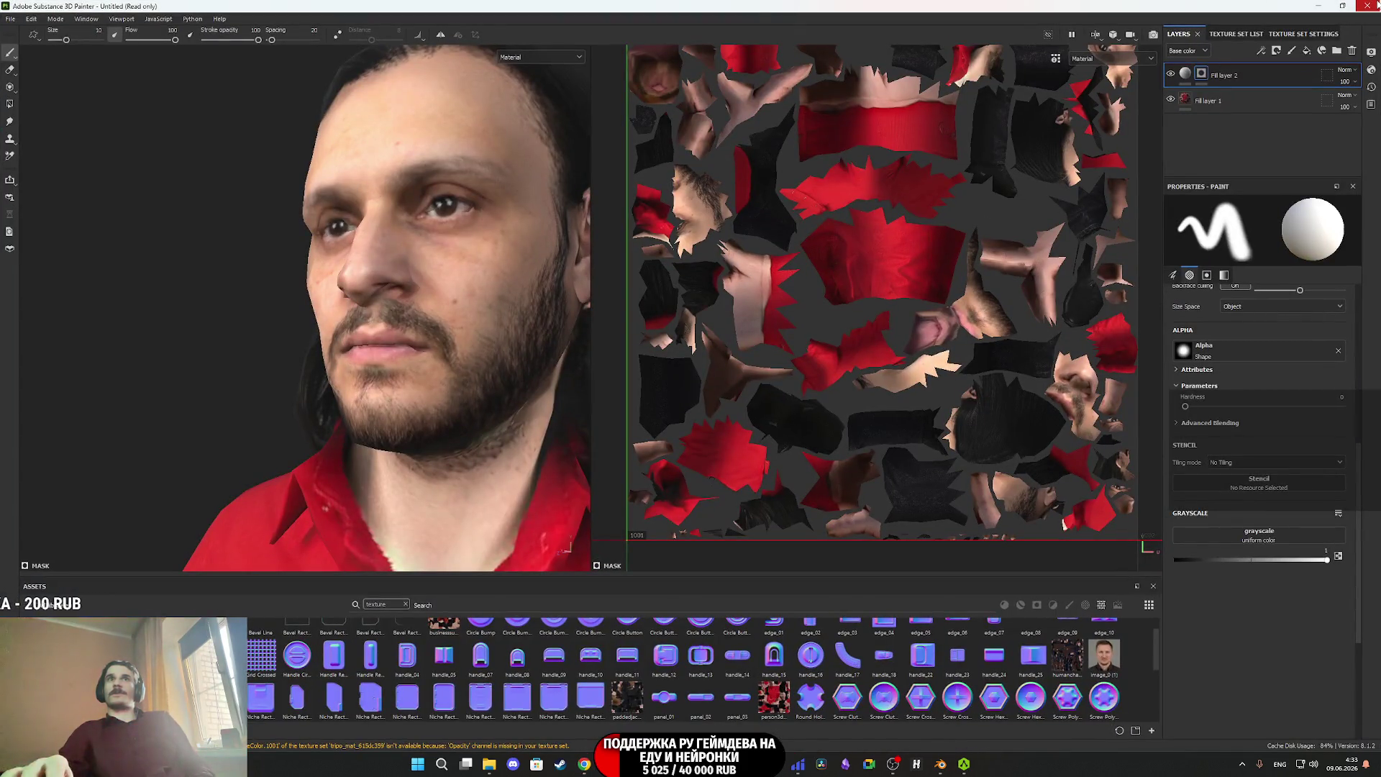
pyautogui.click(1370, 6)
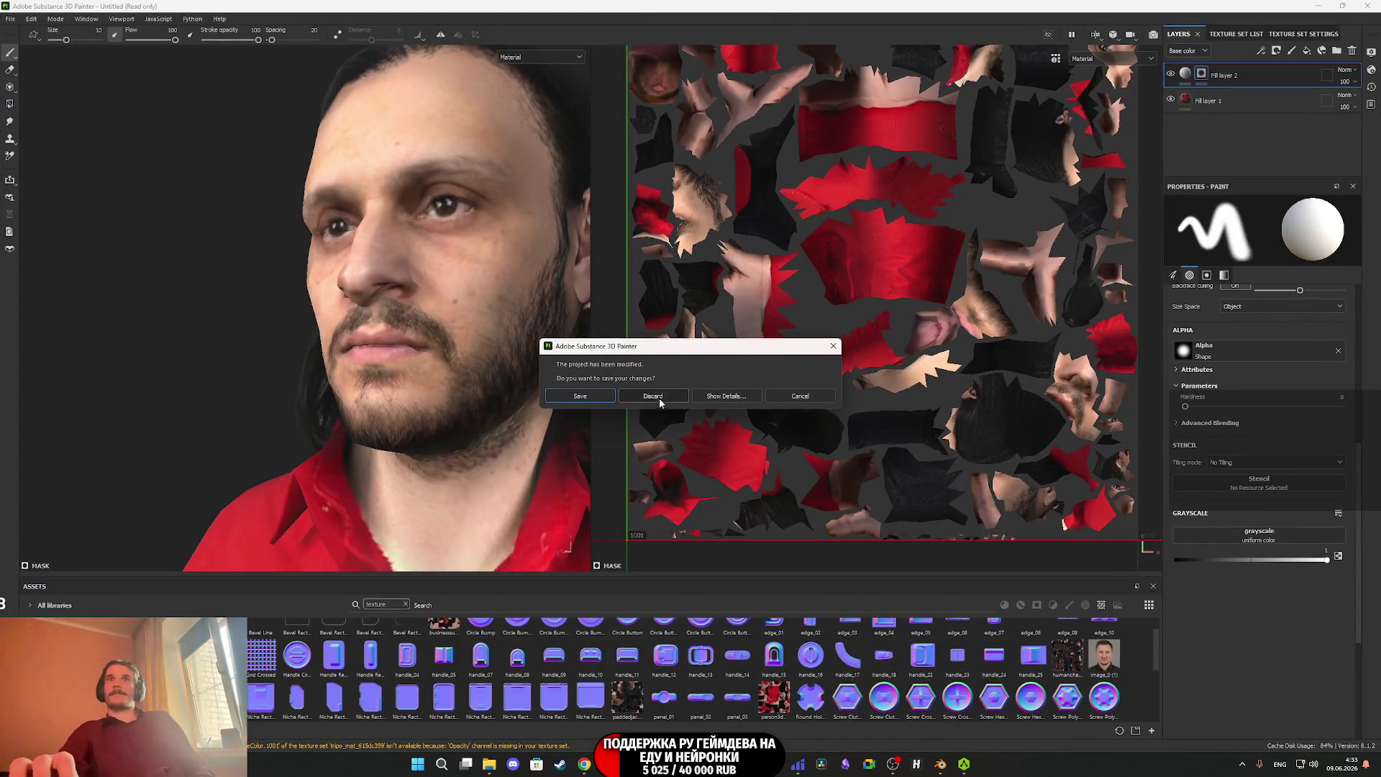
pyautogui.click(652, 396)
pyautogui.hotkey('alt', 'Tab')
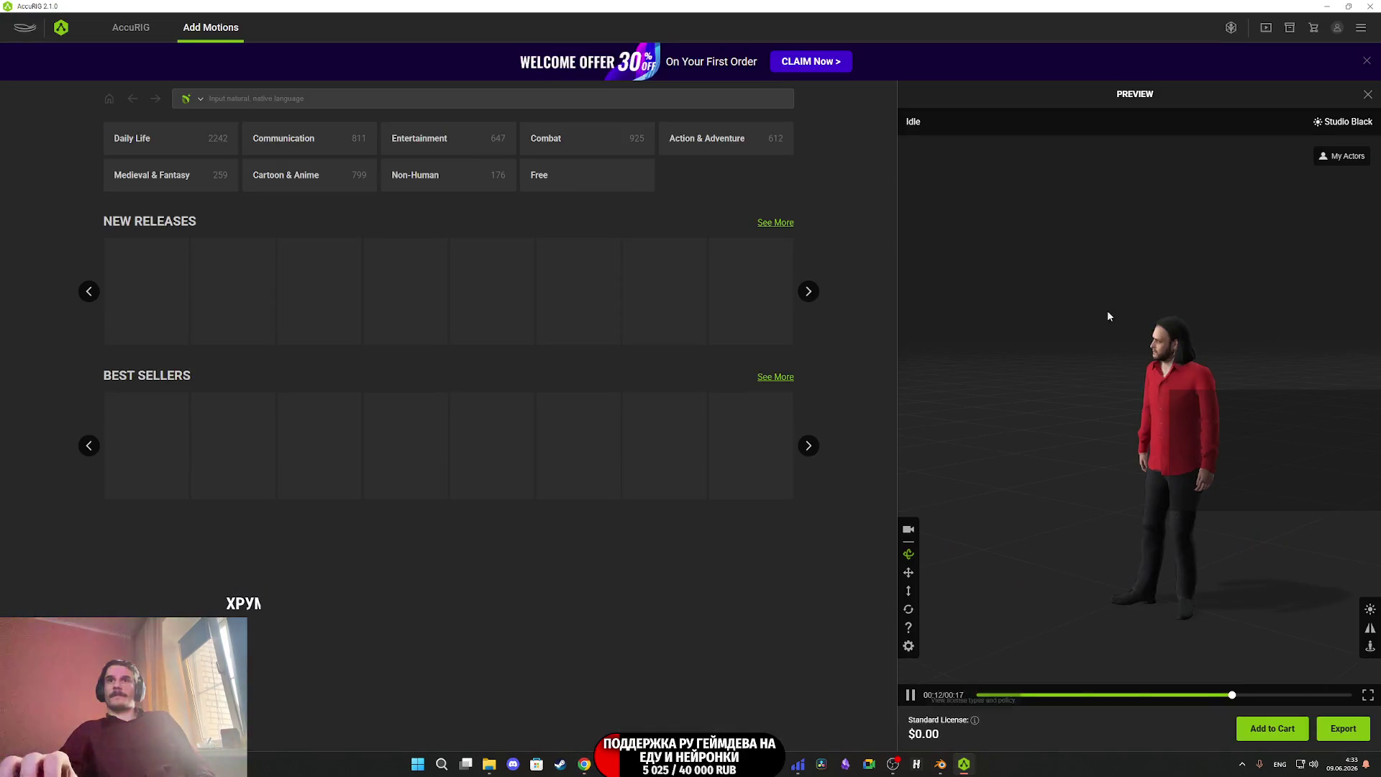
pyautogui.click(1372, 5)
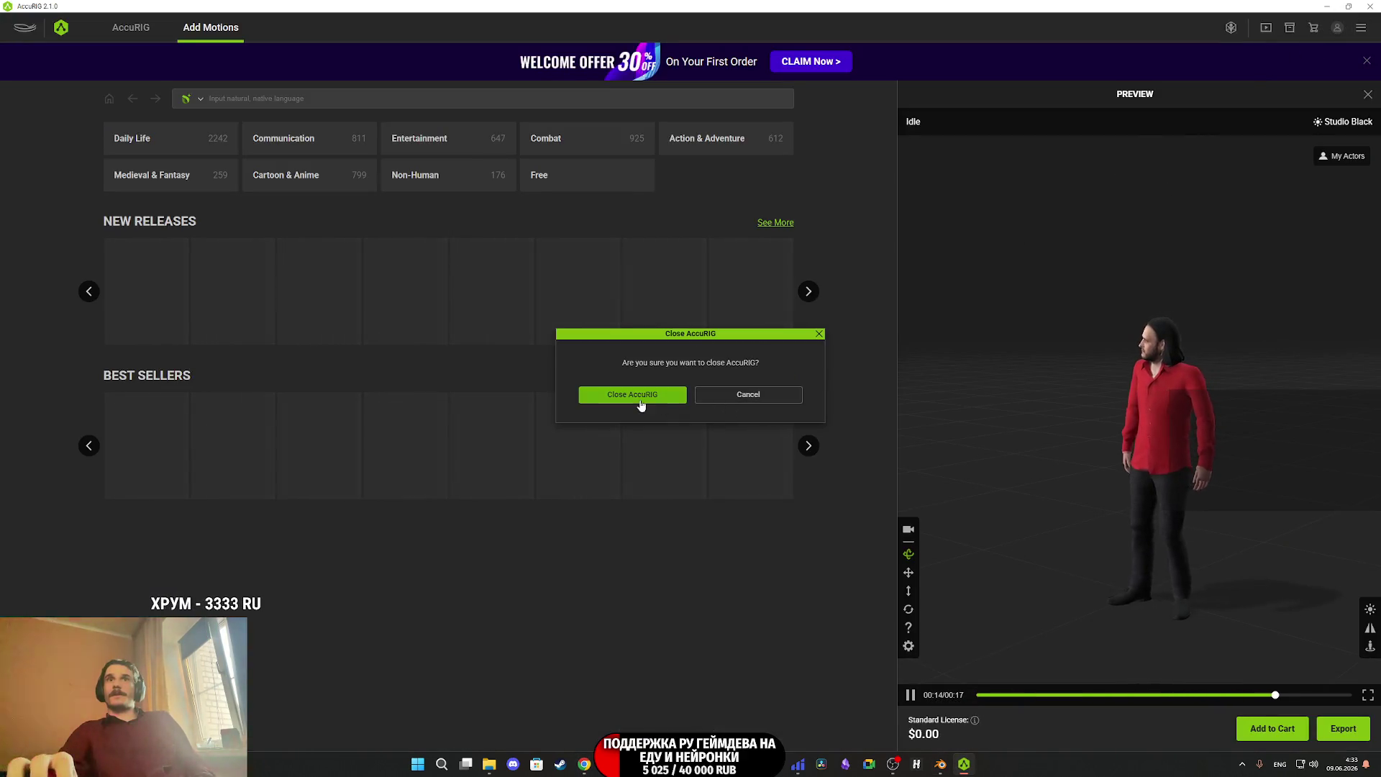
pyautogui.click(639, 397)
pyautogui.click(953, 768)
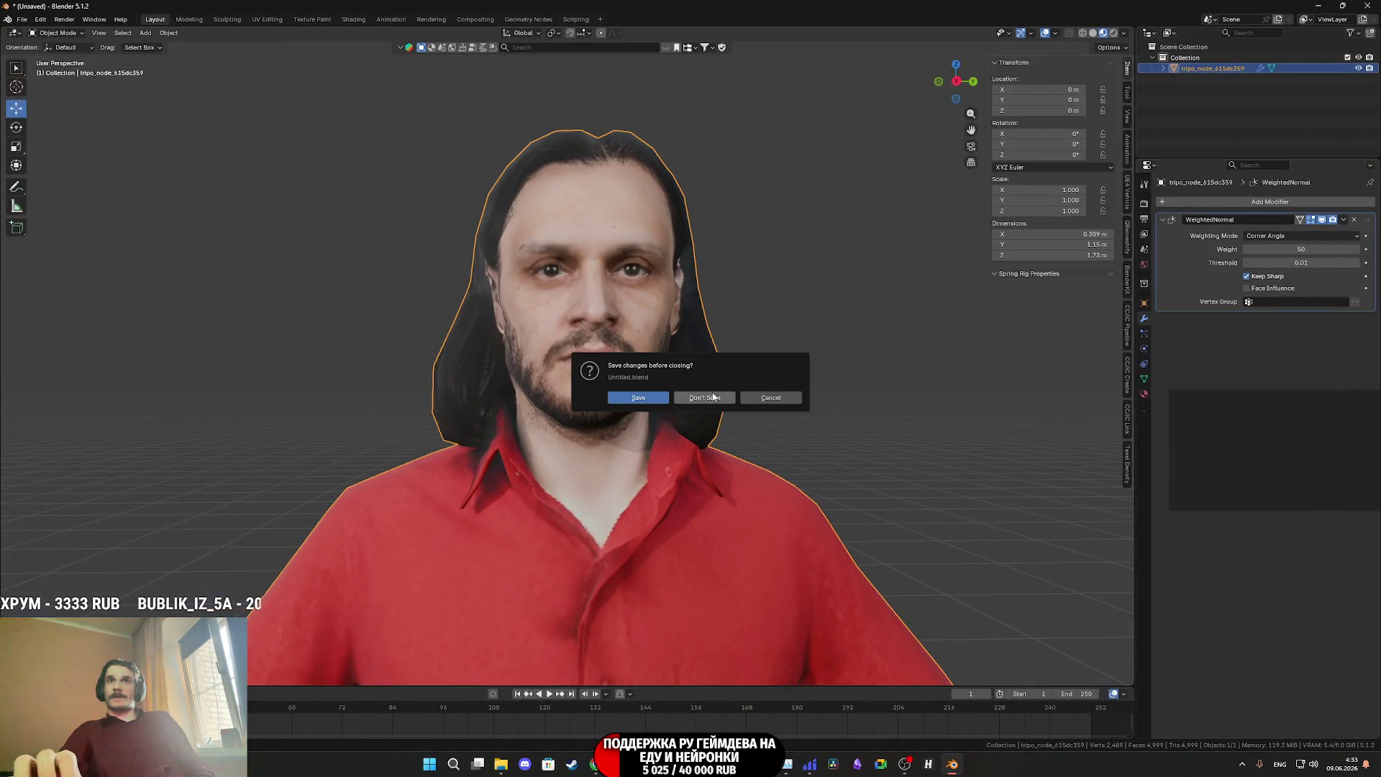
pyautogui.click(714, 396)
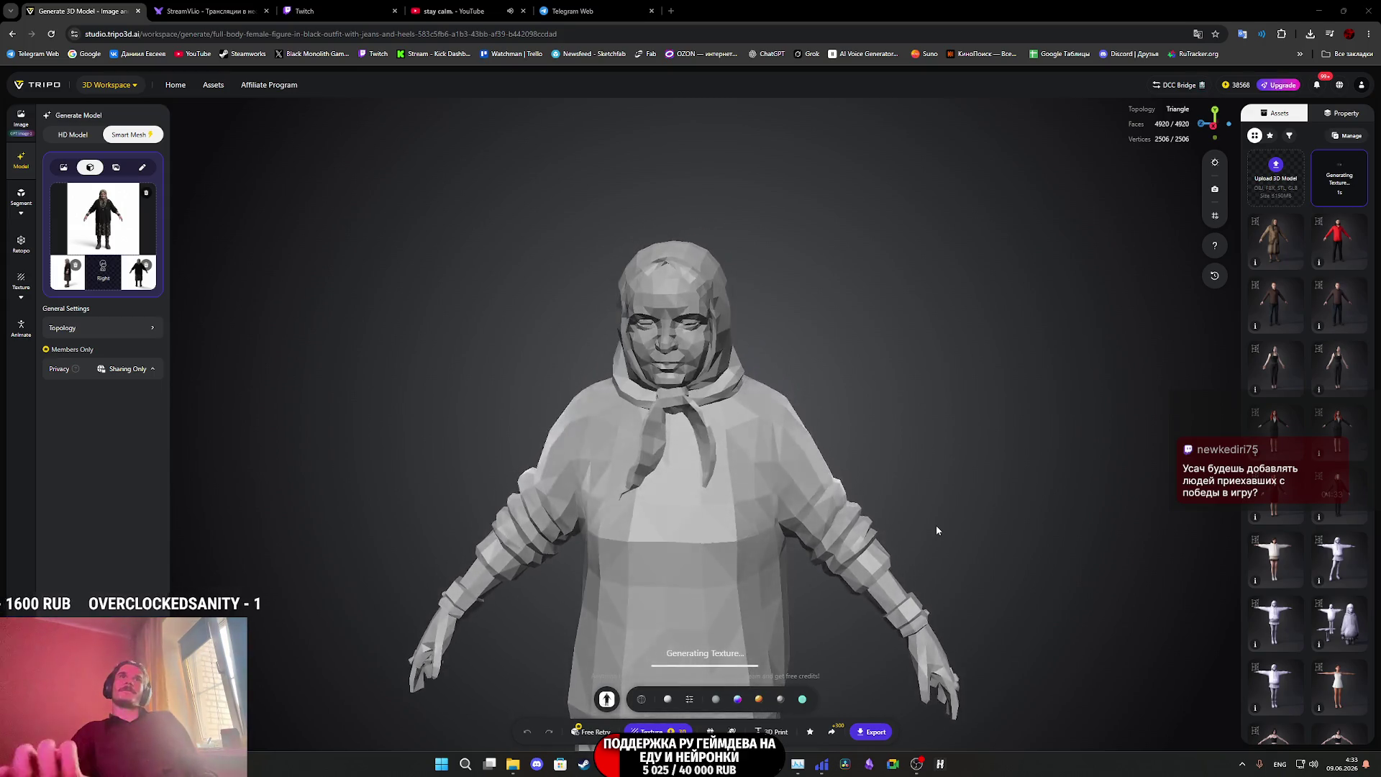
# Close the Telegram Web tab, return to Tripo, and tilt the textured old woman with headscarf and cross.
pyautogui.click(612, 10)
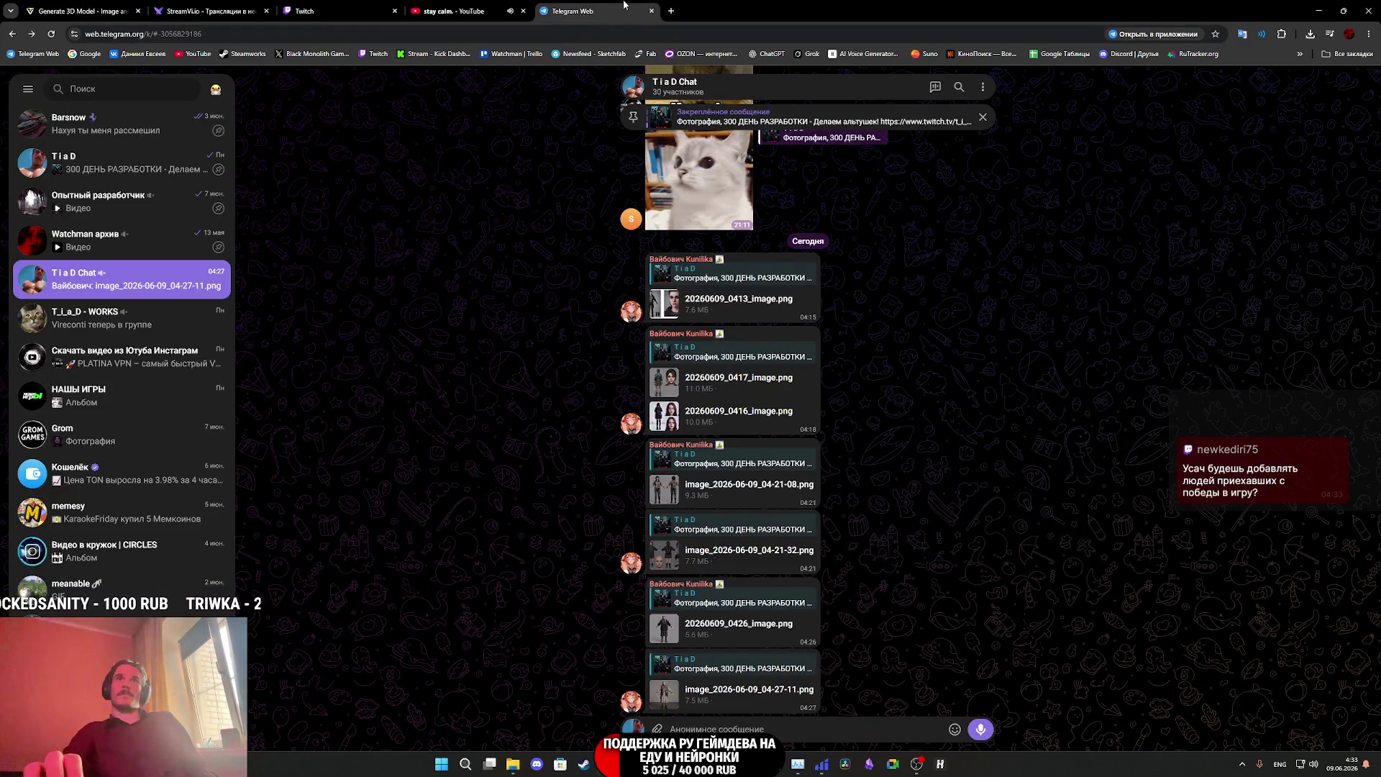
pyautogui.middleClick(605, 4)
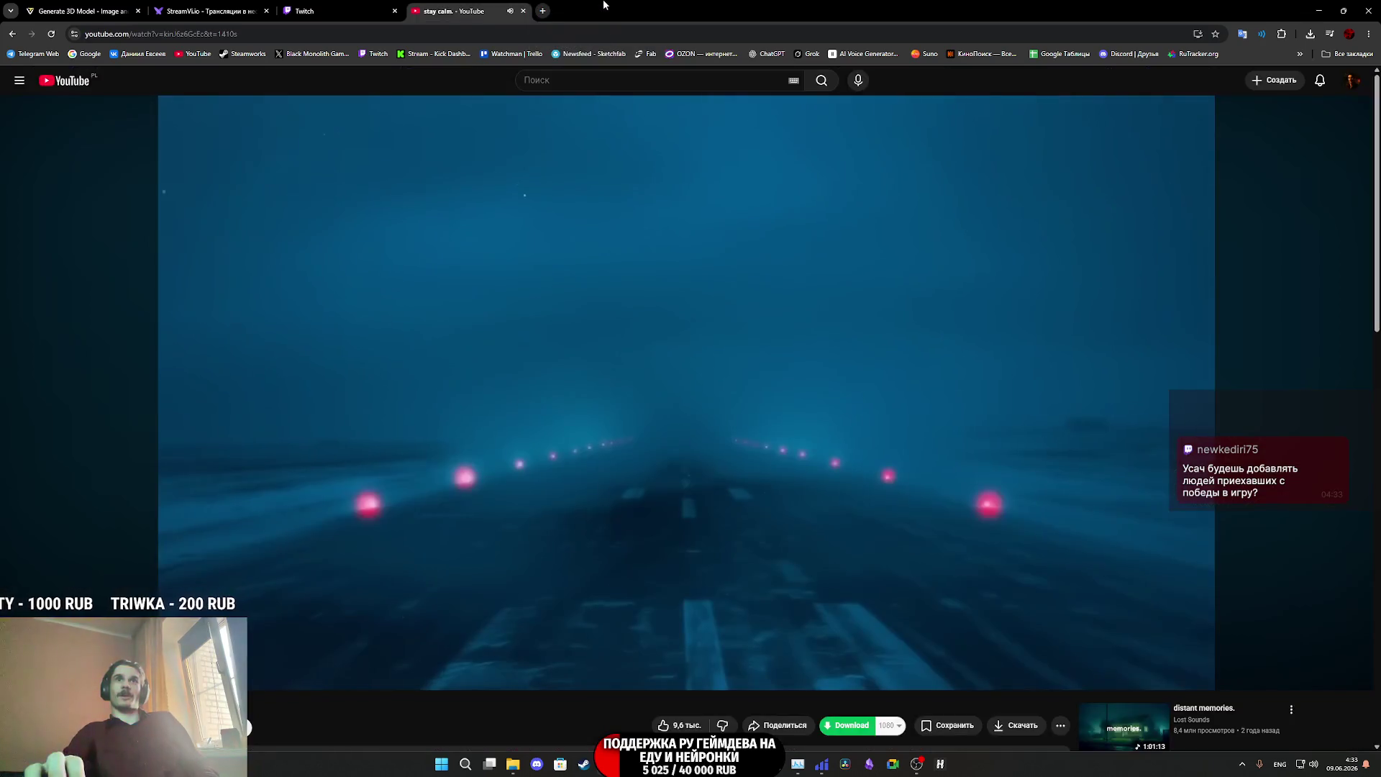
pyautogui.click(301, 6)
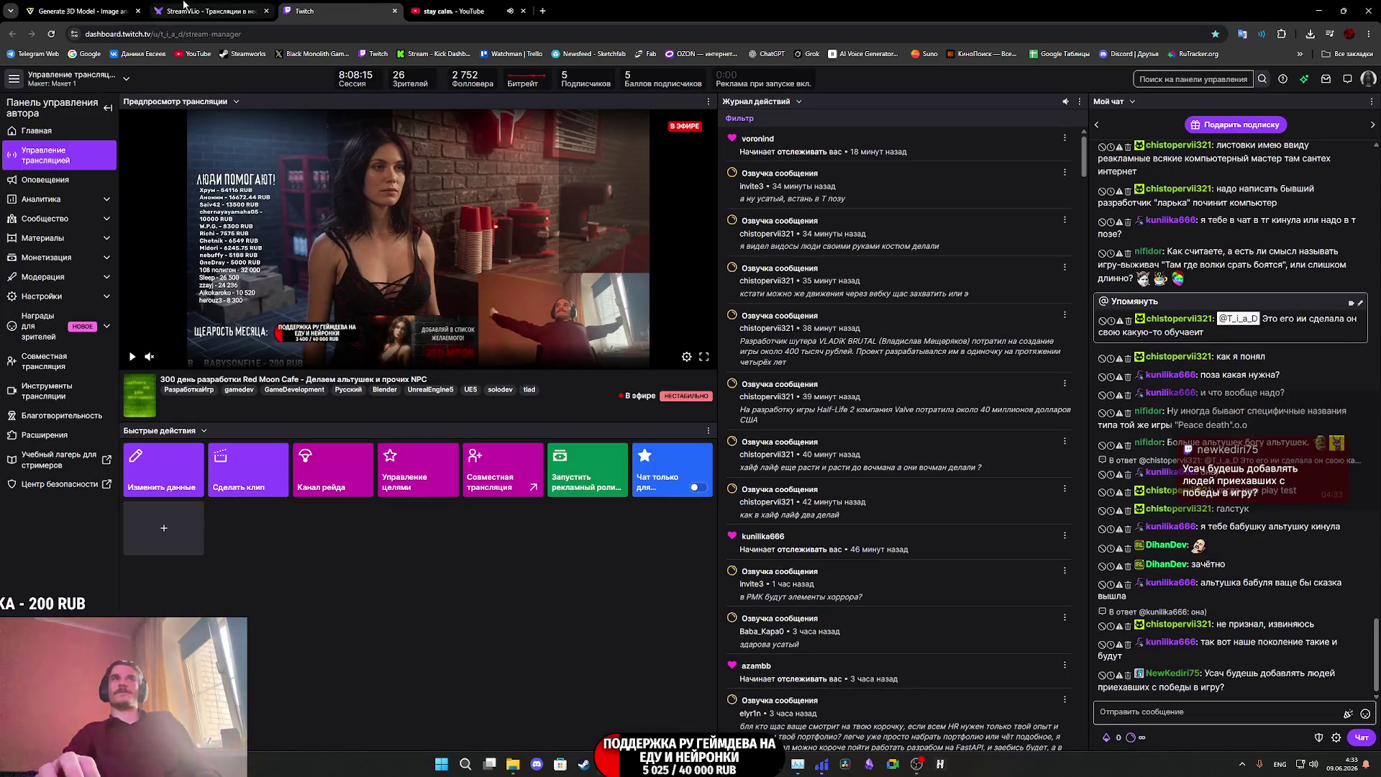
pyautogui.click(183, 5)
pyautogui.click(101, 5)
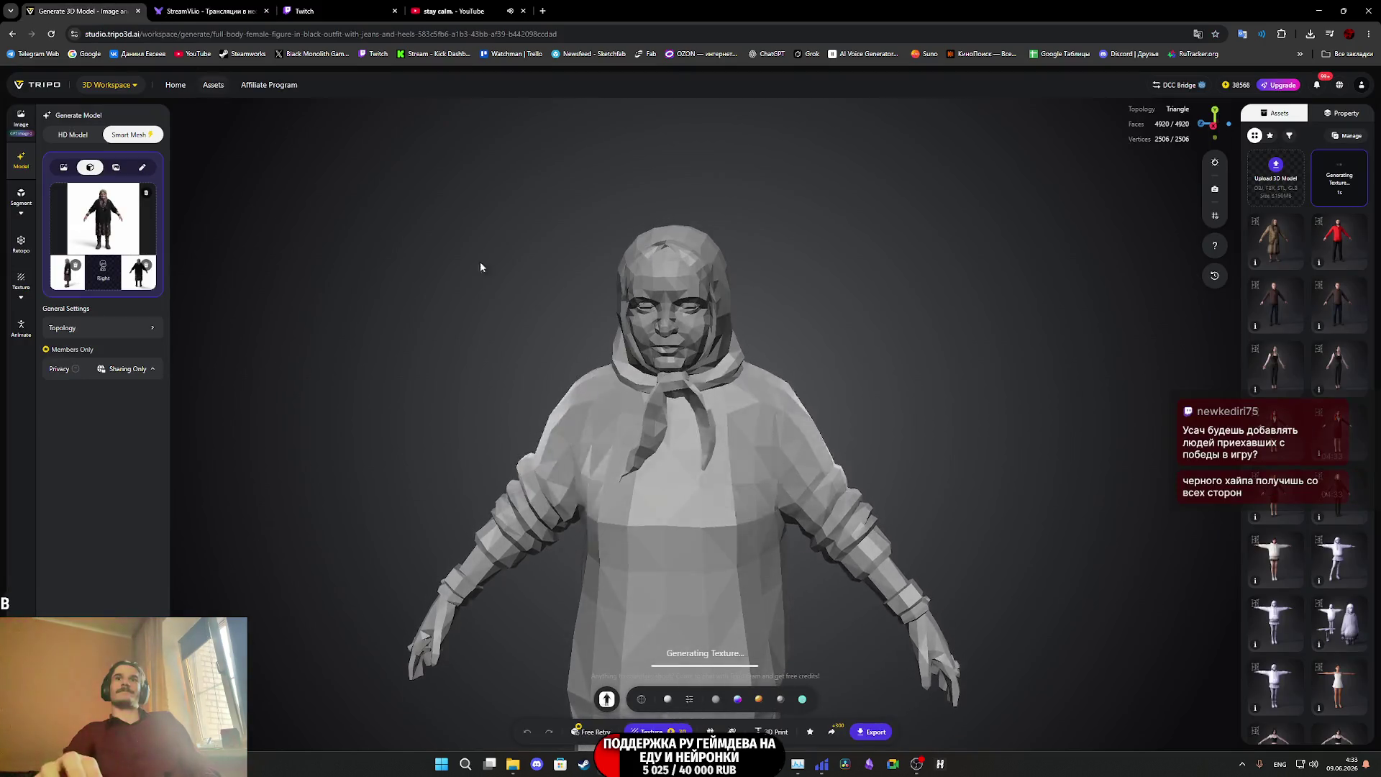
pyautogui.moveTo(775, 397); pyautogui.dragTo(819, 382)
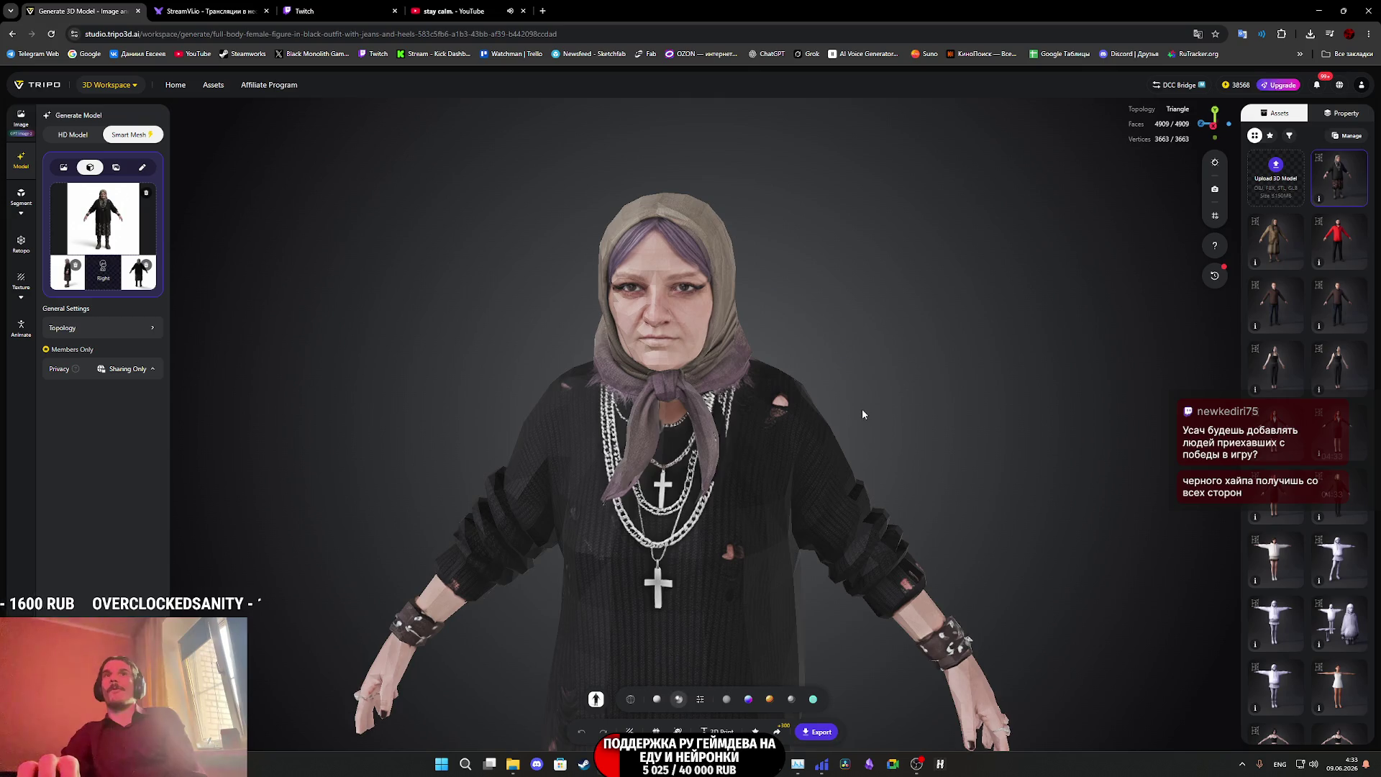
pyautogui.moveTo(877, 391); pyautogui.dragTo(772, 404)
pyautogui.scroll(3)
pyautogui.moveTo(869, 471); pyautogui.dragTo(812, 538)
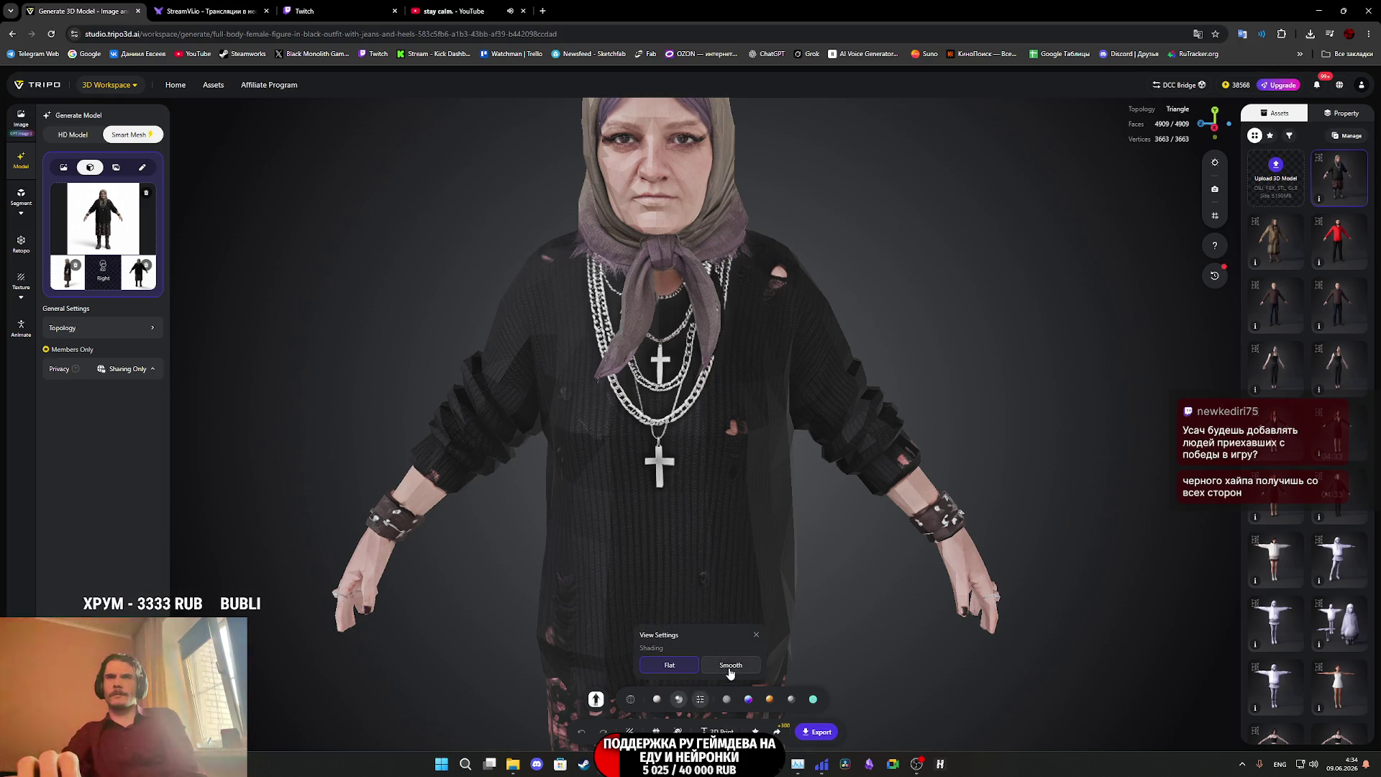
pyautogui.scroll(3)
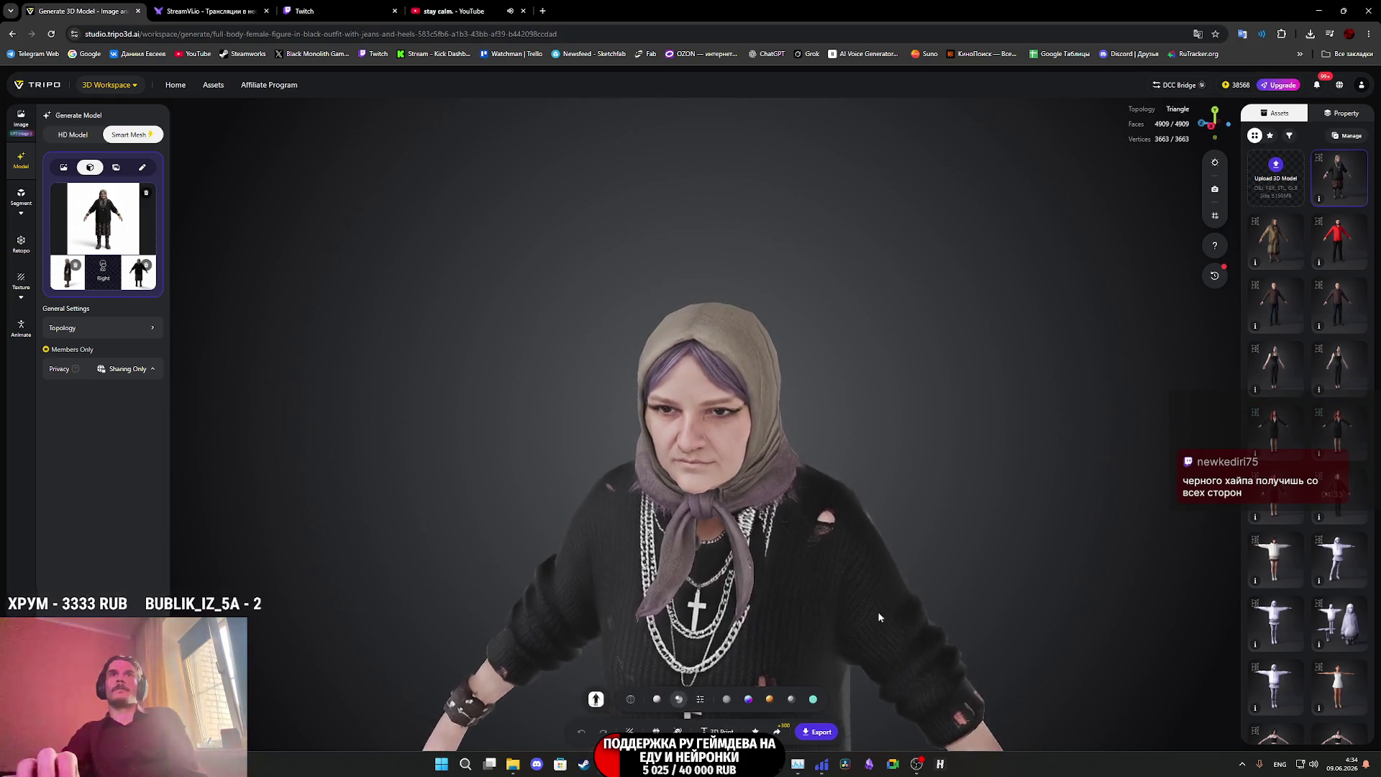
pyautogui.moveTo(871, 550); pyautogui.dragTo(687, 522)
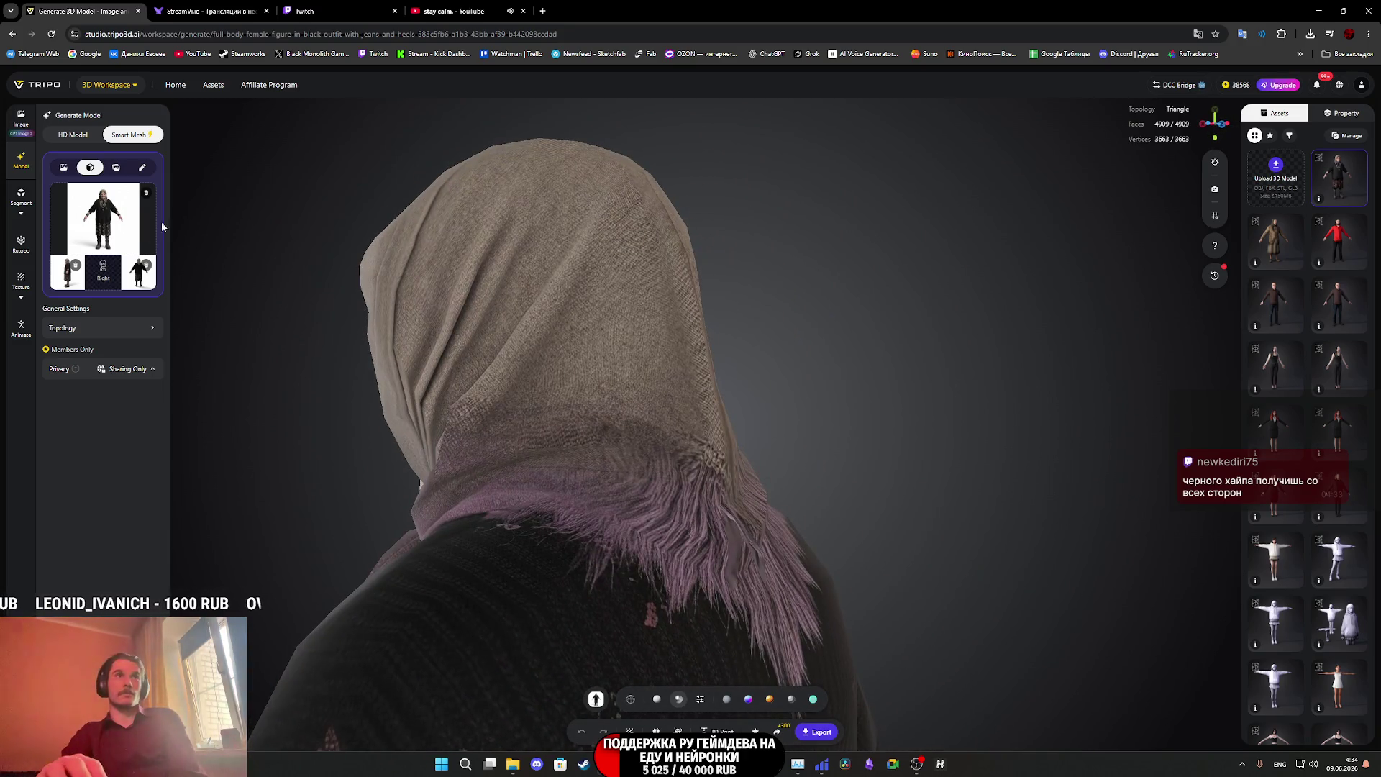
pyautogui.click(130, 282)
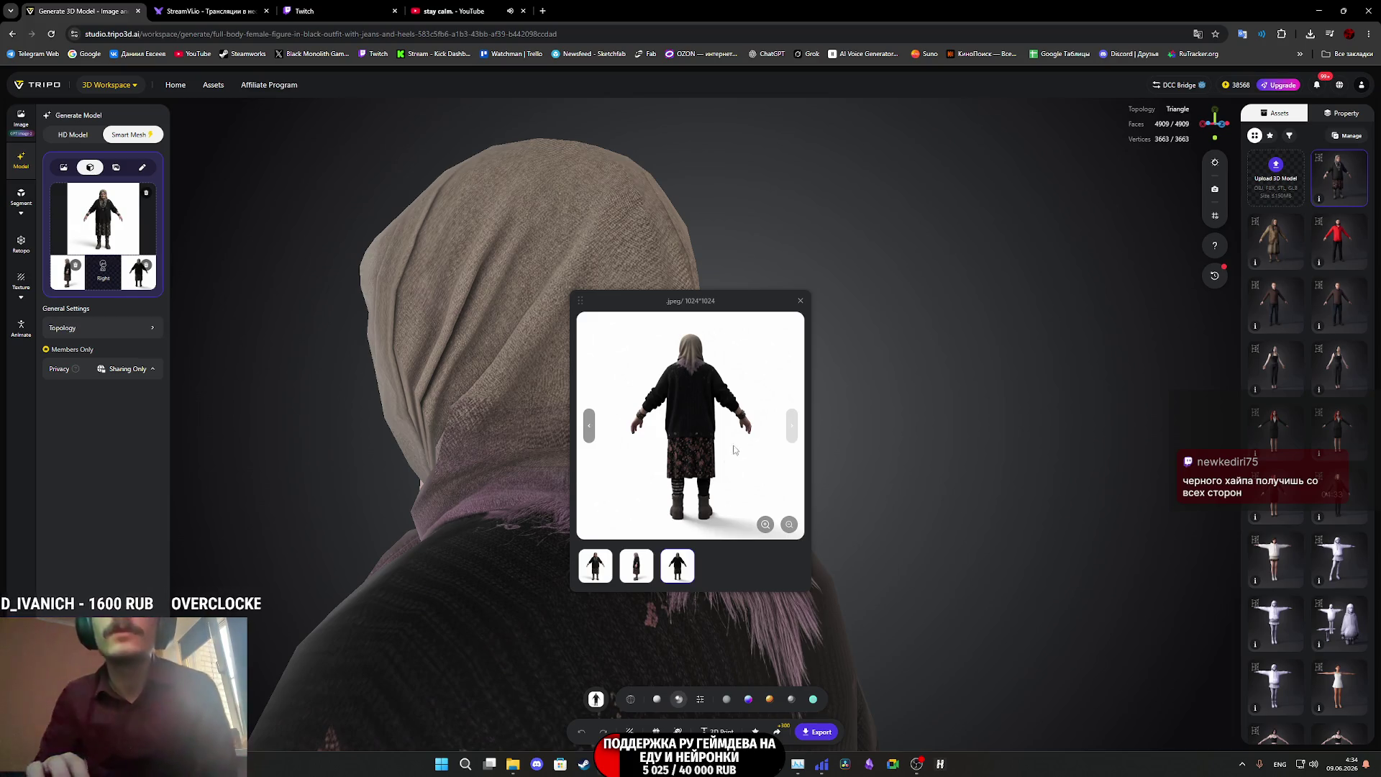
pyautogui.click(800, 301)
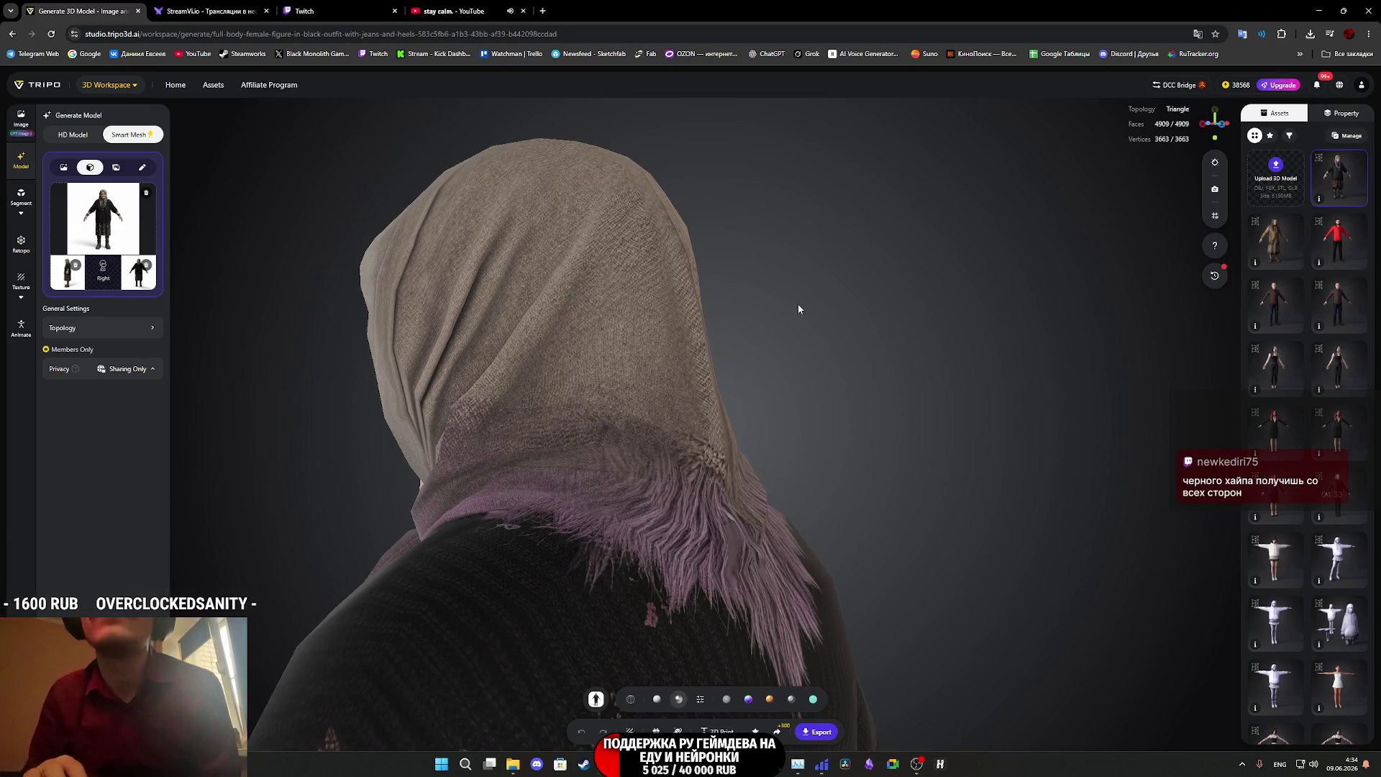
pyautogui.moveTo(559, 493); pyautogui.dragTo(540, 536)
pyautogui.scroll(3)
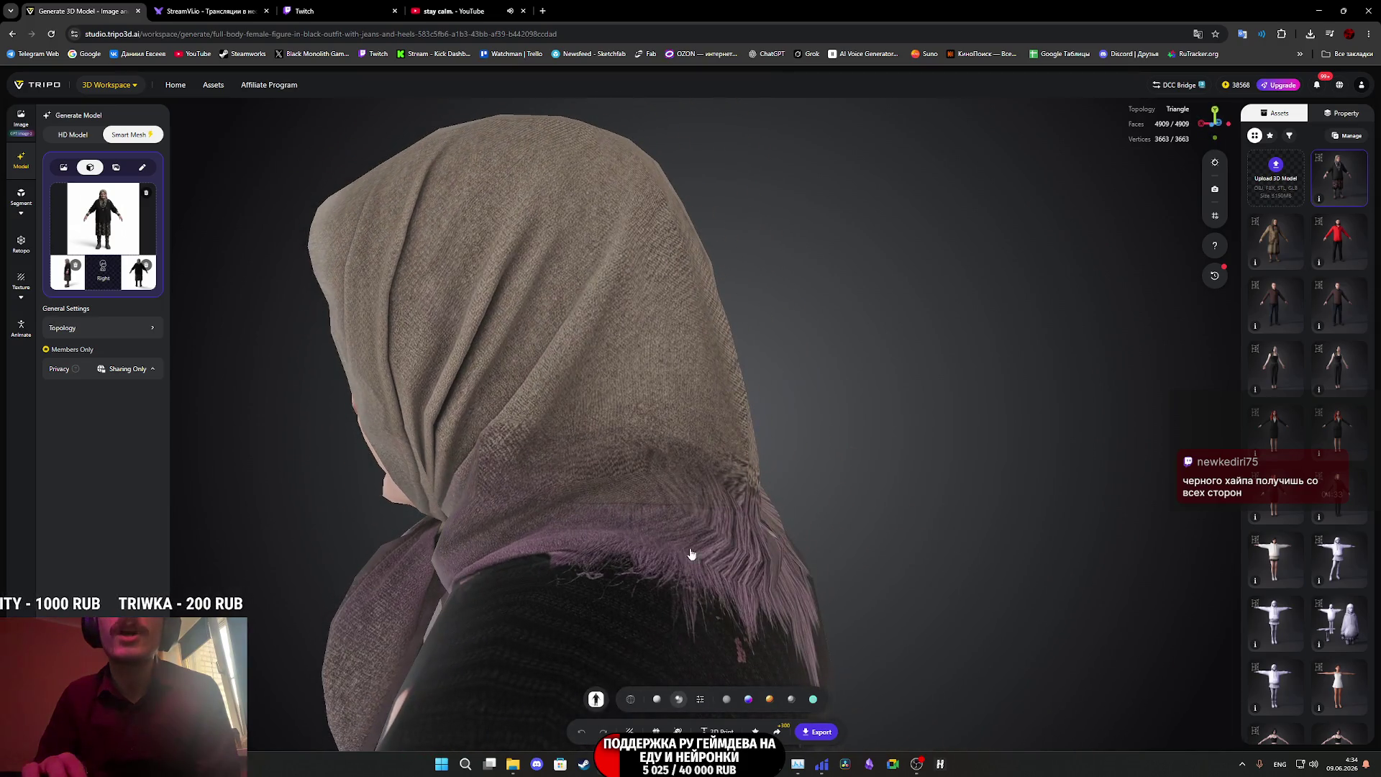
pyautogui.moveTo(722, 587); pyautogui.dragTo(756, 600)
pyautogui.scroll(-3)
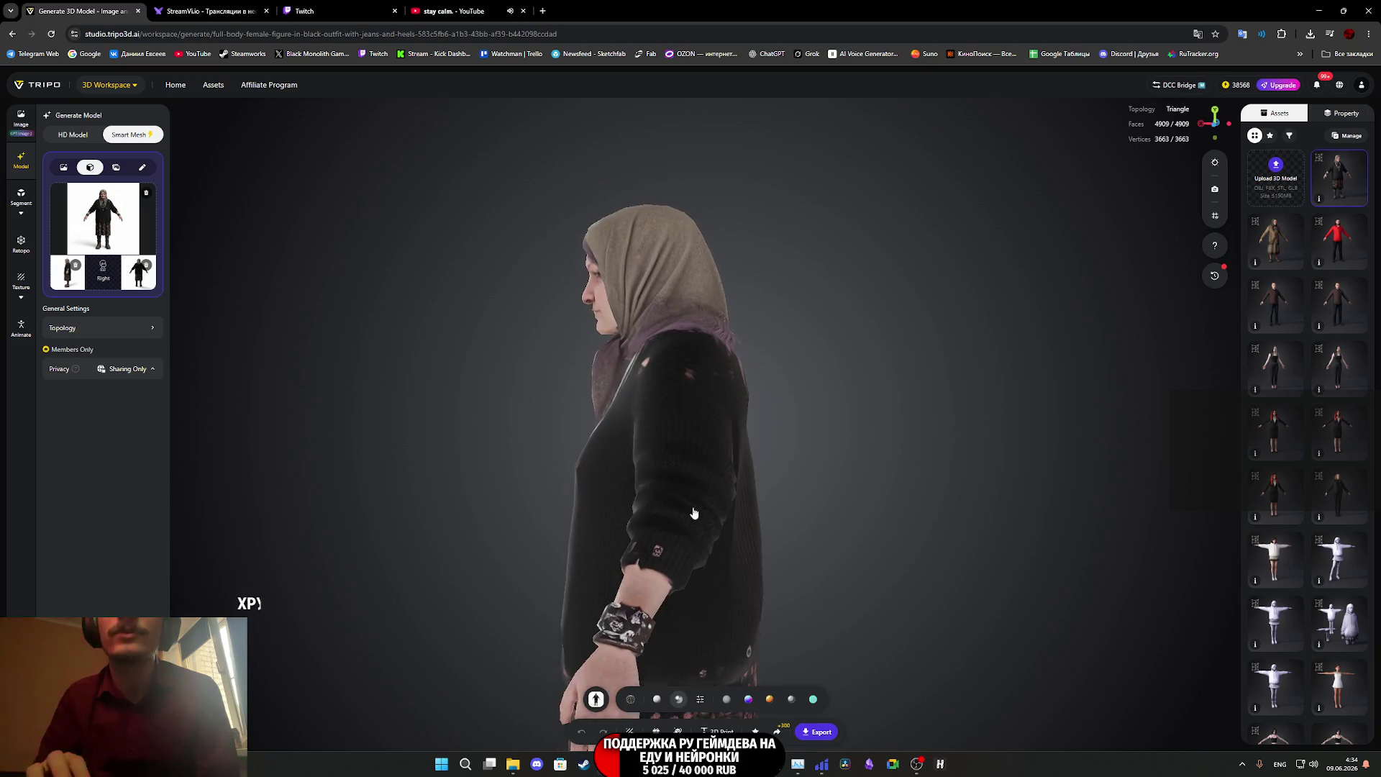
pyautogui.scroll(3)
pyautogui.moveTo(697, 530); pyautogui.dragTo(775, 545)
pyautogui.scroll(3)
pyautogui.scroll(3)
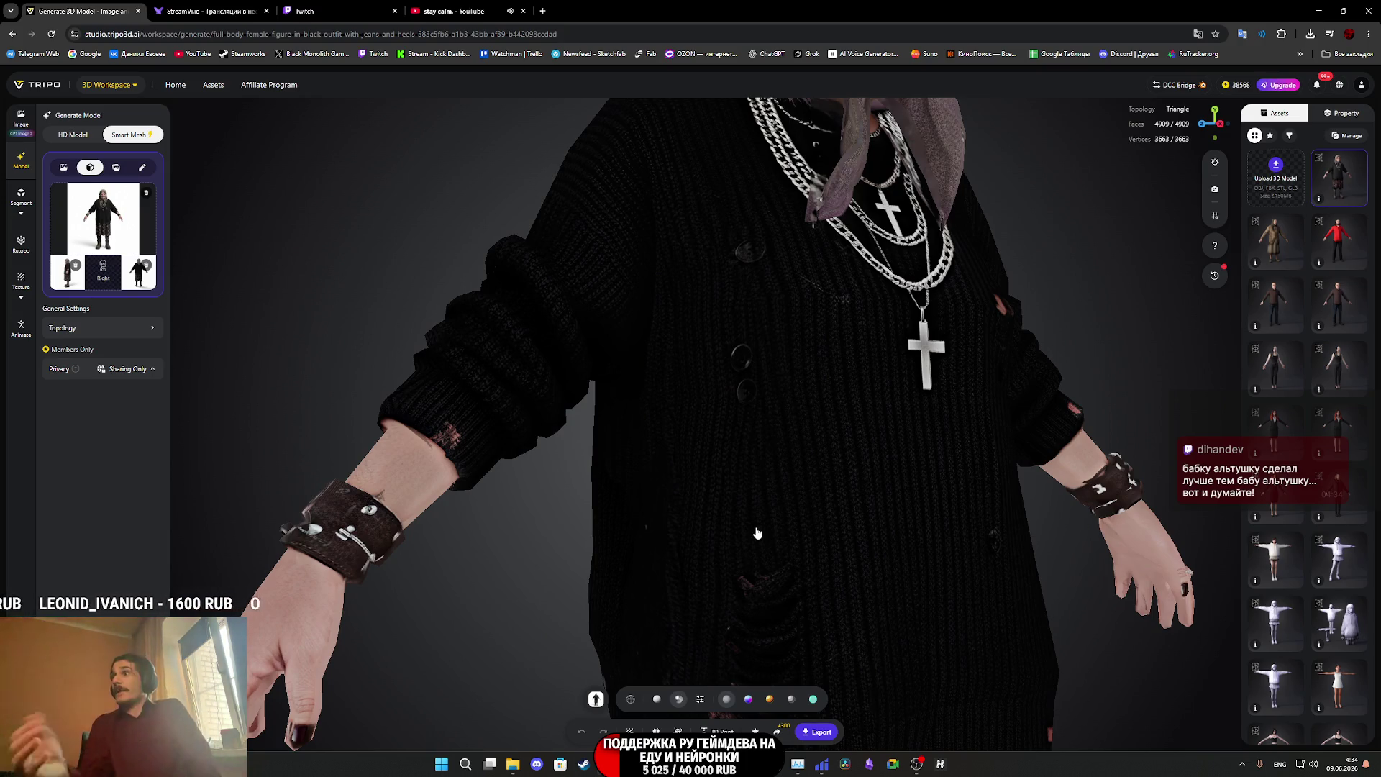
pyautogui.moveTo(755, 531); pyautogui.dragTo(856, 590)
pyautogui.scroll(-3)
pyautogui.scroll(3)
pyautogui.click(22, 328)
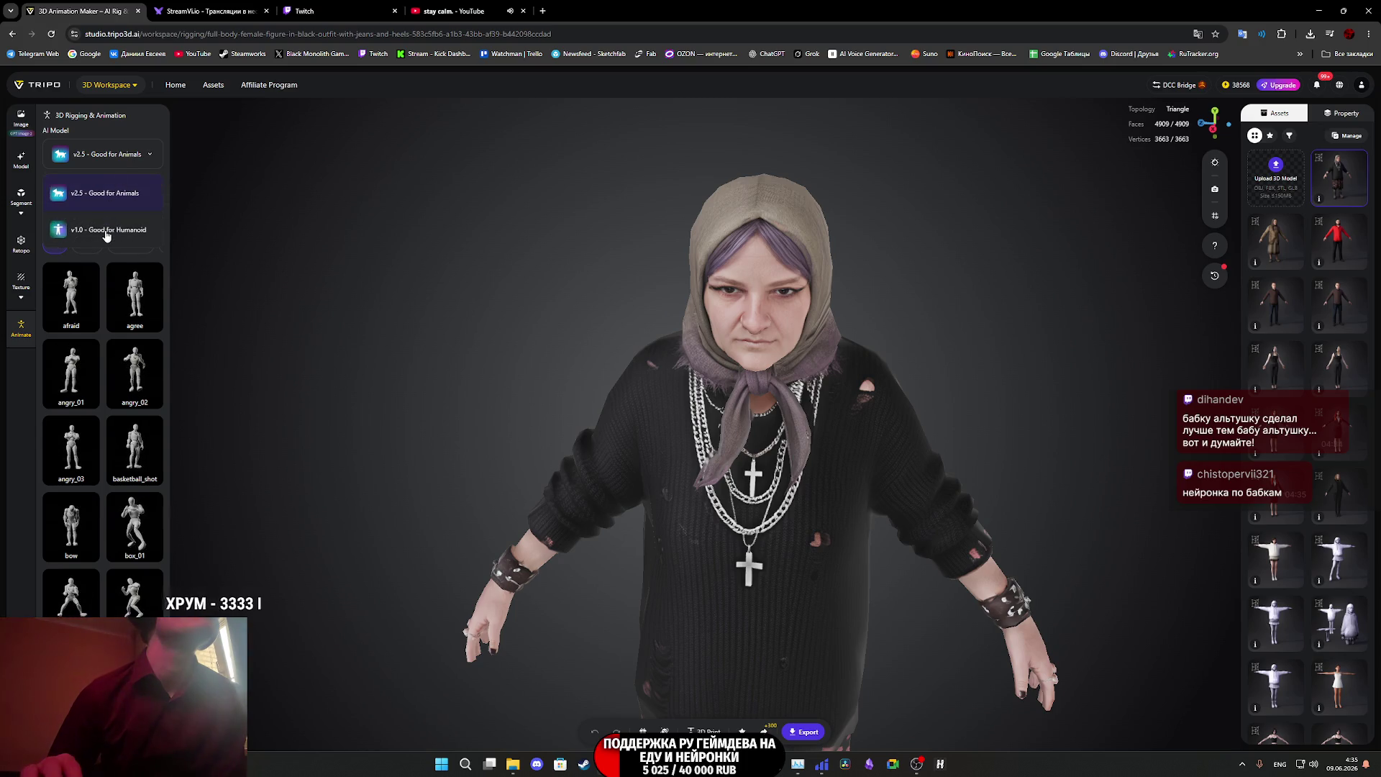
# Keep v2.5 selected as the AI Model for the Humanoid auto-rig.
pyautogui.click(115, 204)
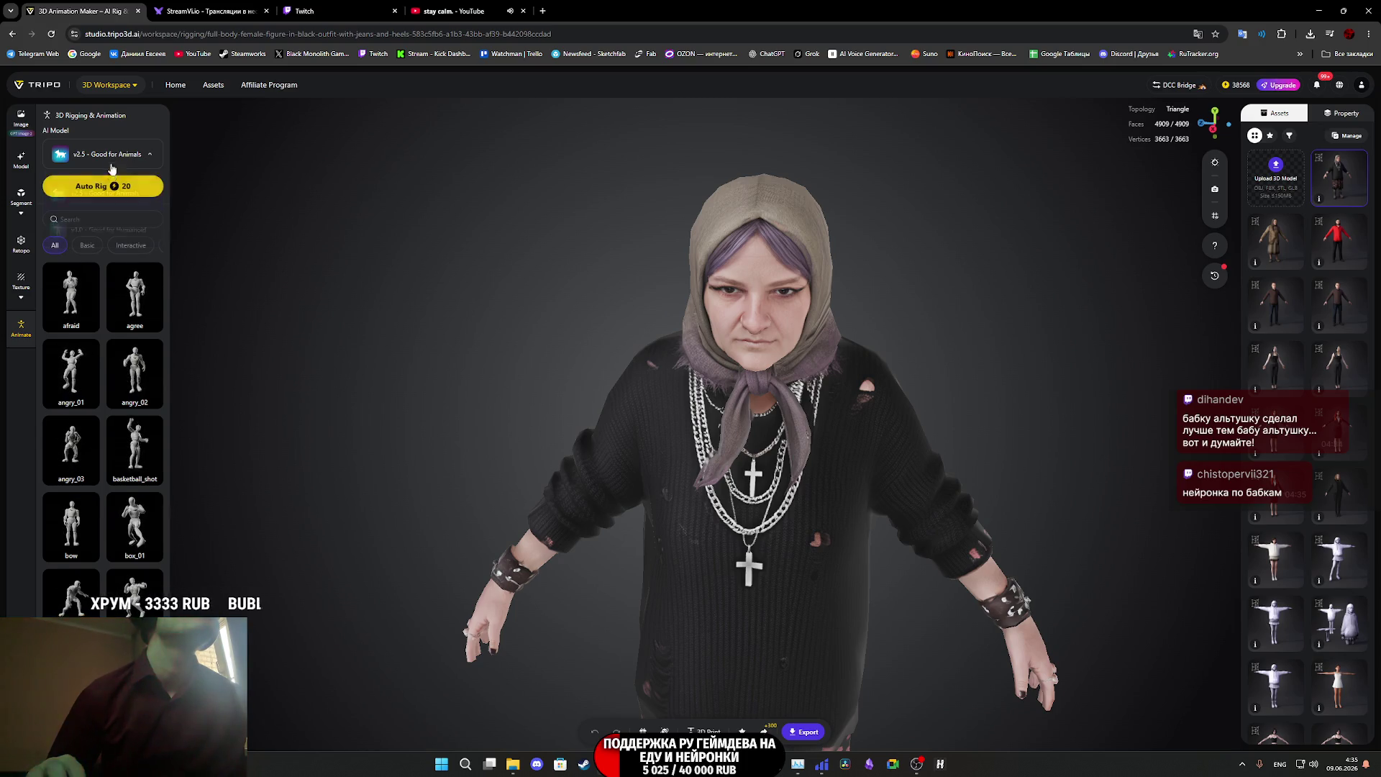
pyautogui.click(108, 163)
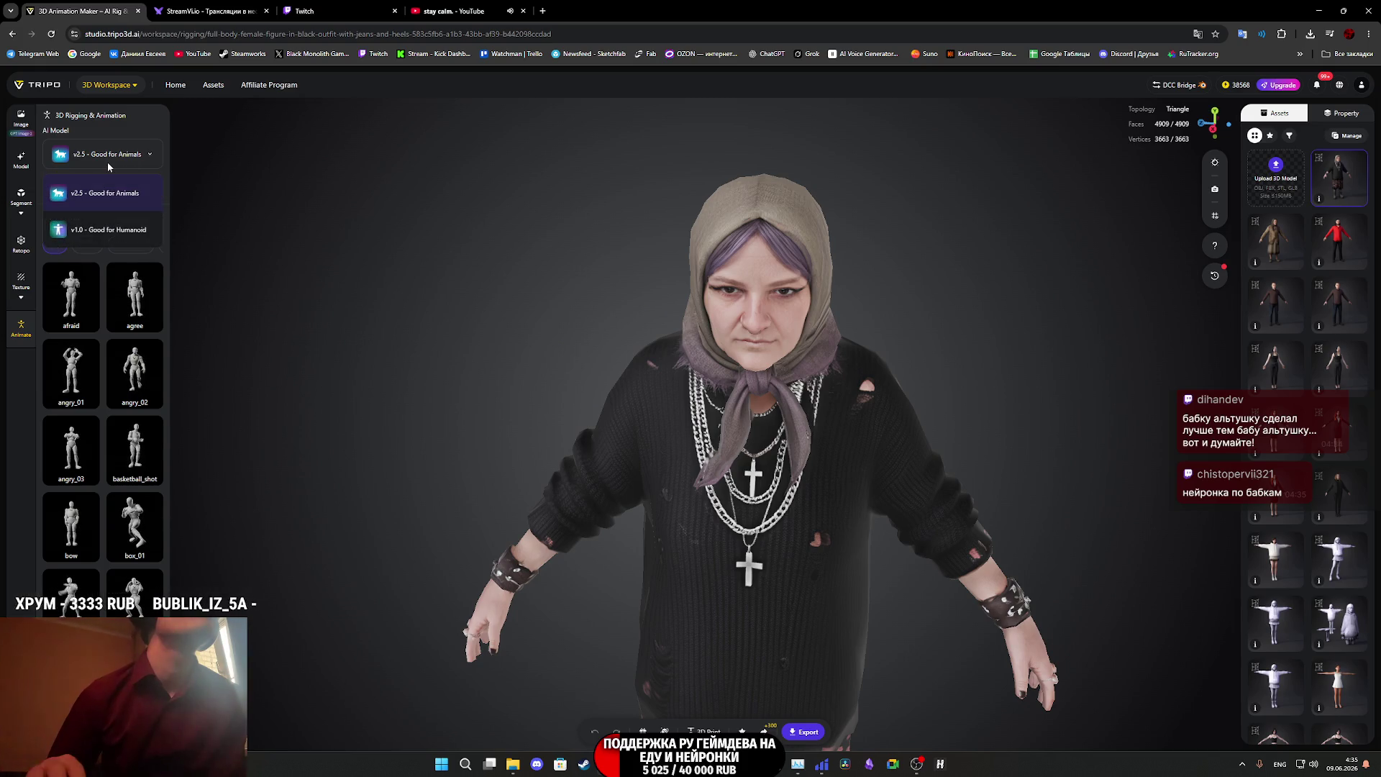
pyautogui.click(104, 200)
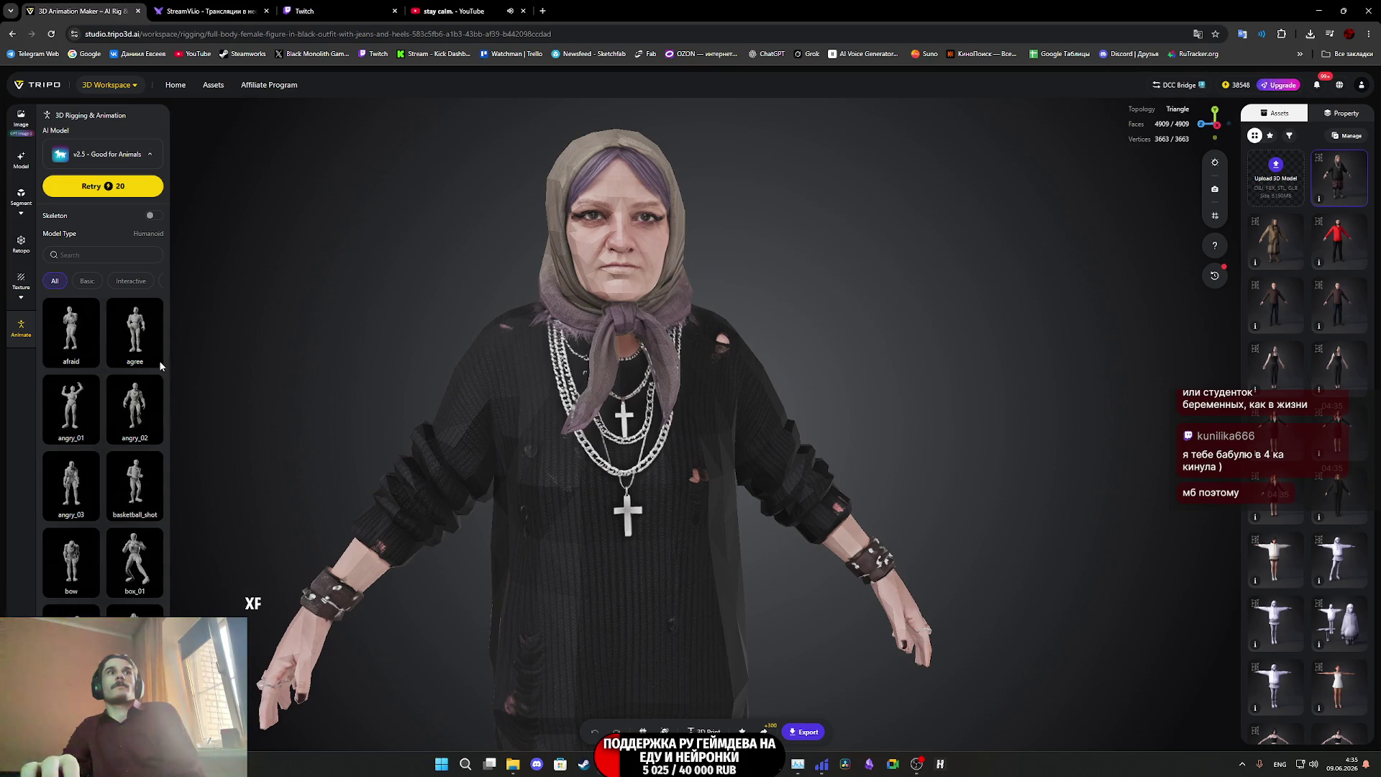
# Try the afraid animation, inspect the rigged model from the side, then retarget angry_01 onto her.
pyautogui.click(80, 324)
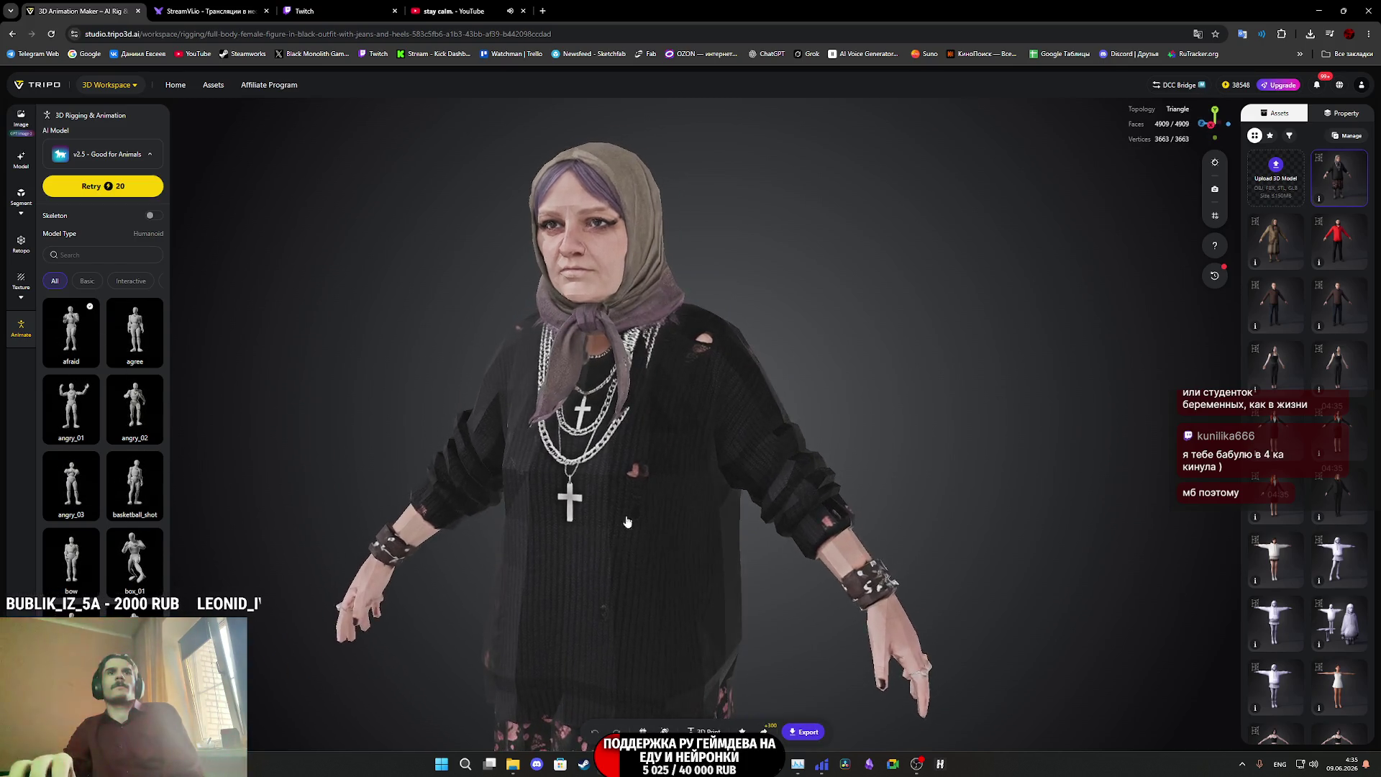
pyautogui.scroll(3)
pyautogui.moveTo(489, 480); pyautogui.dragTo(613, 465)
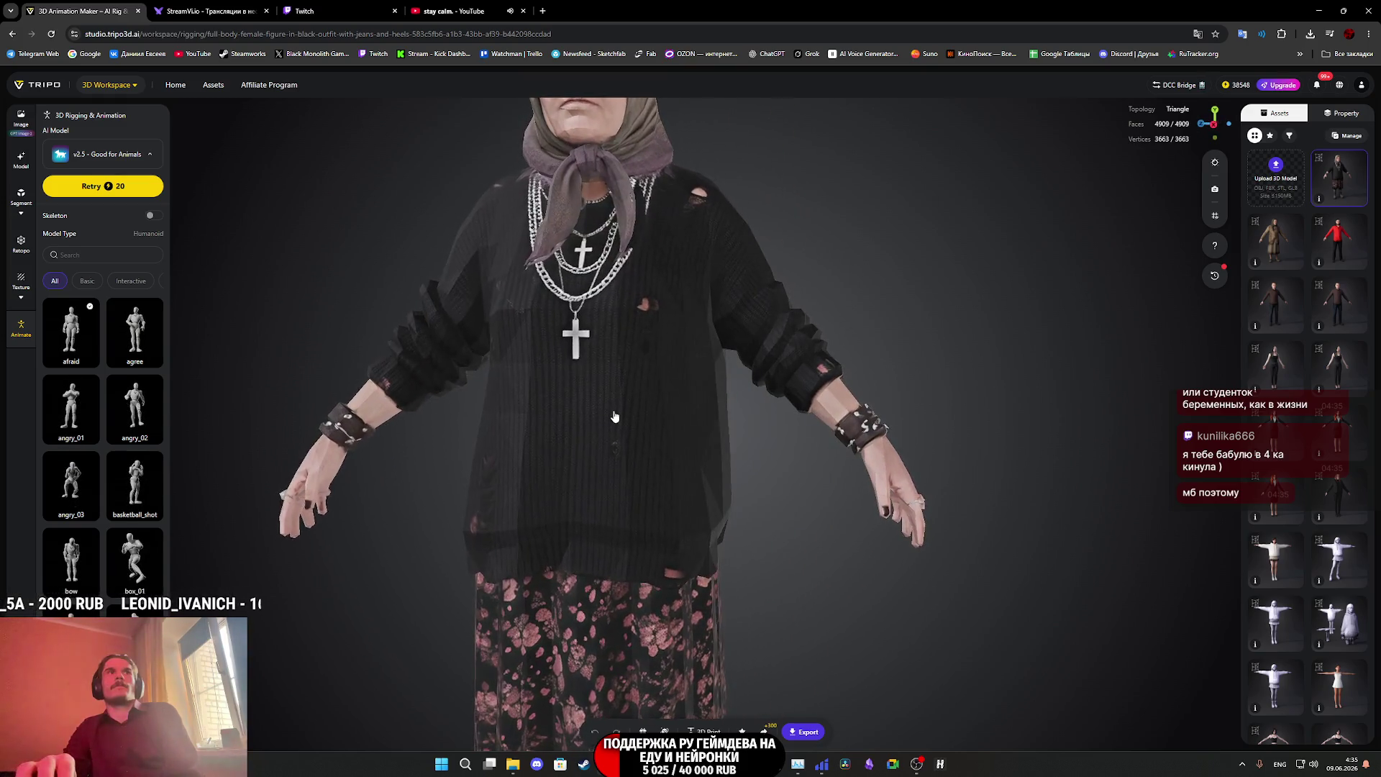
pyautogui.scroll(-3)
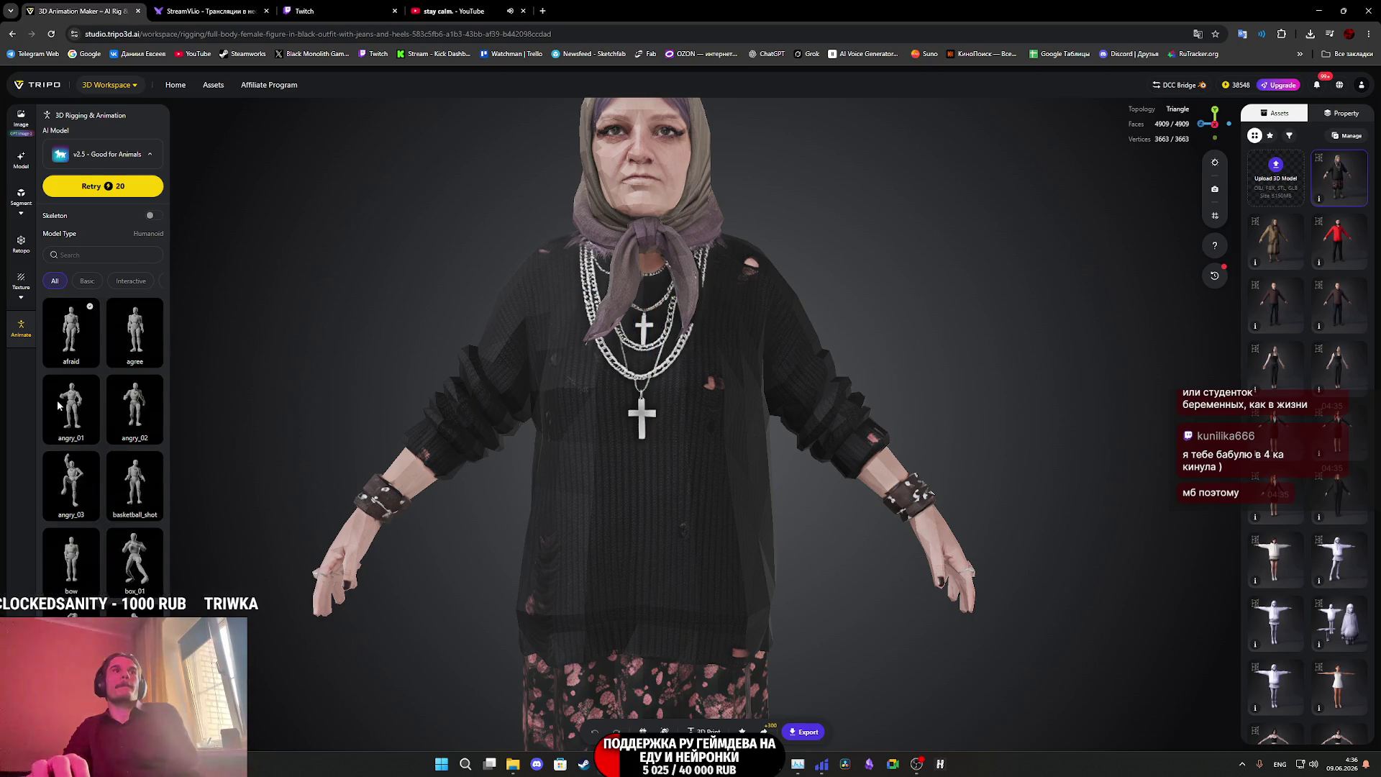
pyautogui.click(71, 330)
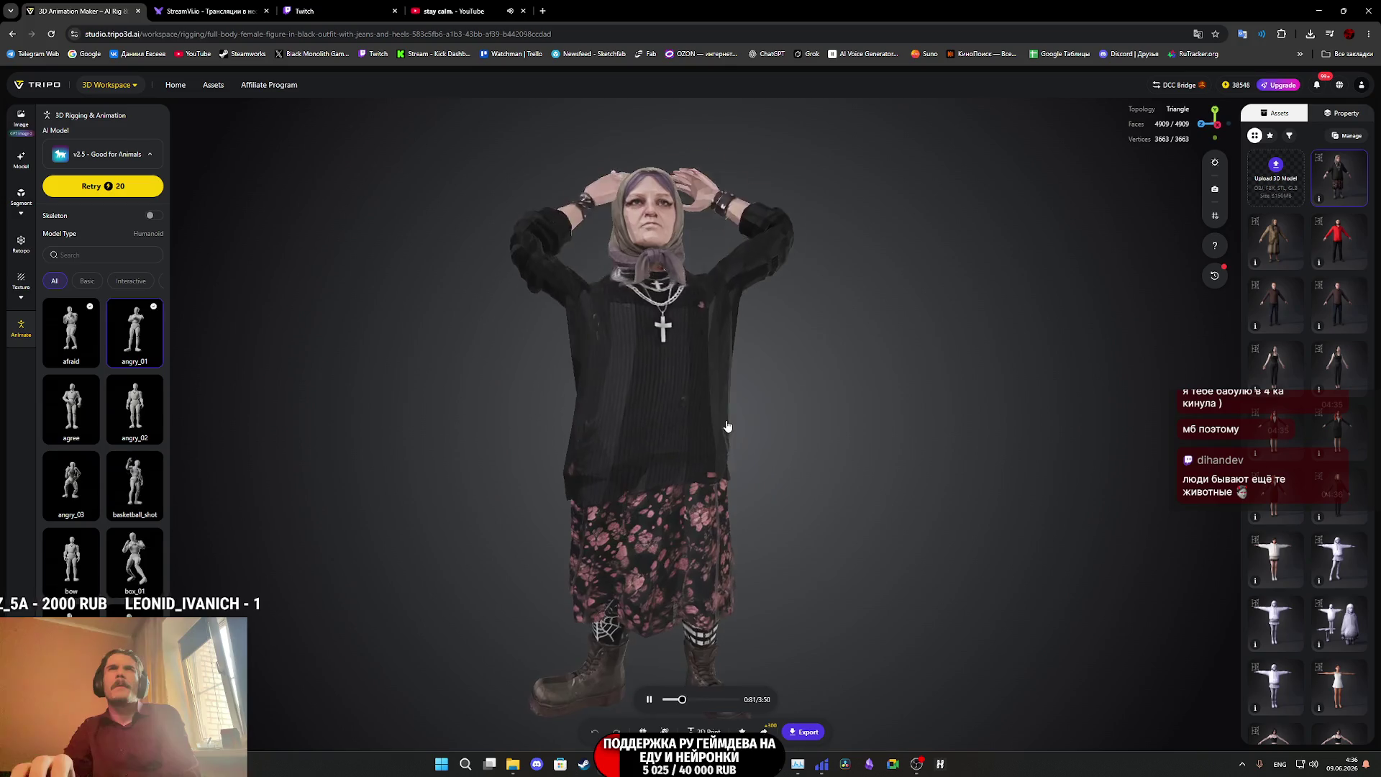
# Briefly preview and stop the afraid animation, then retarget the 2.75-second dive animation.
pyautogui.moveTo(676, 432); pyautogui.dragTo(614, 457)
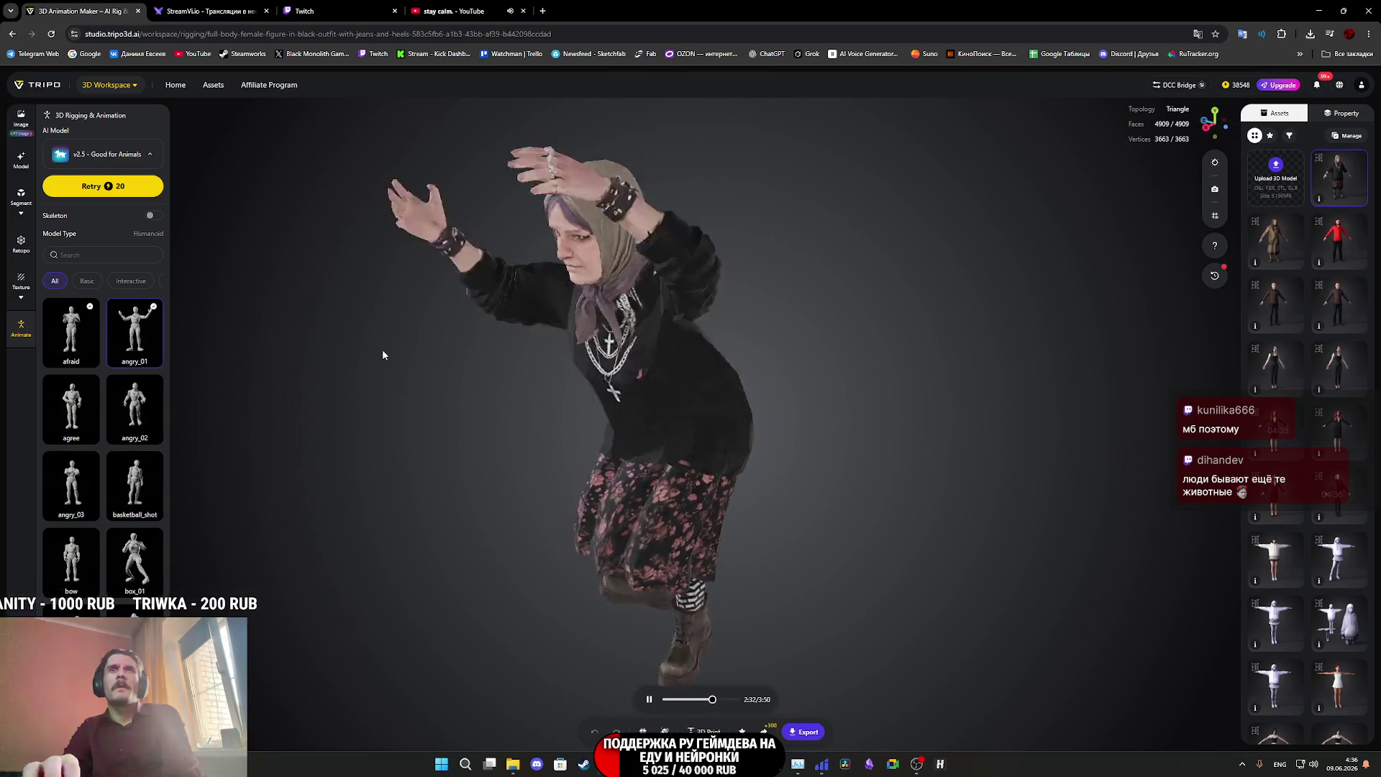
pyautogui.click(65, 340)
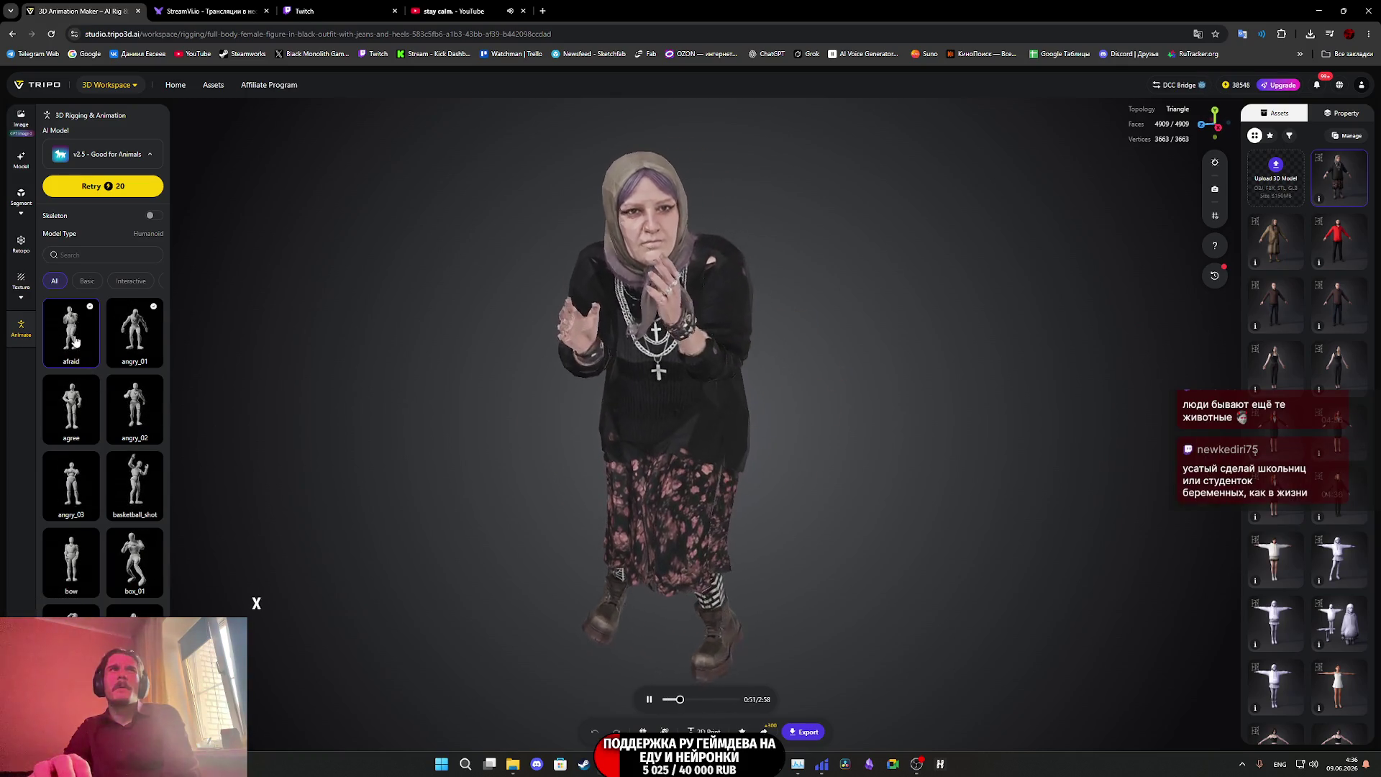
pyautogui.click(75, 341)
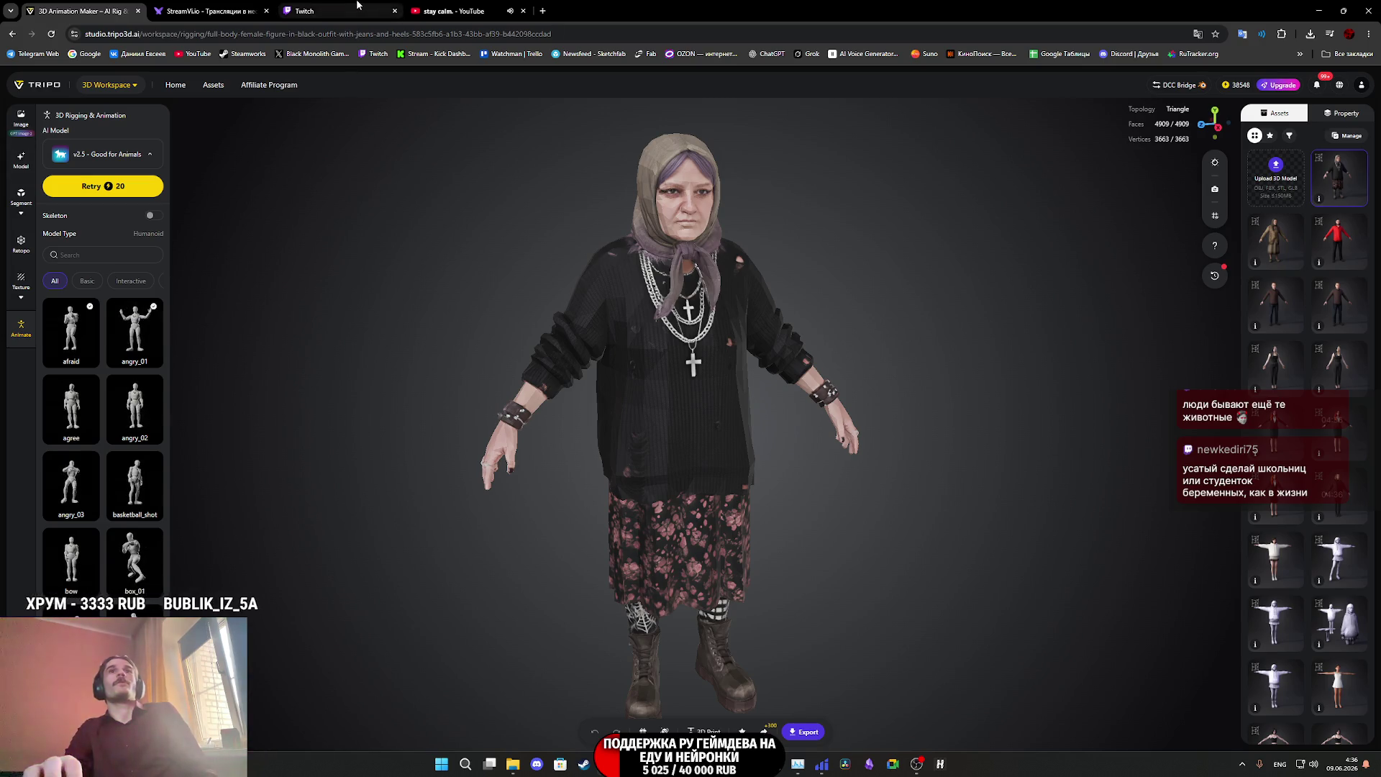
pyautogui.scroll(-3)
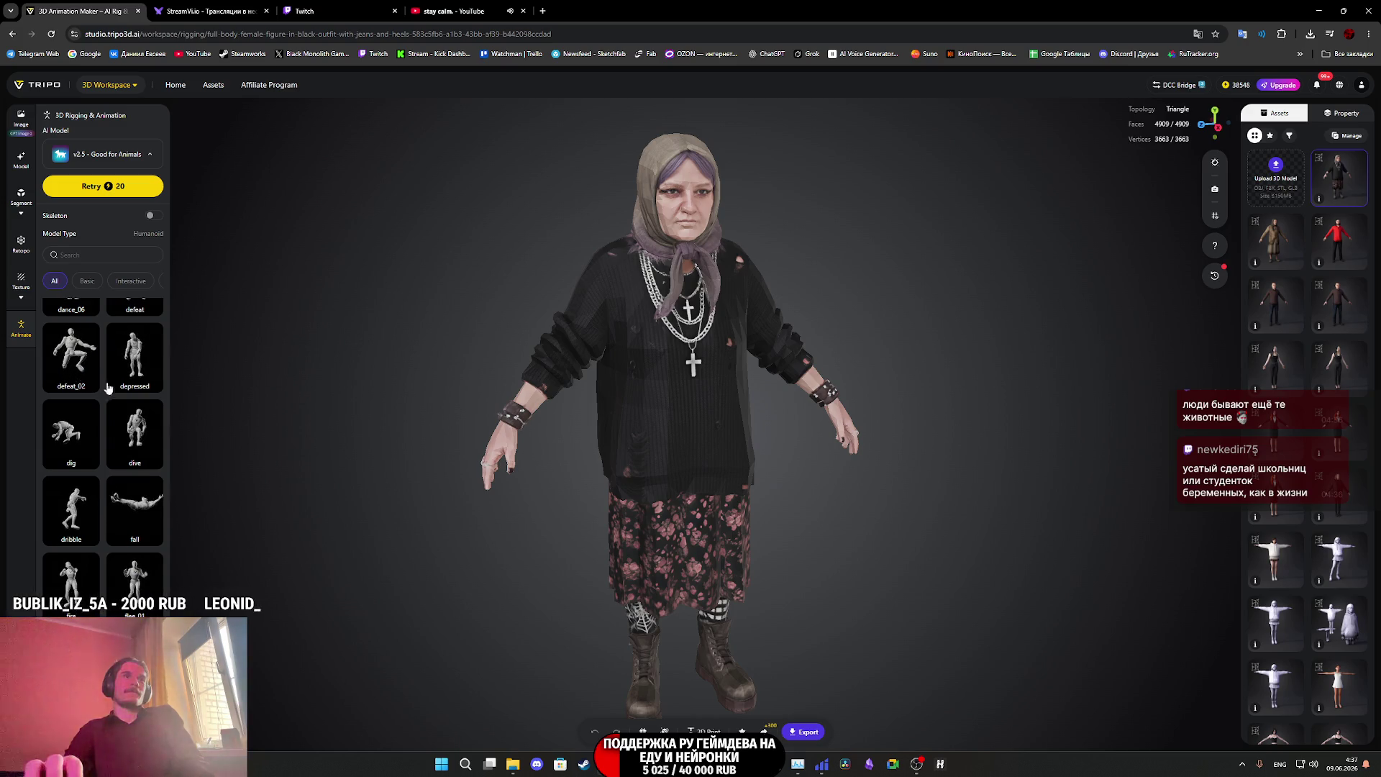
pyautogui.click(149, 435)
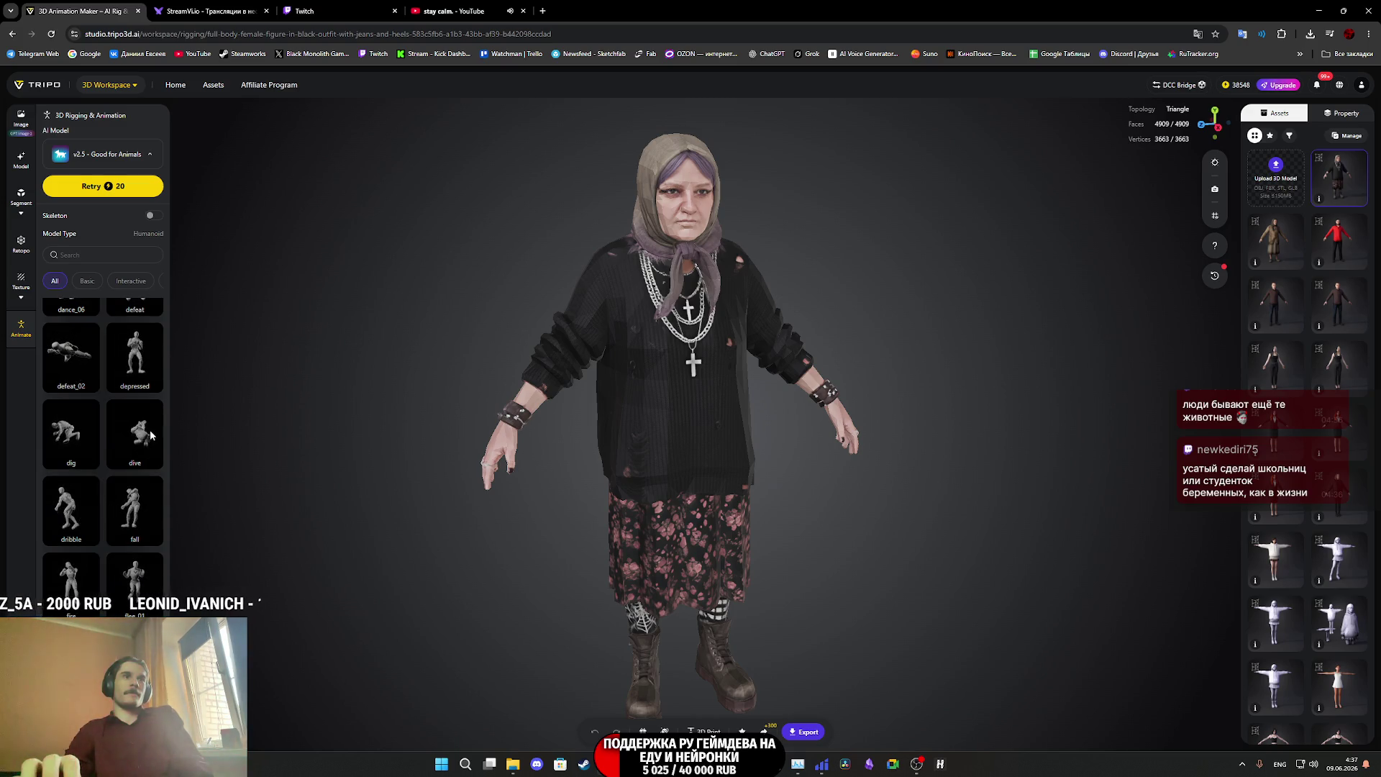
pyautogui.scroll(3)
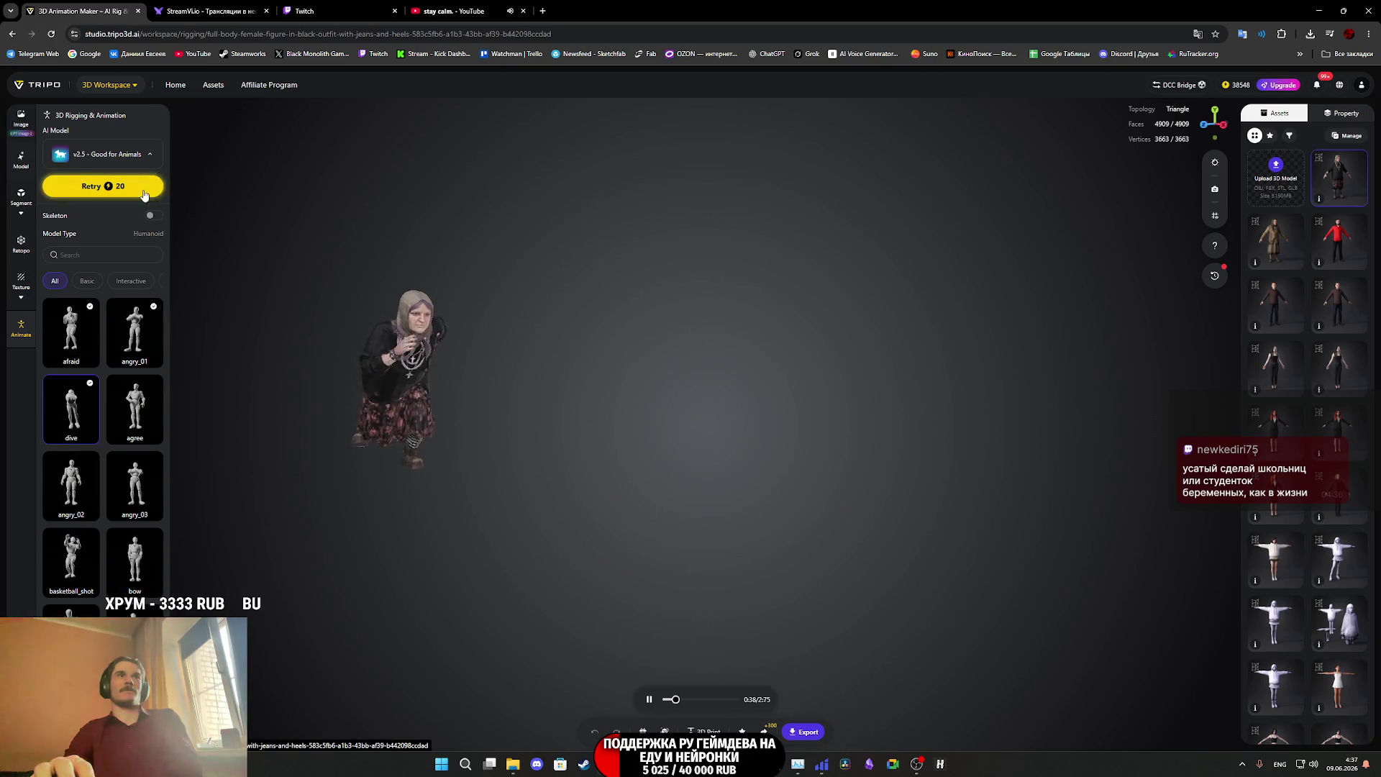
# Retry rigging with the v1.0 - Good for Humanoid AI model, then switch to the Twitch tab.
pyautogui.click(118, 156)
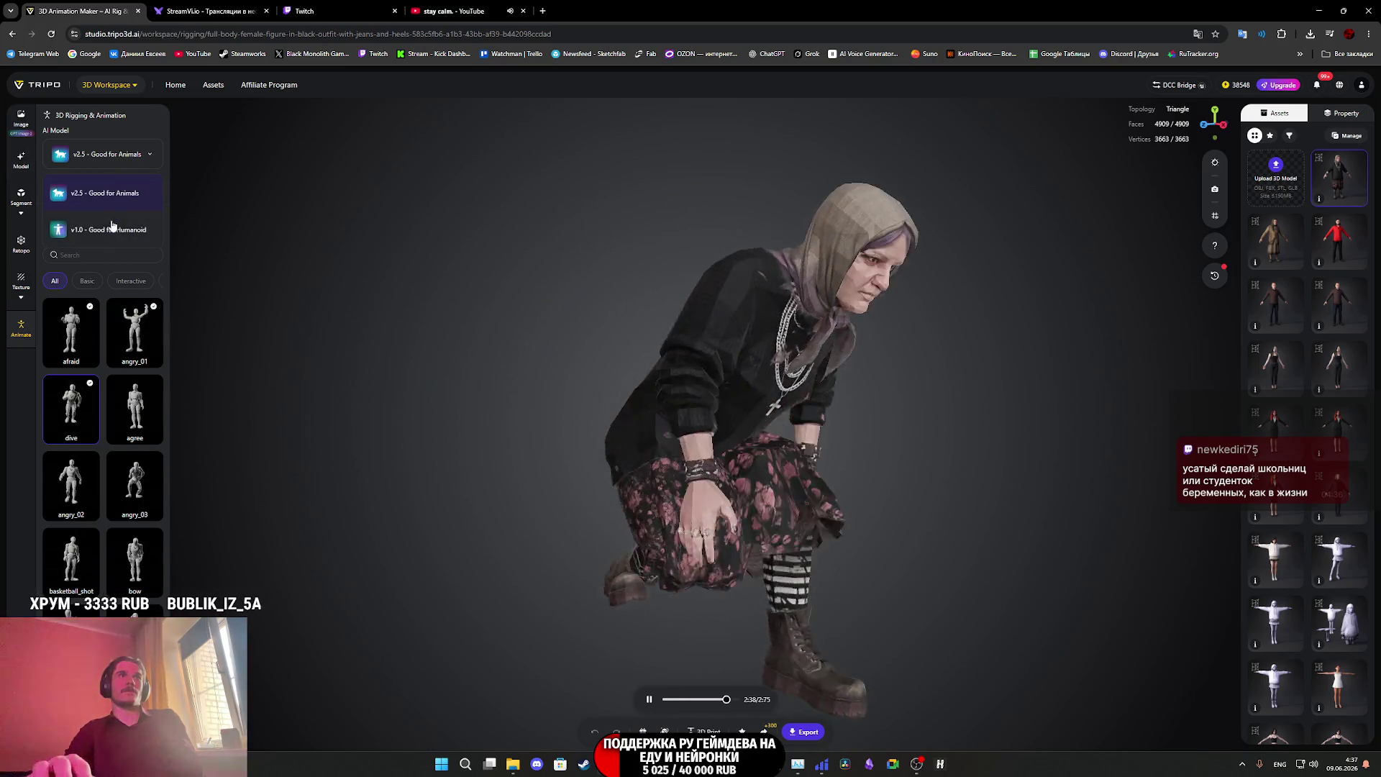
pyautogui.click(122, 230)
pyautogui.click(119, 190)
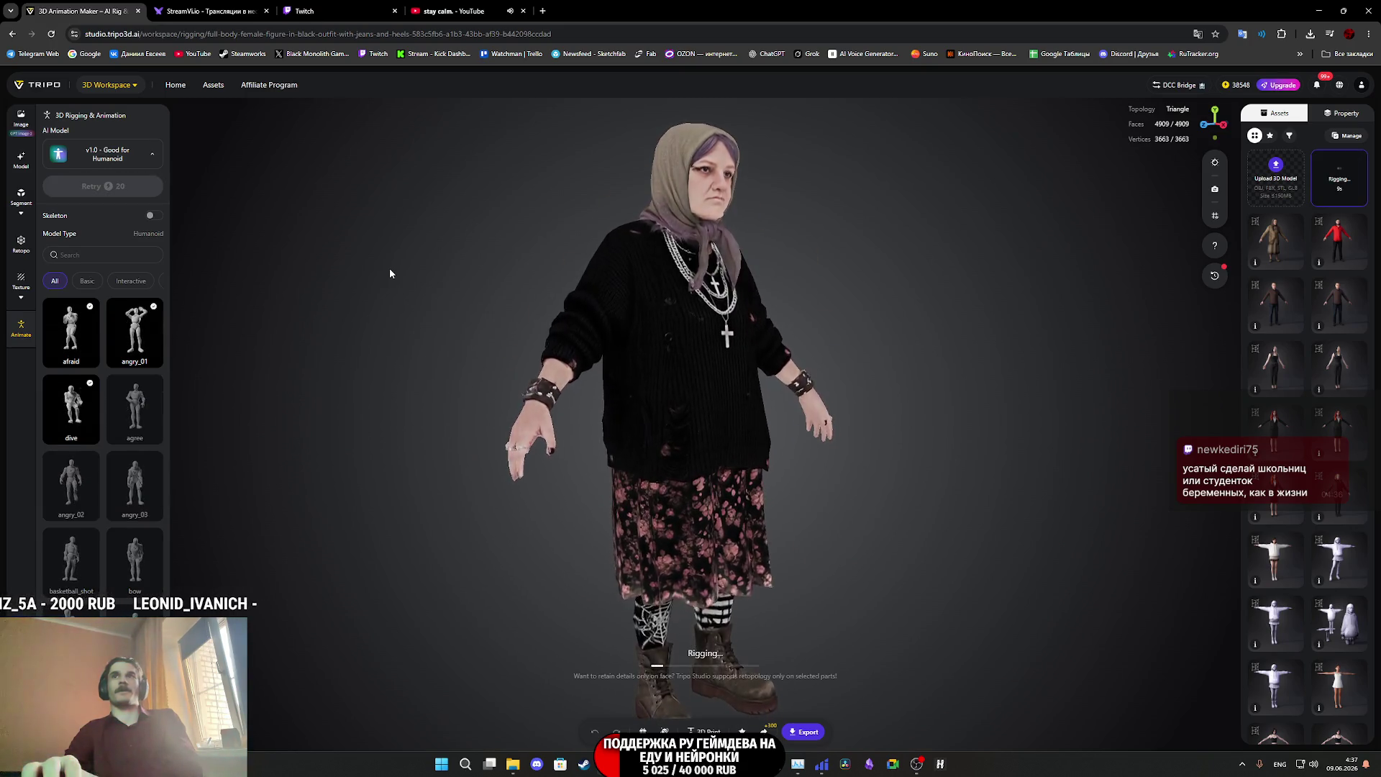
pyautogui.click(345, 11)
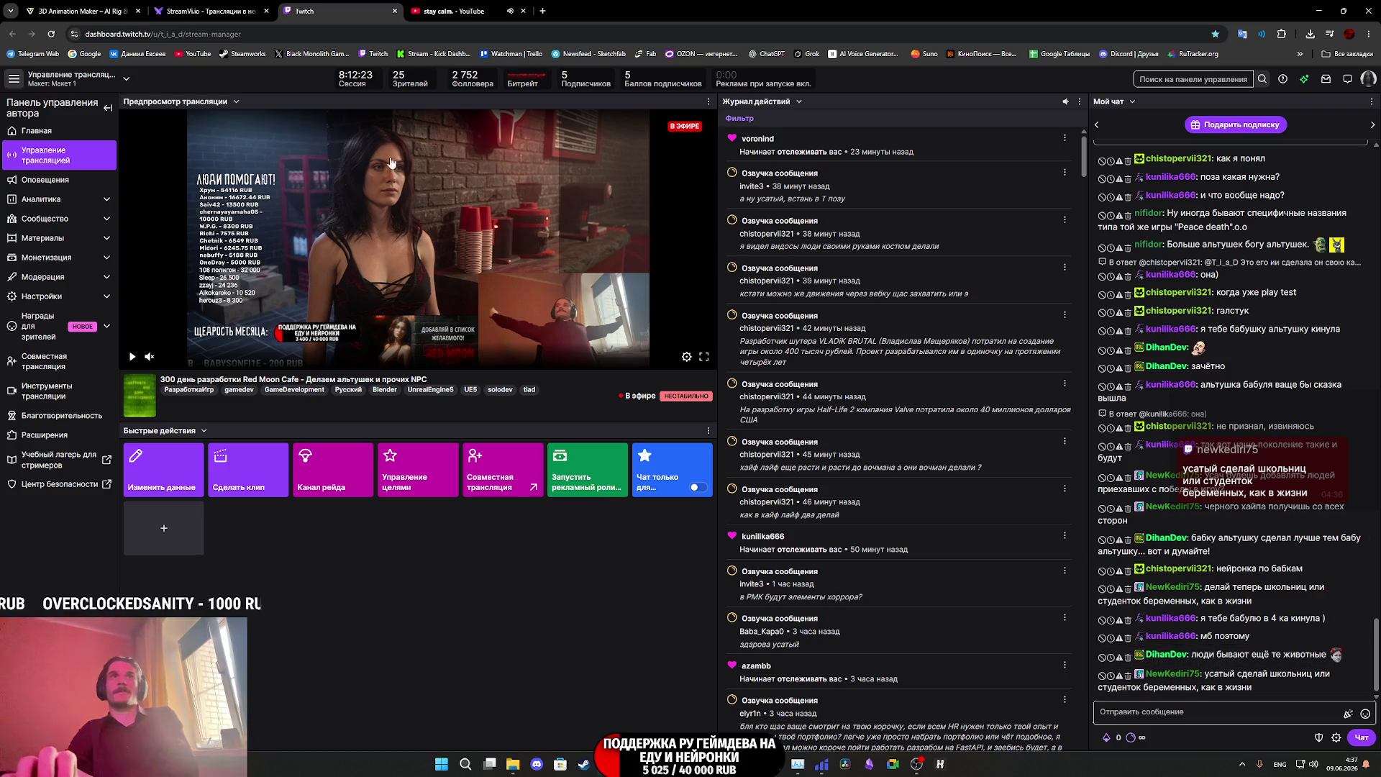
# Flick through the Tripo, StreamVi, Twitch and YouTube tabs, ending back on the Tripo rigging workspace.
pyautogui.click(54, 12)
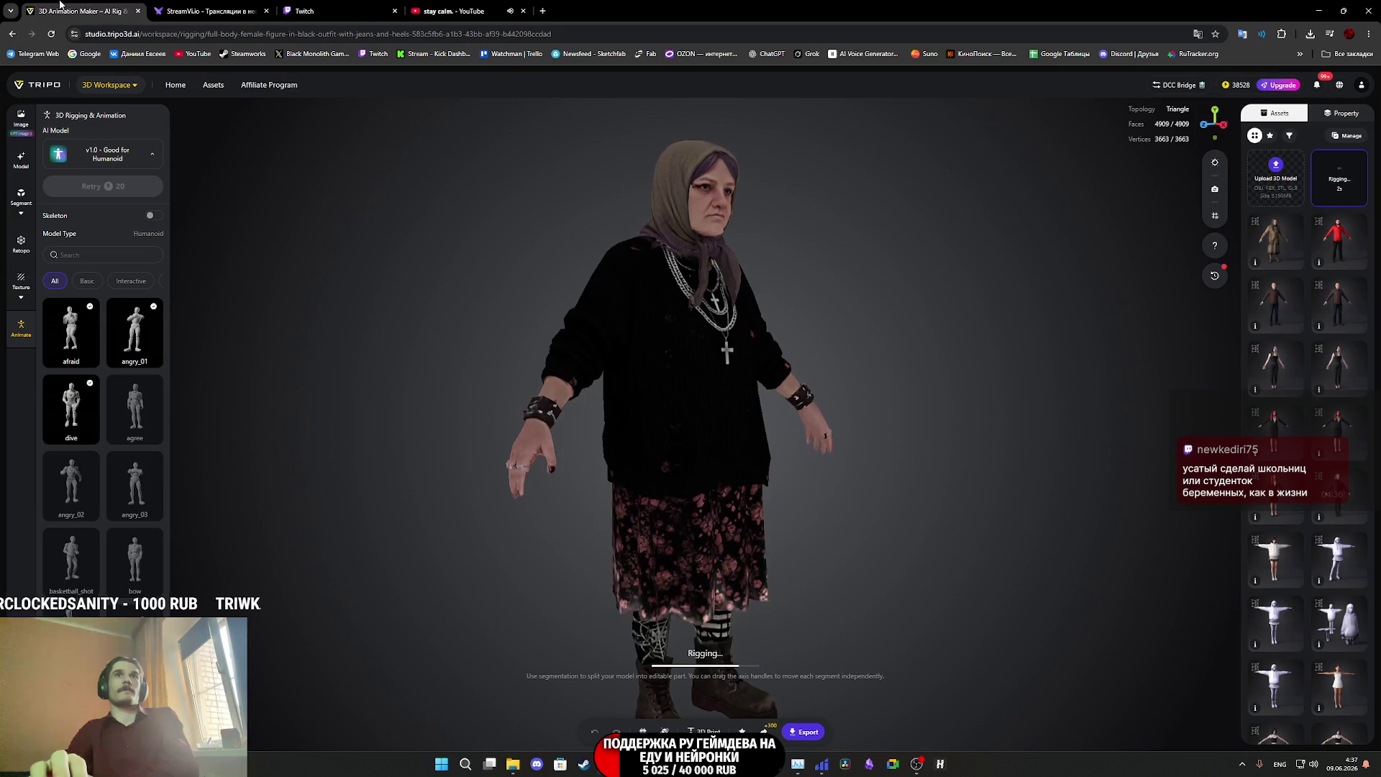
pyautogui.click(183, 8)
pyautogui.click(355, 9)
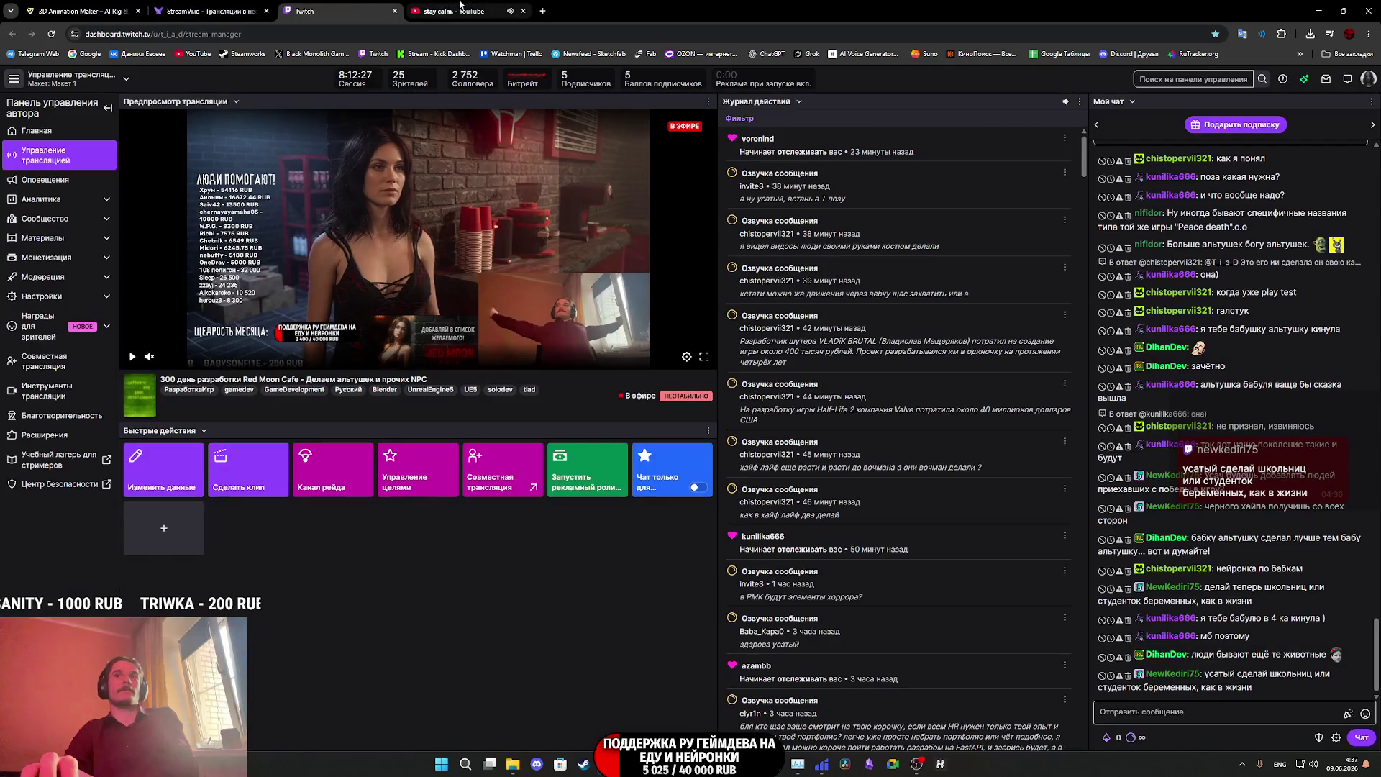
pyautogui.click(461, 5)
pyautogui.click(346, 5)
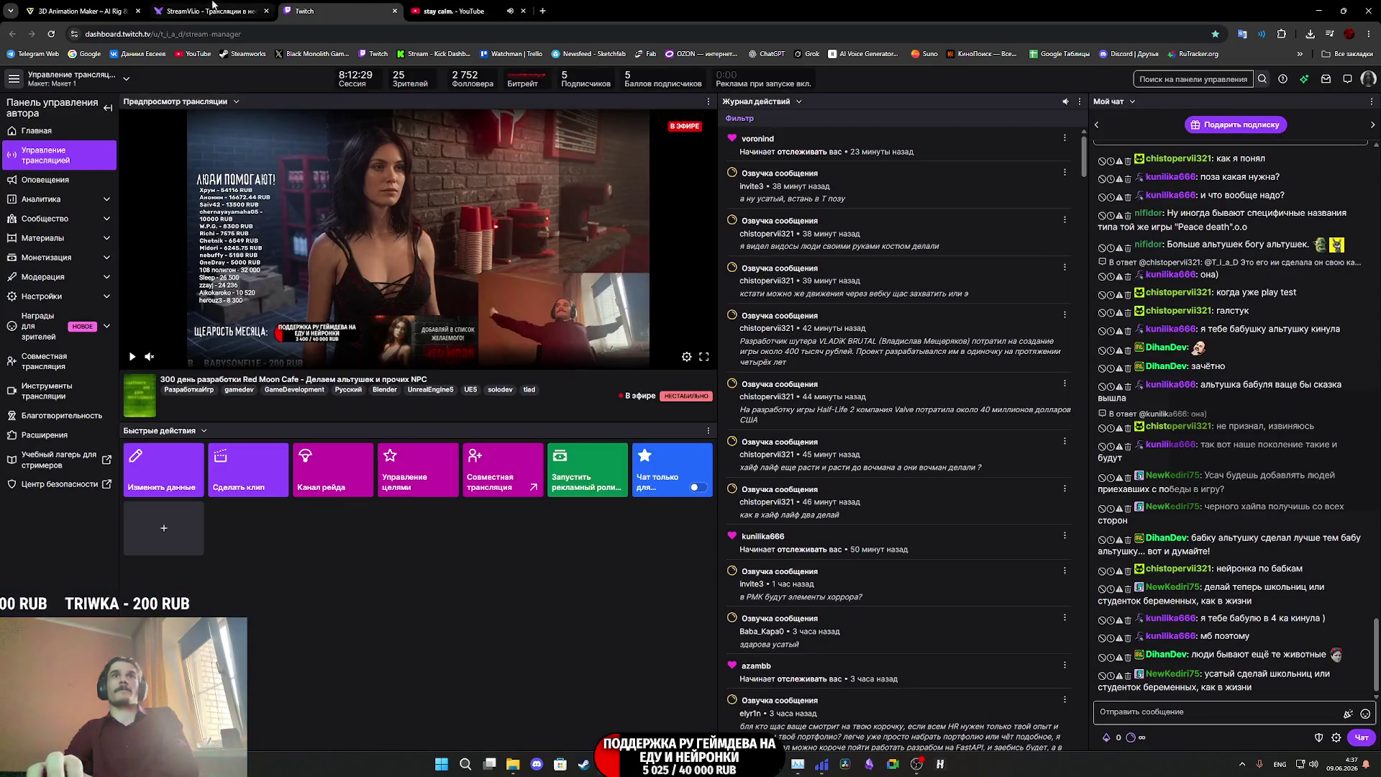
pyautogui.click(90, 5)
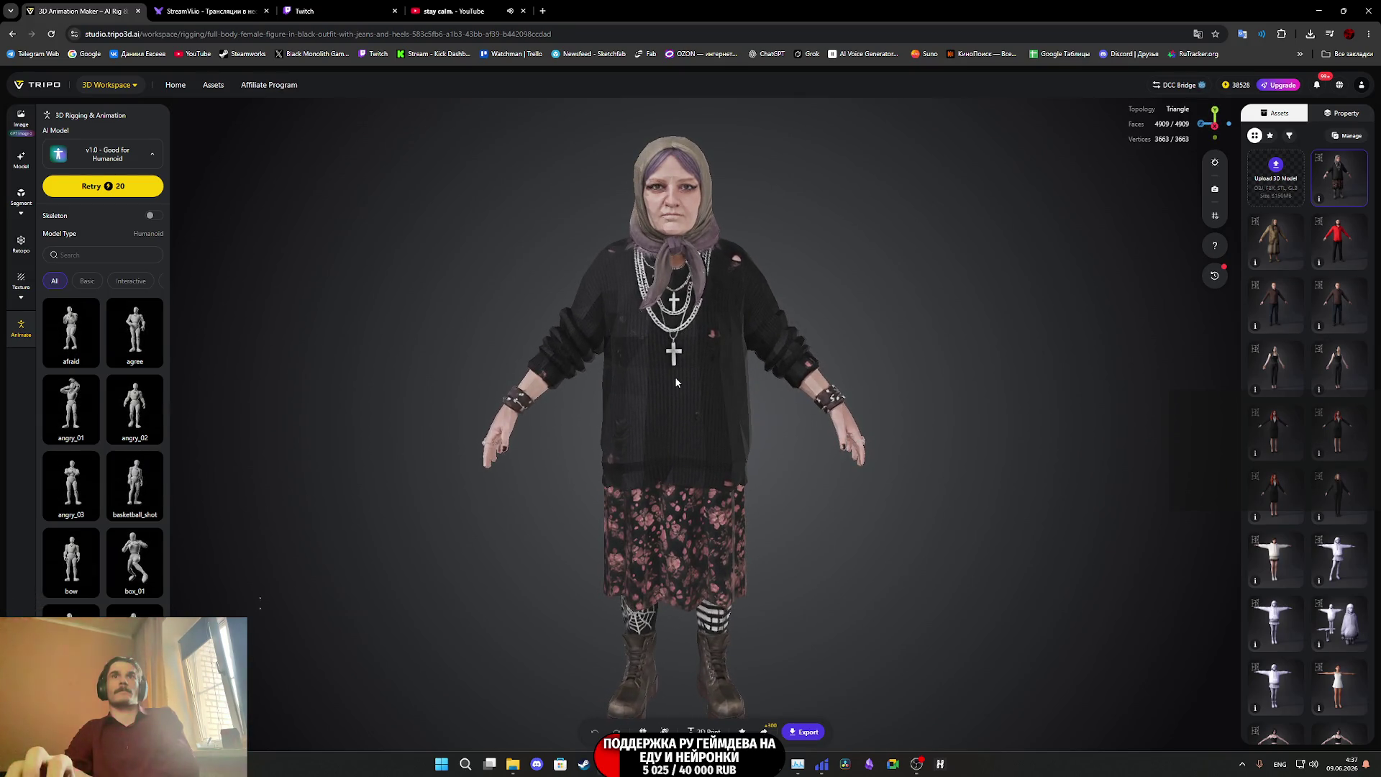
# Zoom in and preview the afraid animation on the v1.0-rigged old woman.
pyautogui.scroll(3)
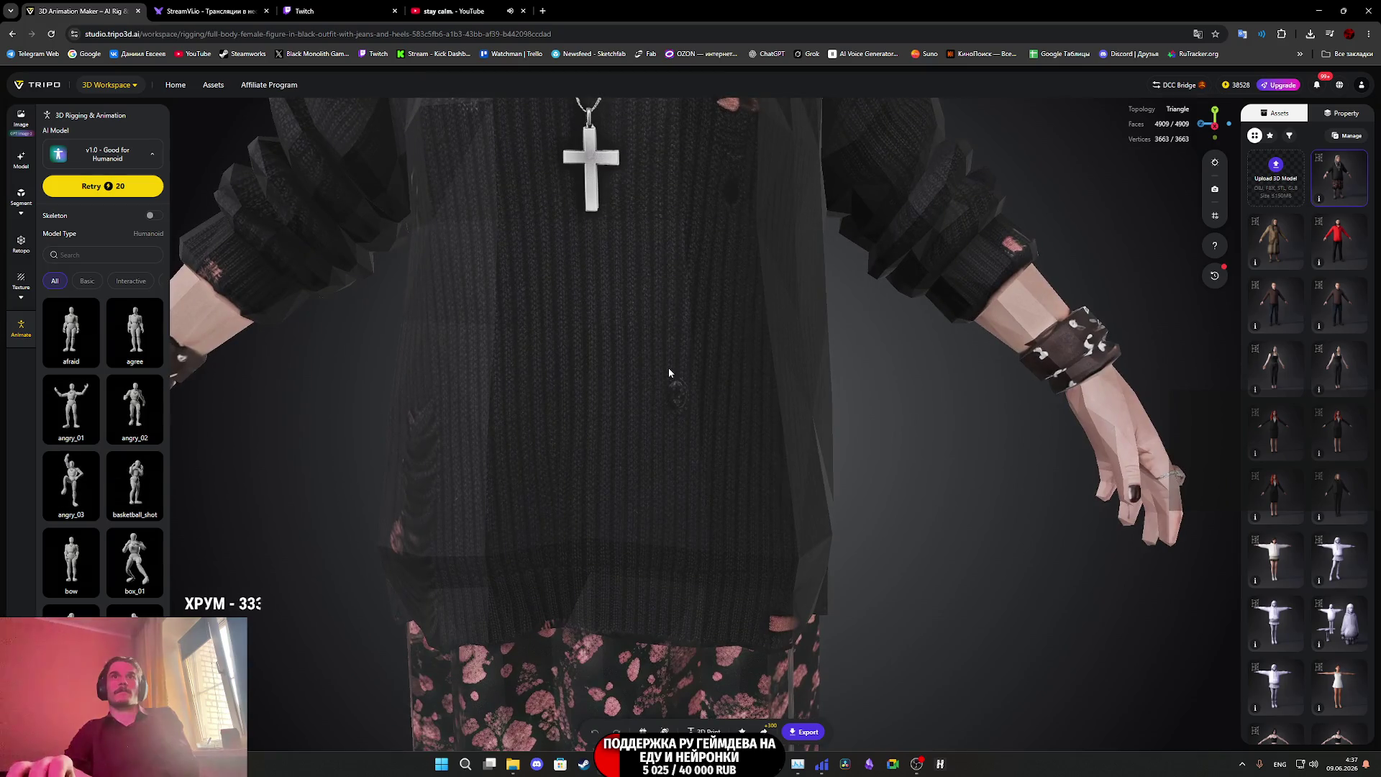
pyautogui.scroll(-3)
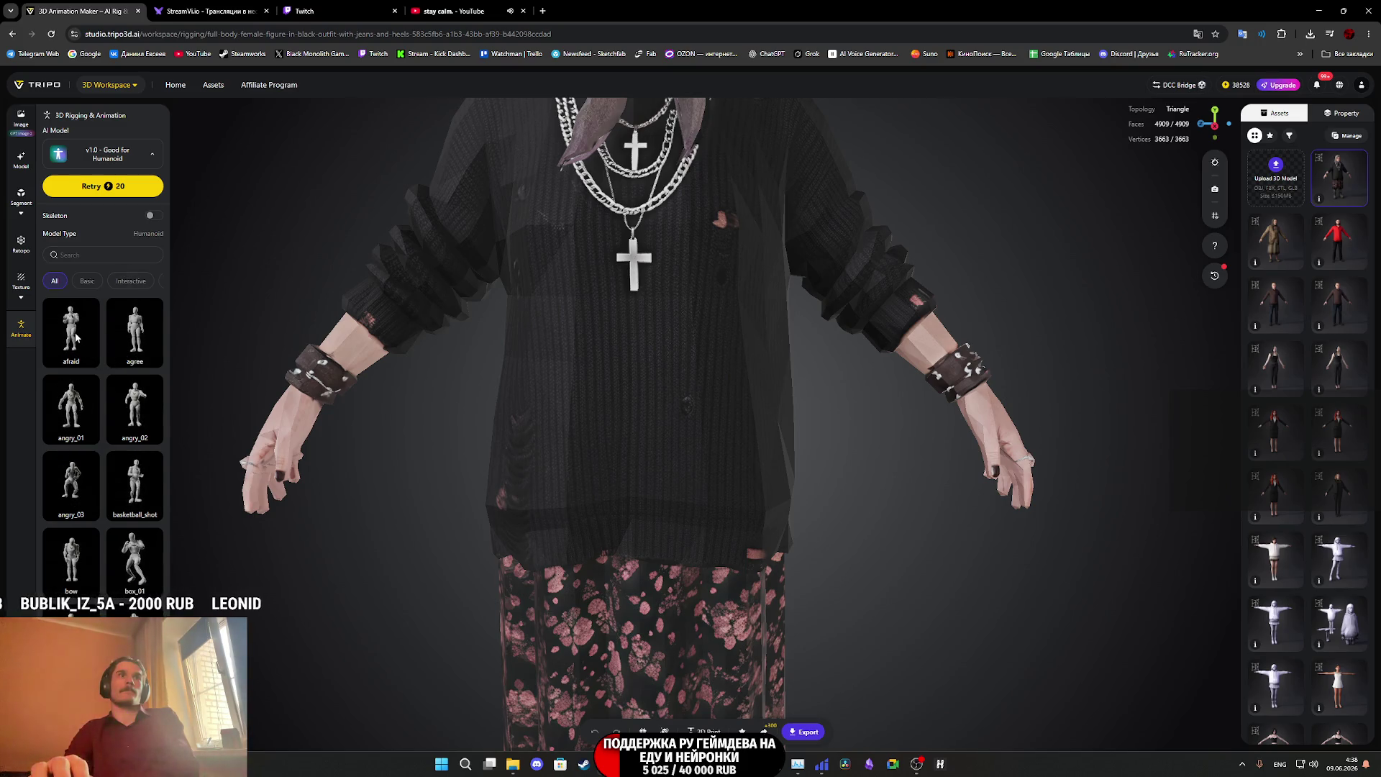
pyautogui.click(106, 366)
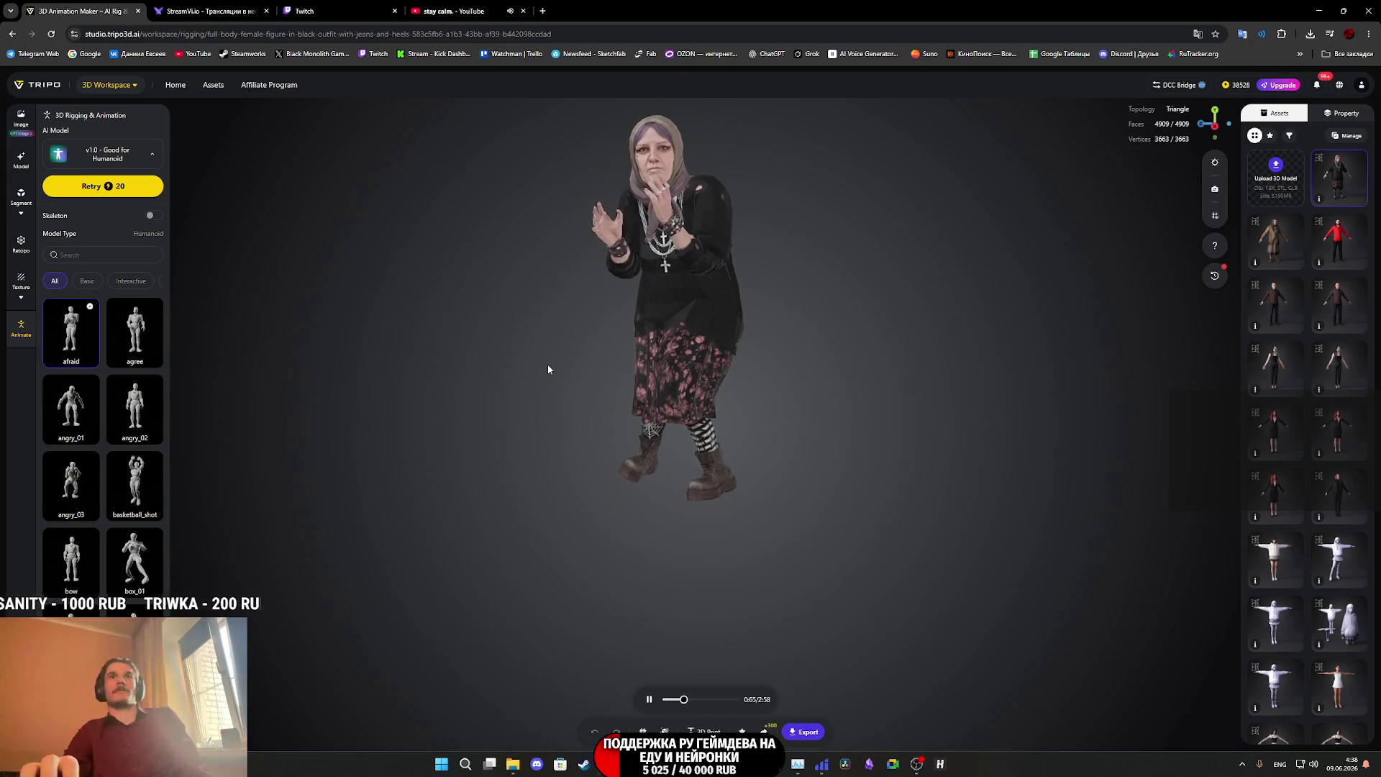
# Orbit around the animating model from back to side, then retarget angry_01 onto her.
pyautogui.moveTo(532, 367); pyautogui.dragTo(432, 383)
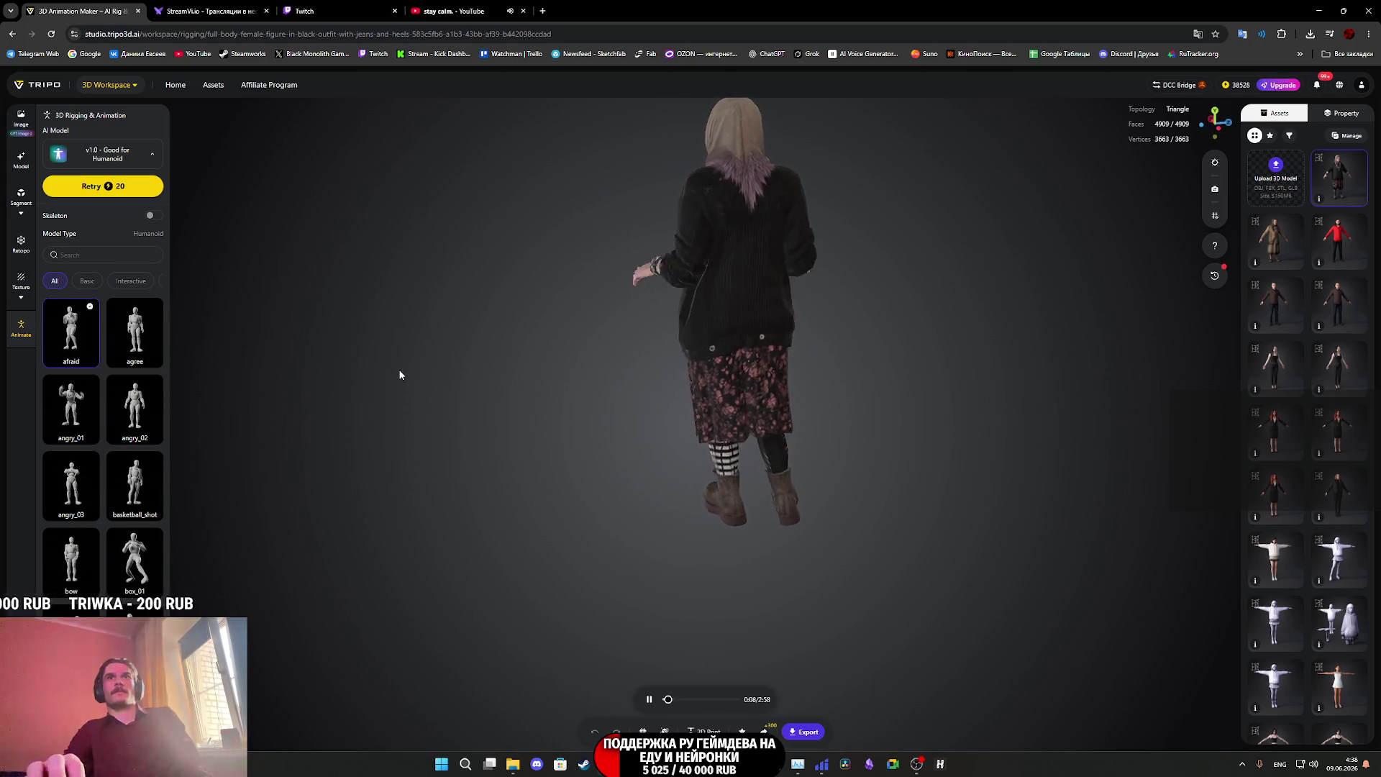
pyautogui.scroll(3)
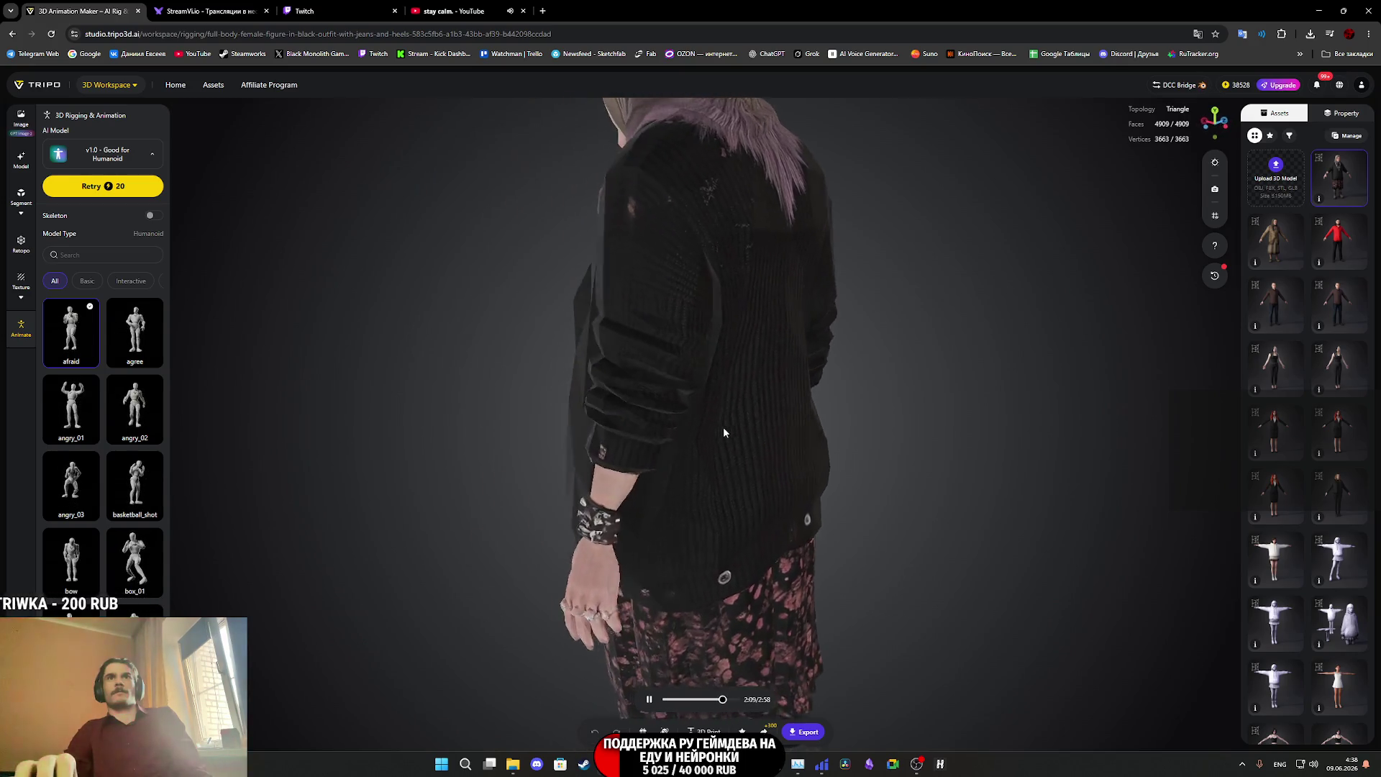
pyautogui.moveTo(706, 420); pyautogui.dragTo(987, 417)
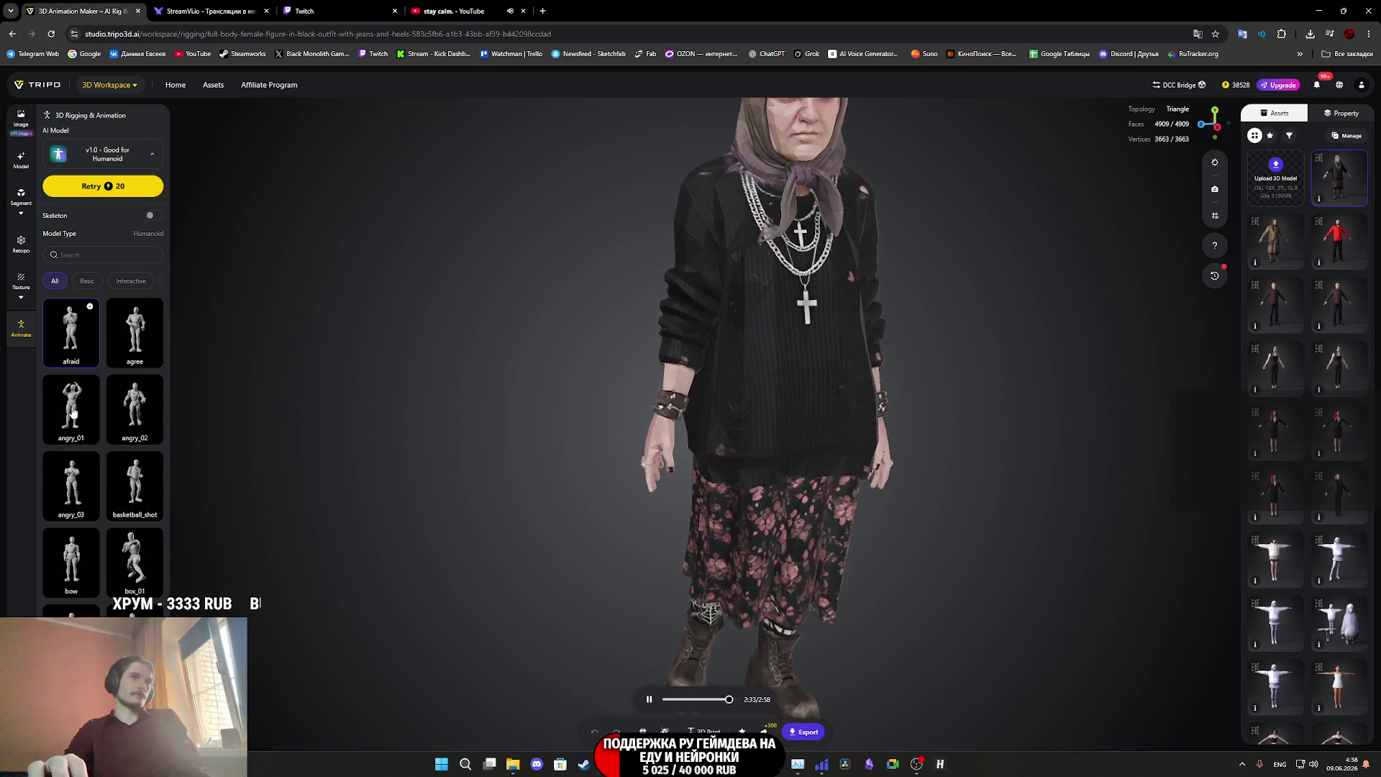
pyautogui.click(72, 408)
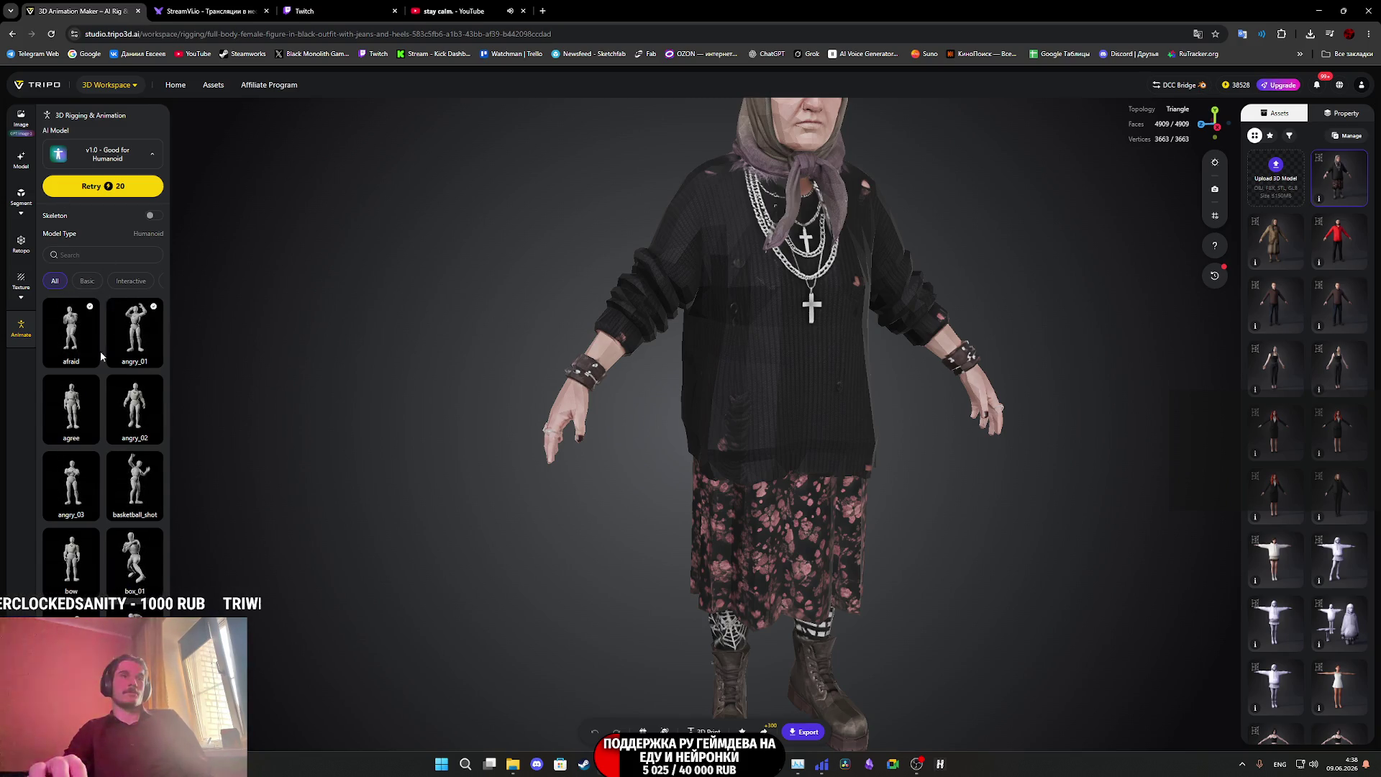
# Search the animation library and preview the angry_01 animation on the old-woman model.
pyautogui.click(80, 256)
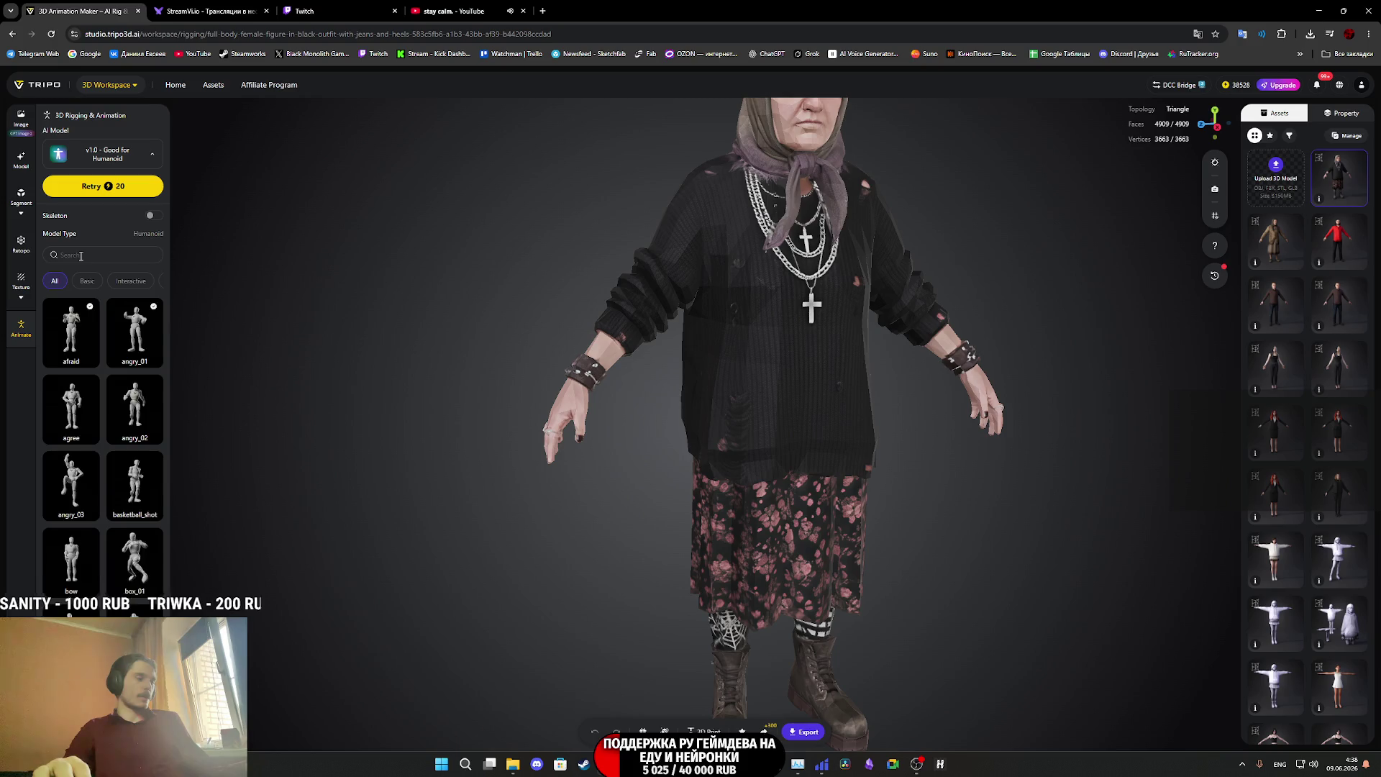
pyautogui.write('cat')
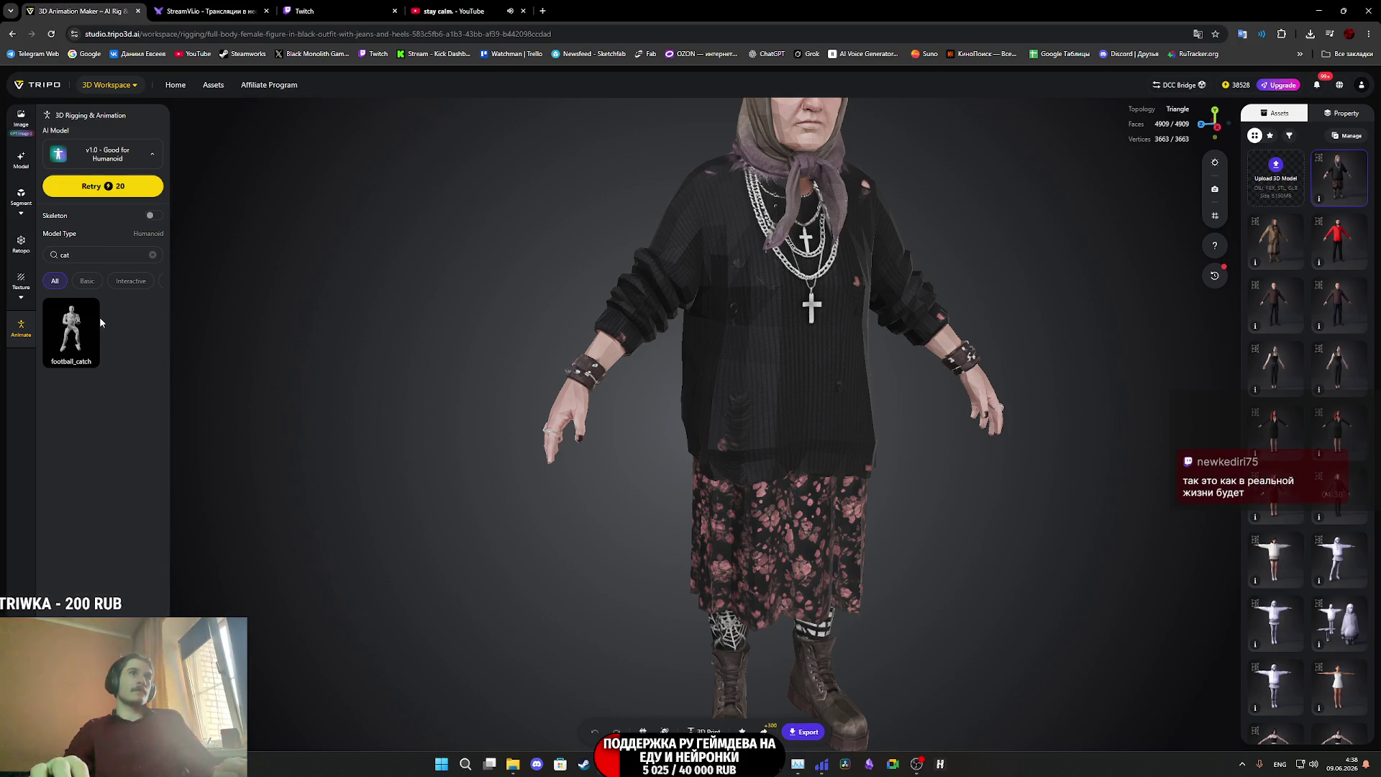
pyautogui.press('BackSpace')
pyautogui.press('BackSpace')
pyautogui.press('BackSpace')
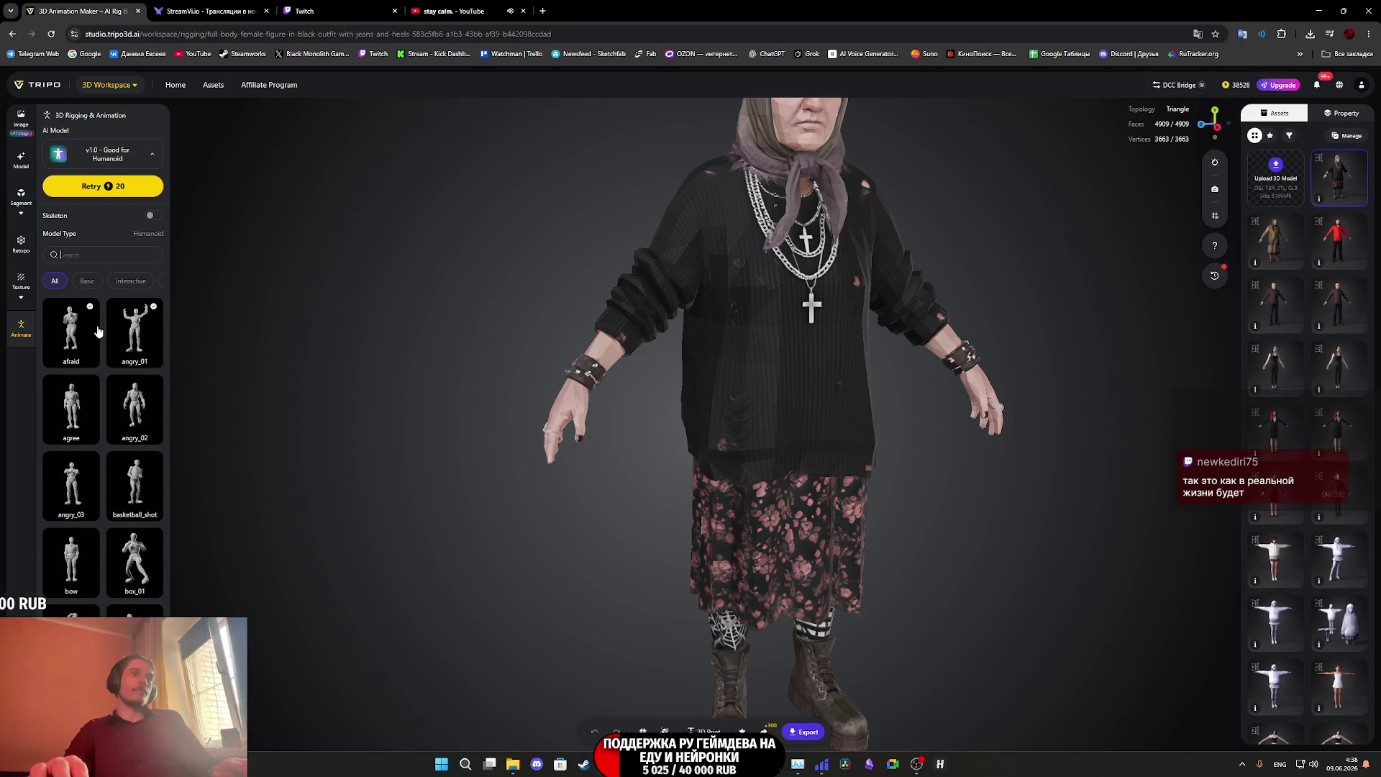
pyautogui.click(136, 340)
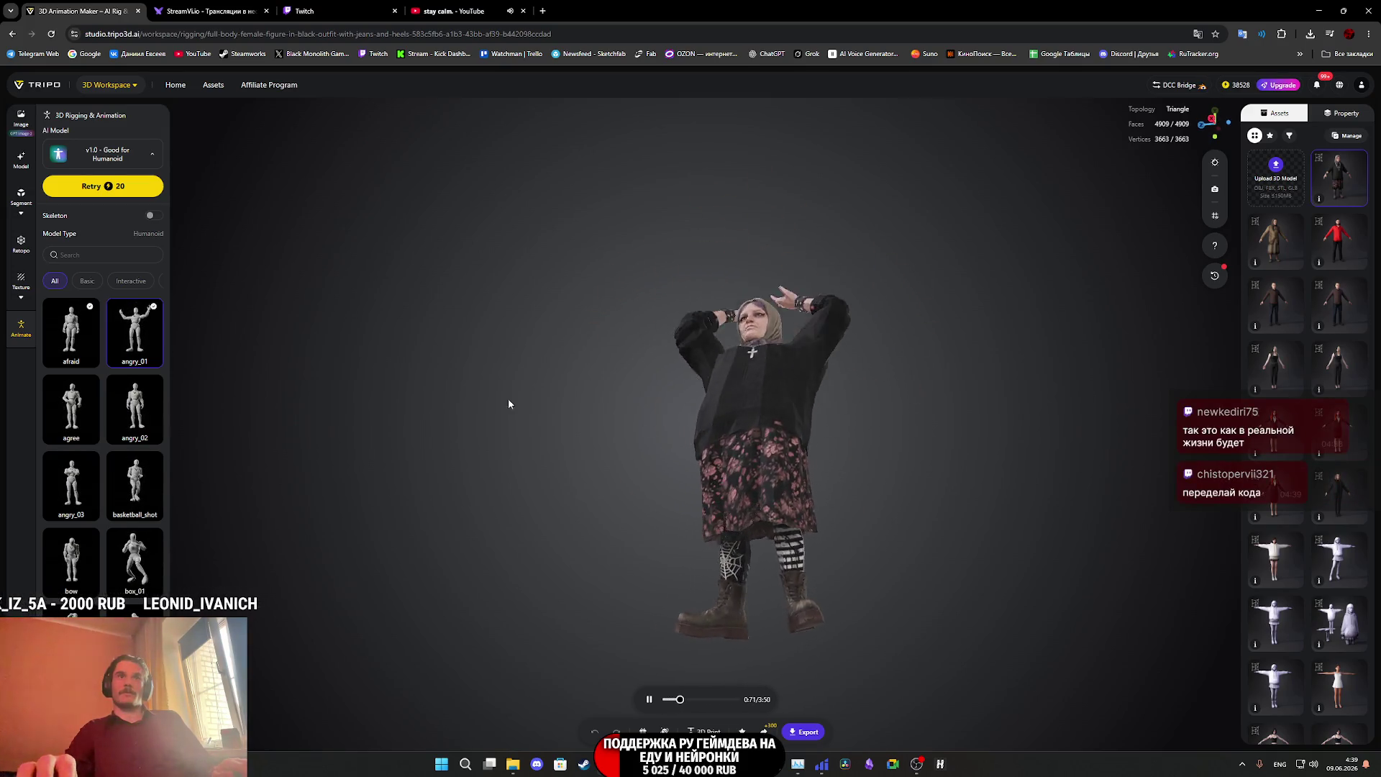
# Stop the preview, orbit the T-posed model to its back and three-quarter side, then show Twitch.
pyautogui.press('Escape')
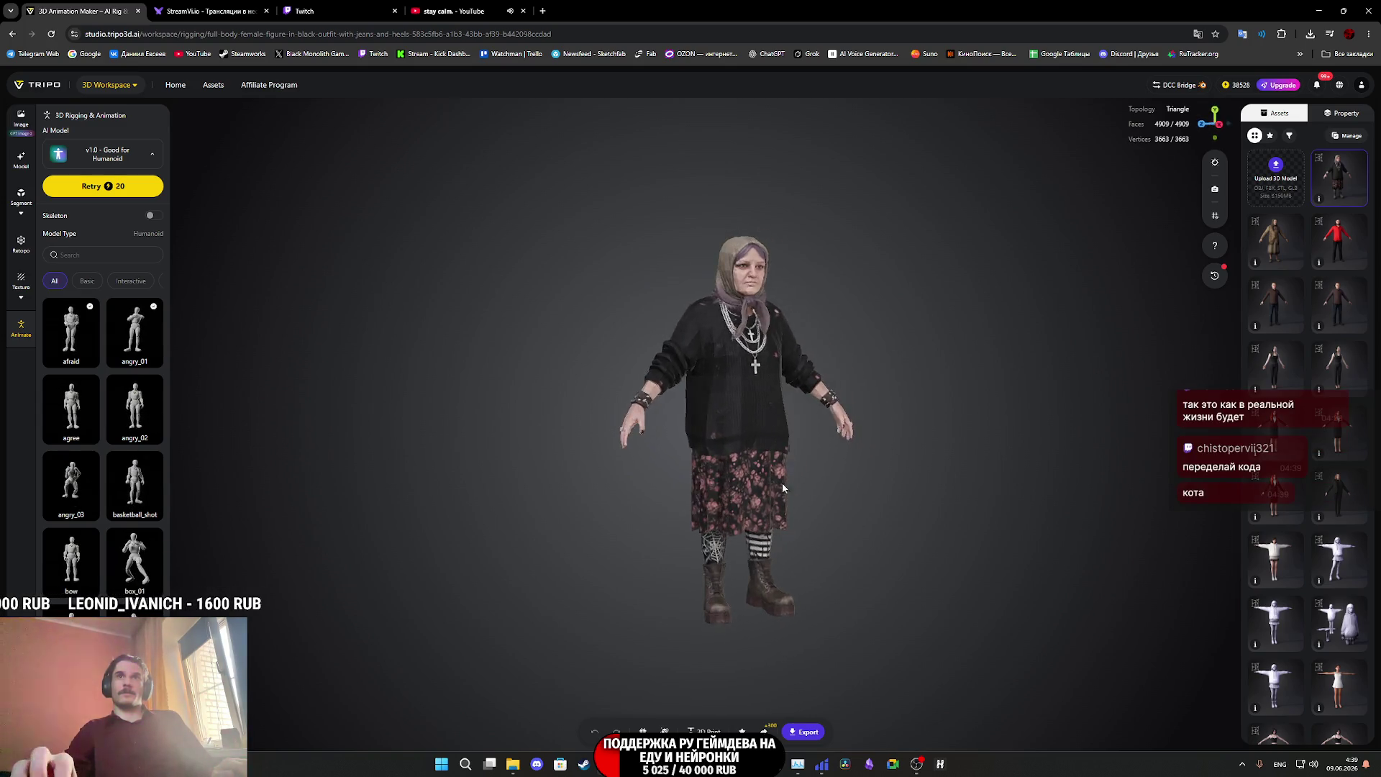
pyautogui.scroll(3)
pyautogui.moveTo(636, 492); pyautogui.dragTo(682, 498)
pyautogui.scroll(-3)
pyautogui.scroll(-3)
pyautogui.moveTo(710, 451); pyautogui.dragTo(904, 453)
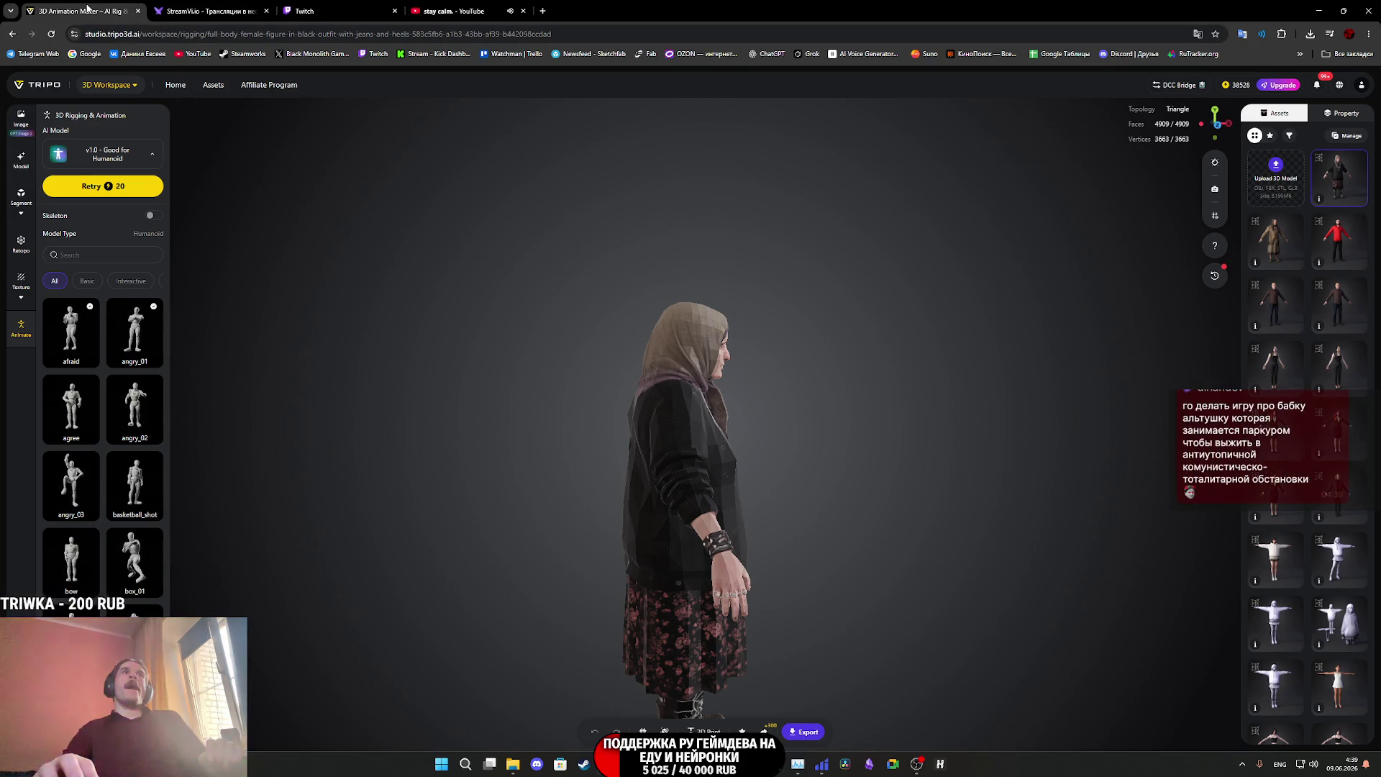
pyautogui.click(332, 13)
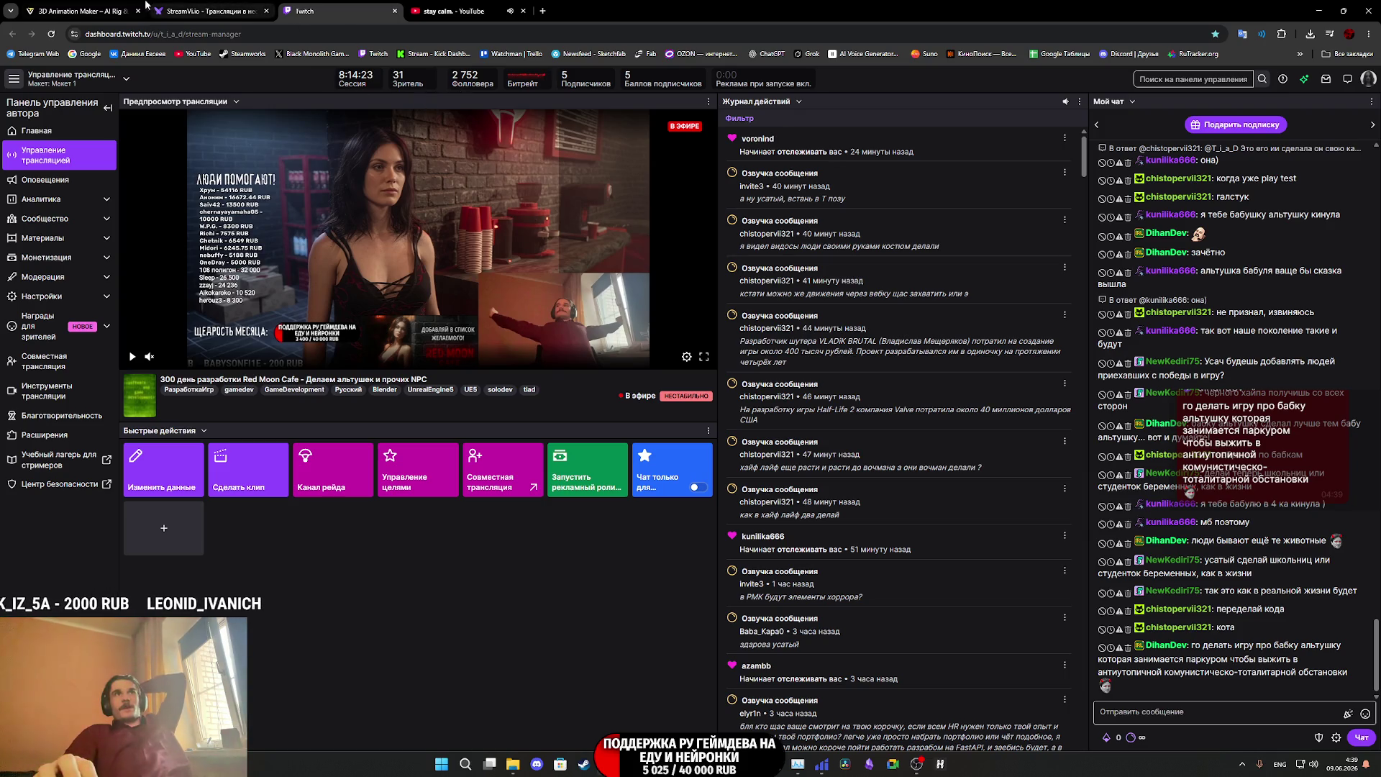
# Leave the Twitch dashboard and minimize the browser to reveal the Unreal CafeGame Custom_Variables/NPC folder.
pyautogui.click(149, 9)
pyautogui.click(79, 11)
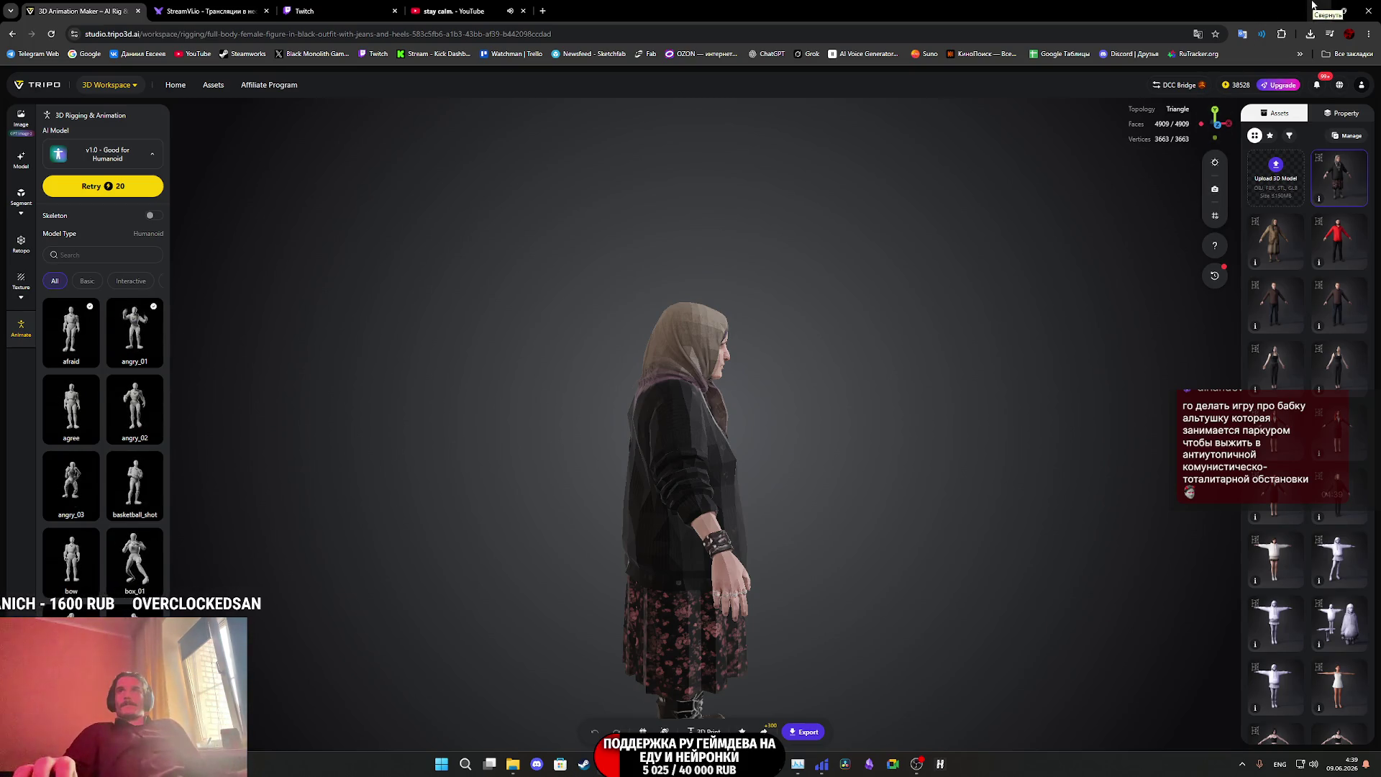
pyautogui.click(1313, 6)
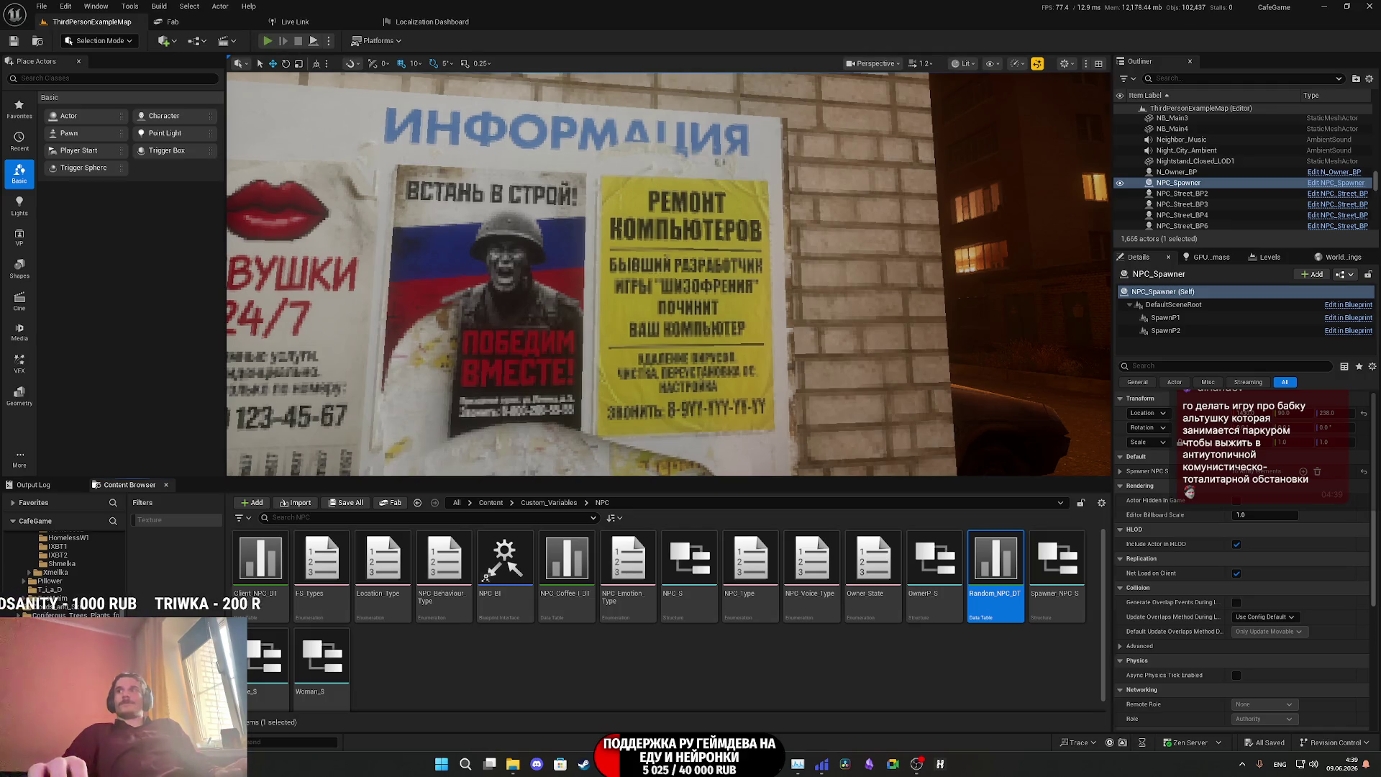
# Play-test the level fullscreen, switching on the room light and taking the red top from the wardrobe.
pyautogui.click(267, 41)
pyautogui.press('F11')
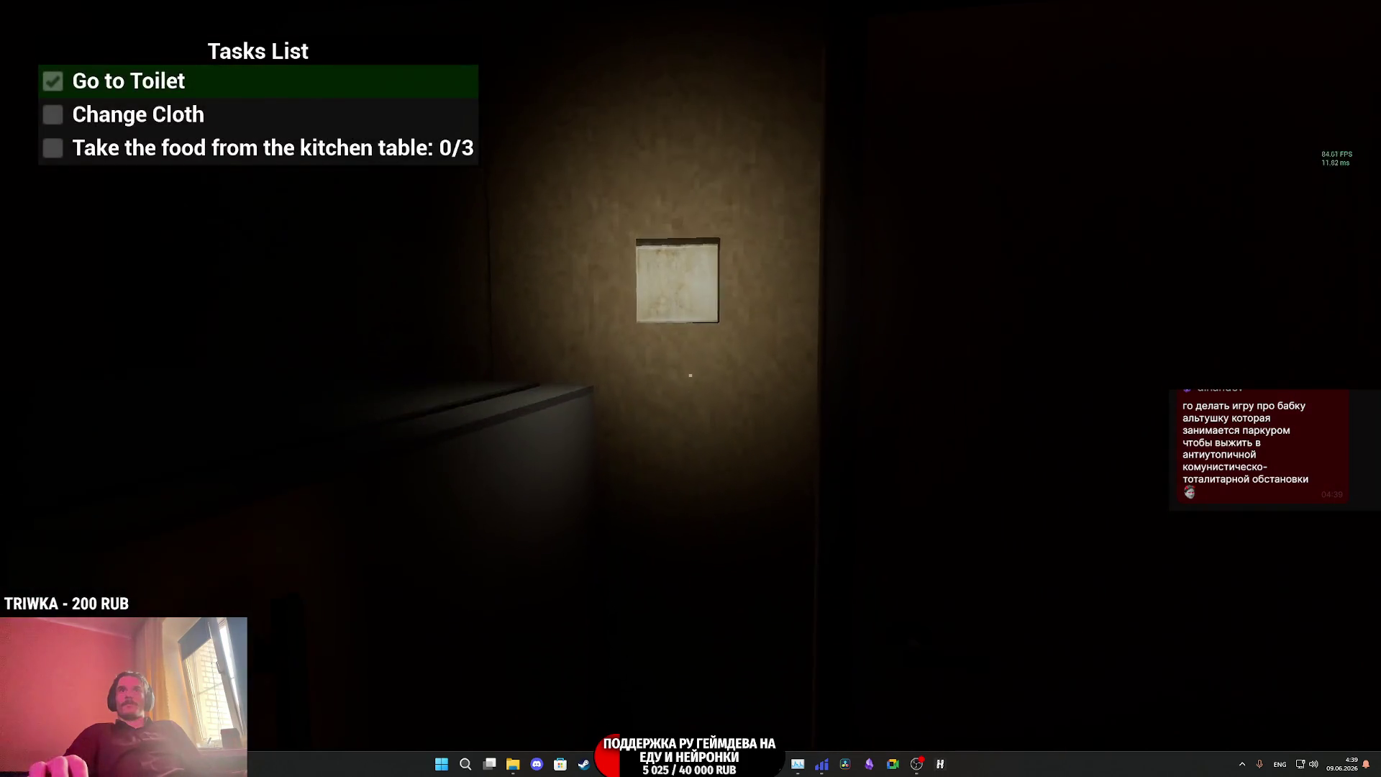
pyautogui.press('e')
pyautogui.press('e')
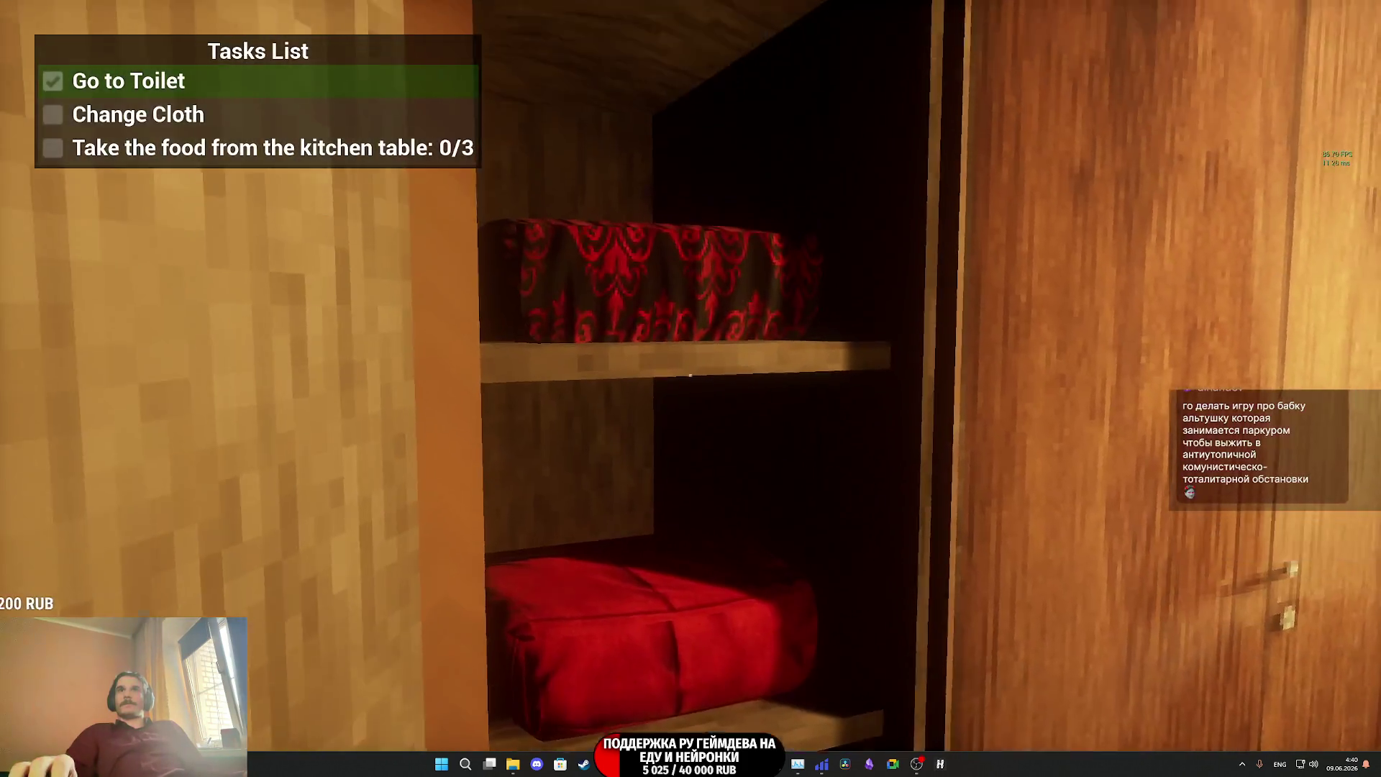
pyautogui.press('e')
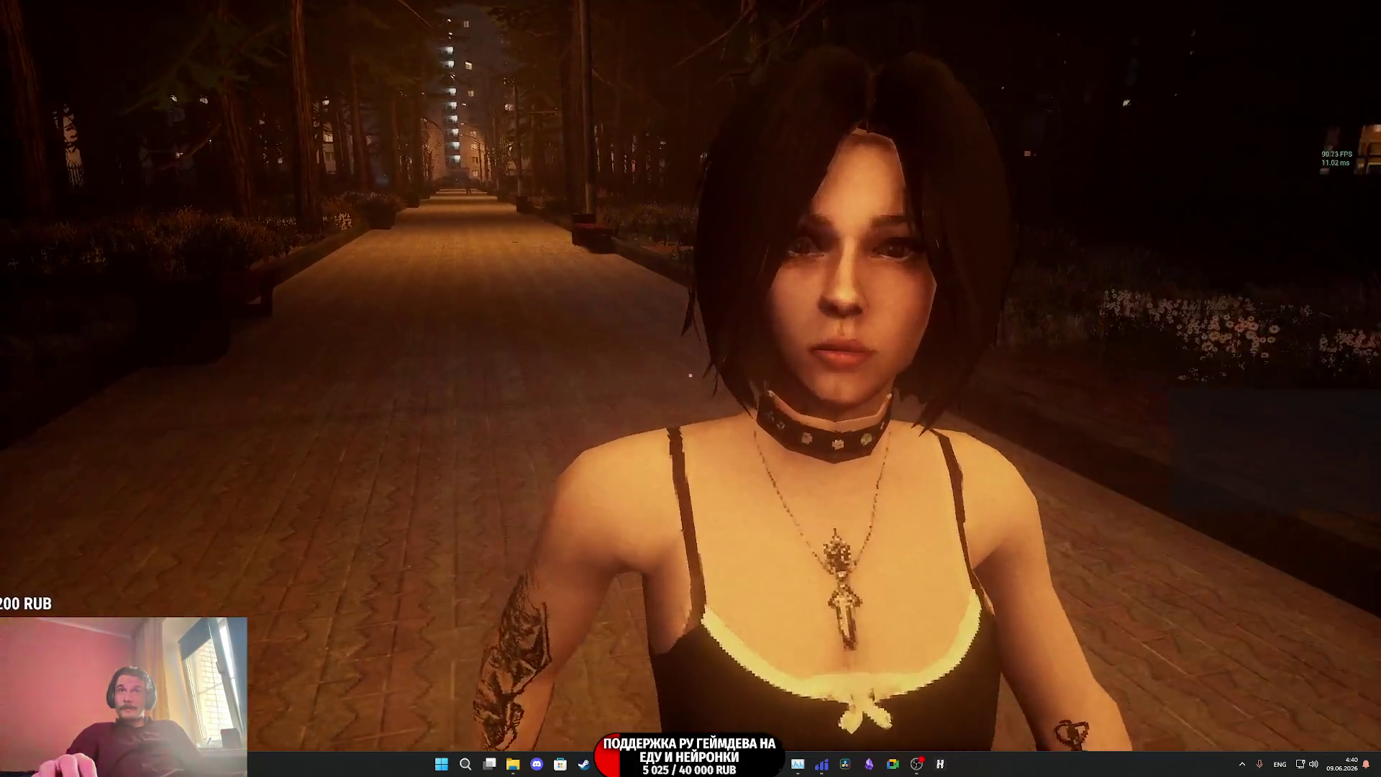
pyautogui.press('Escape')
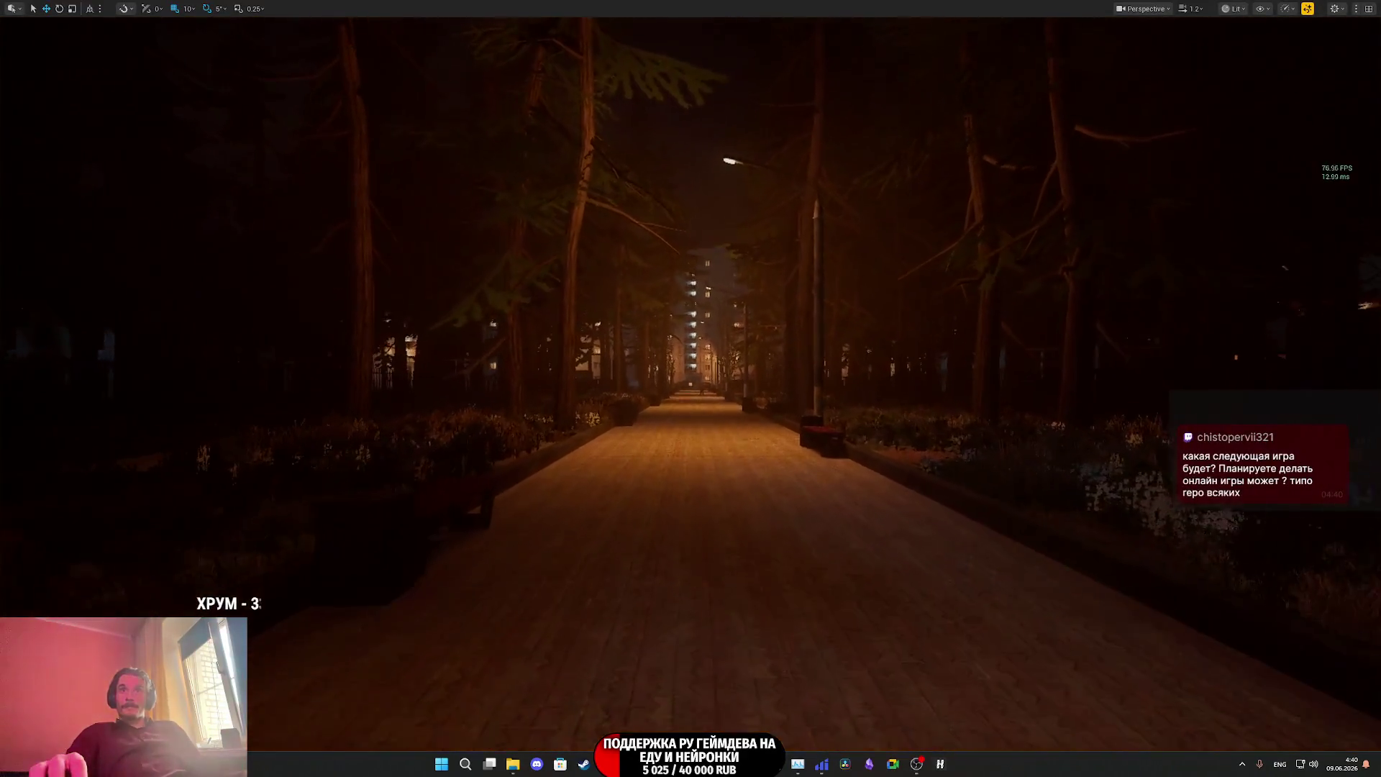
# Fly the viewport at camera speed 2.7 to the NPC behind the green van and show the navmesh.
pyautogui.scroll(3)
pyautogui.press('w')
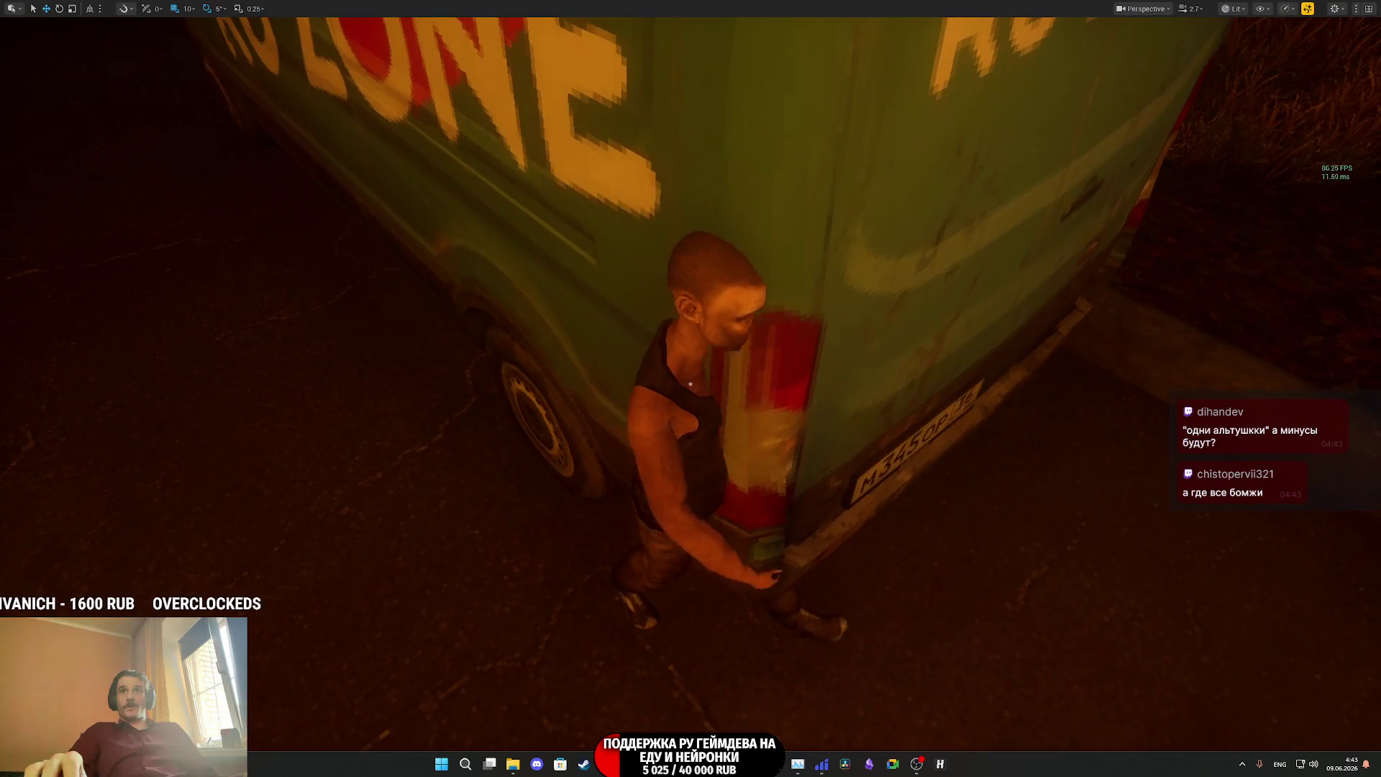
pyautogui.press('p')
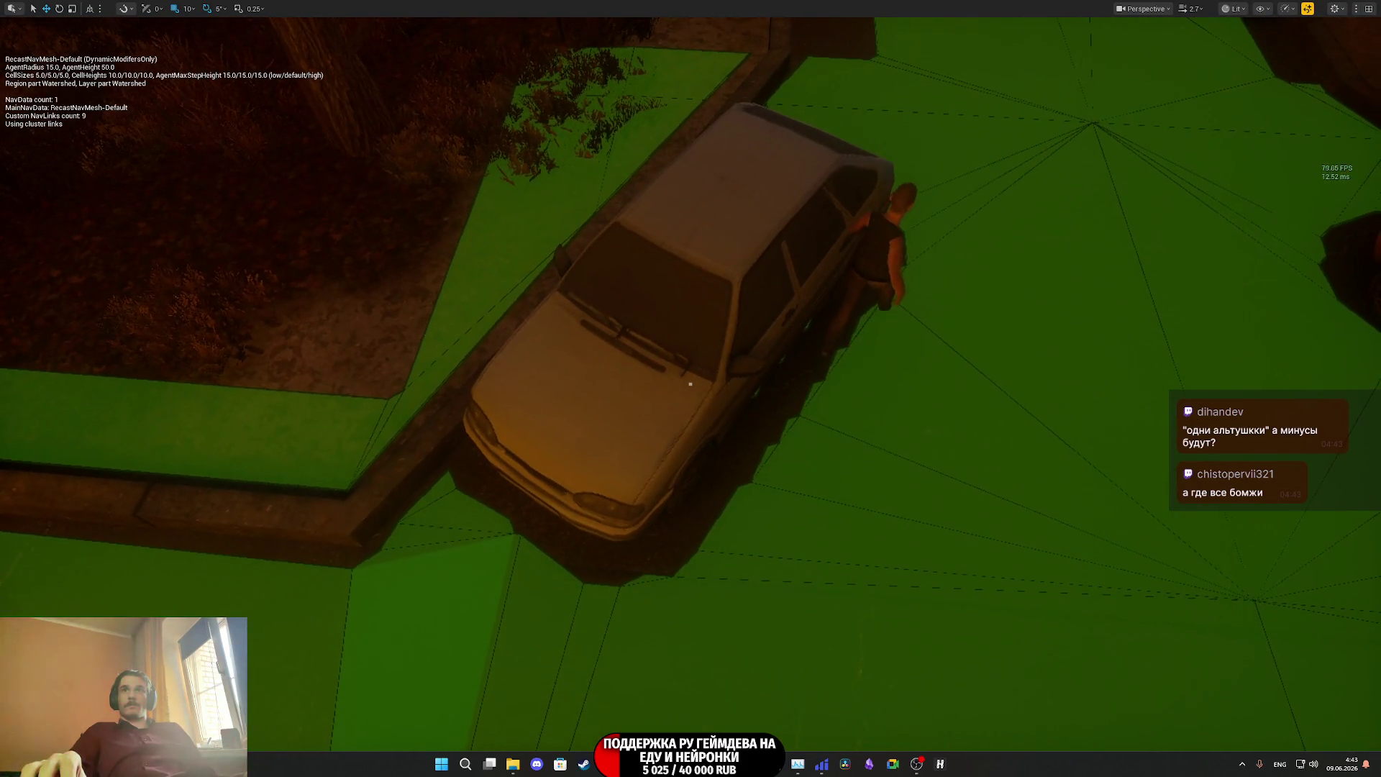
# Hide the RecastNavMesh-Default navigation overlay again.
pyautogui.press('p')
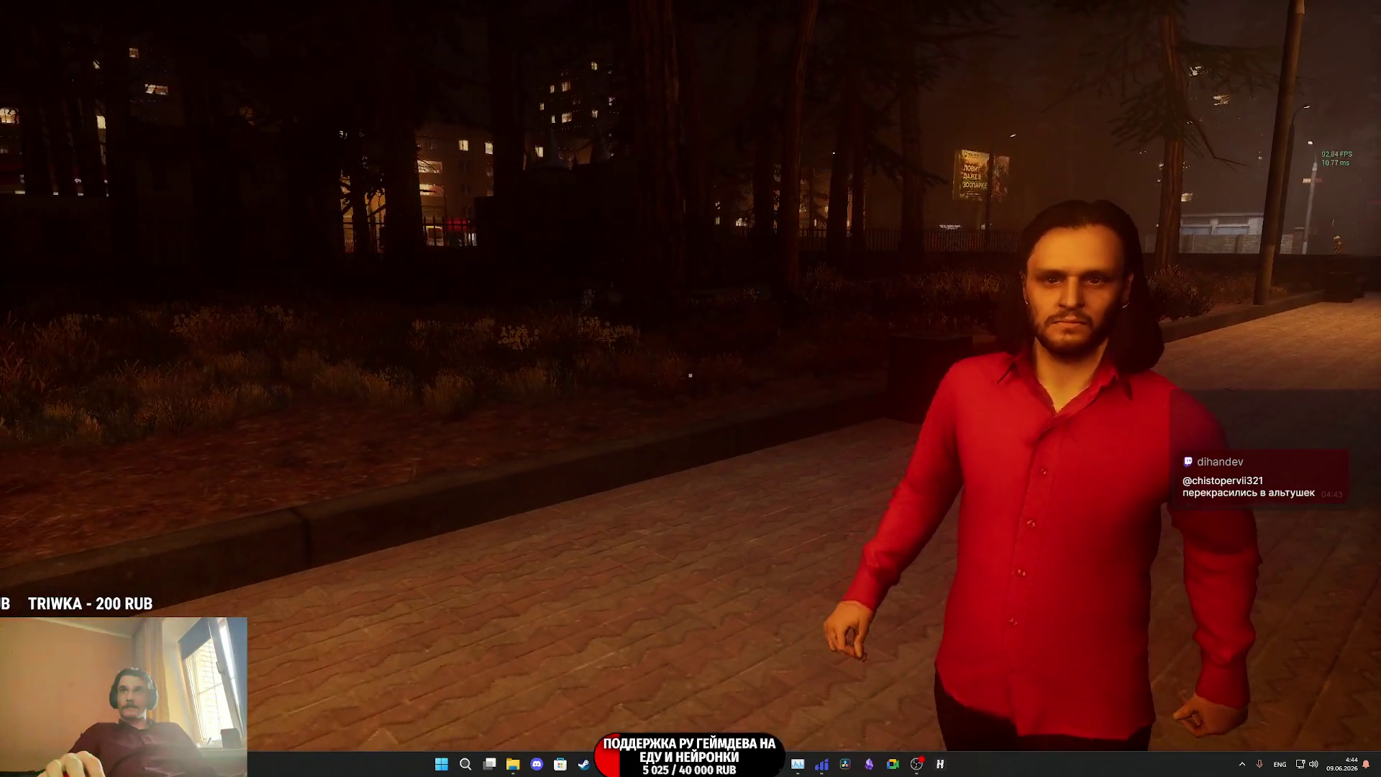
# In play mode, follow and gesture at the red-shirted NPC to the Red Moon Cafe, then close Unreal.
pyautogui.click(689, 375)
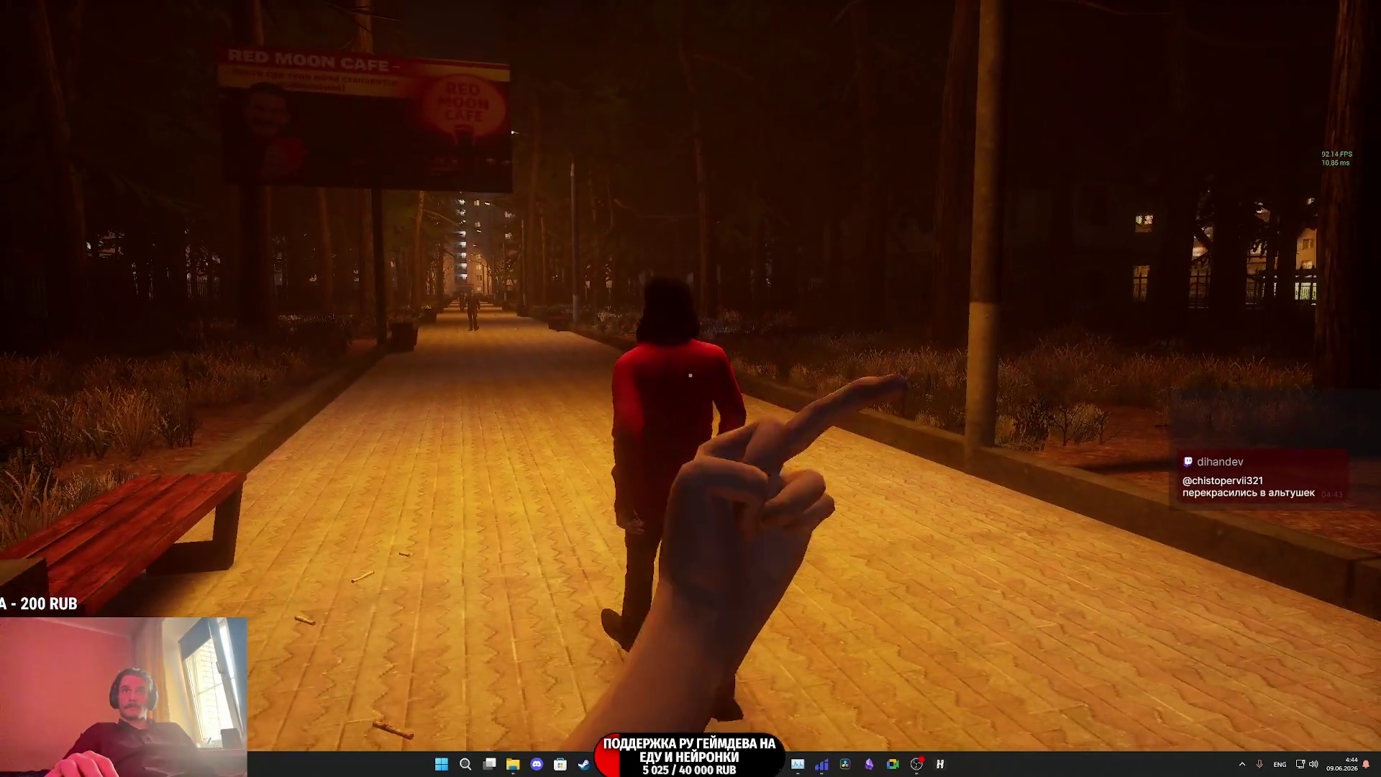
pyautogui.press('w')
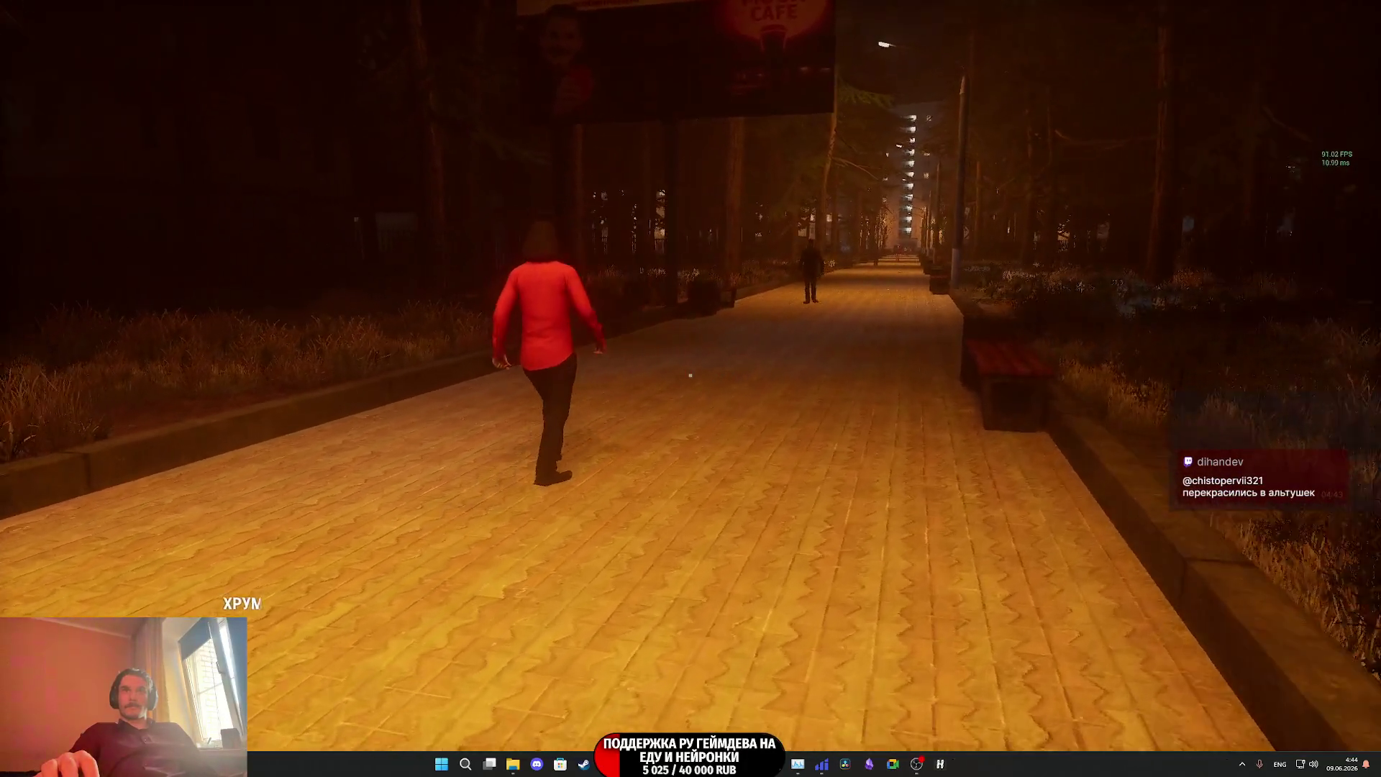
pyautogui.press('w')
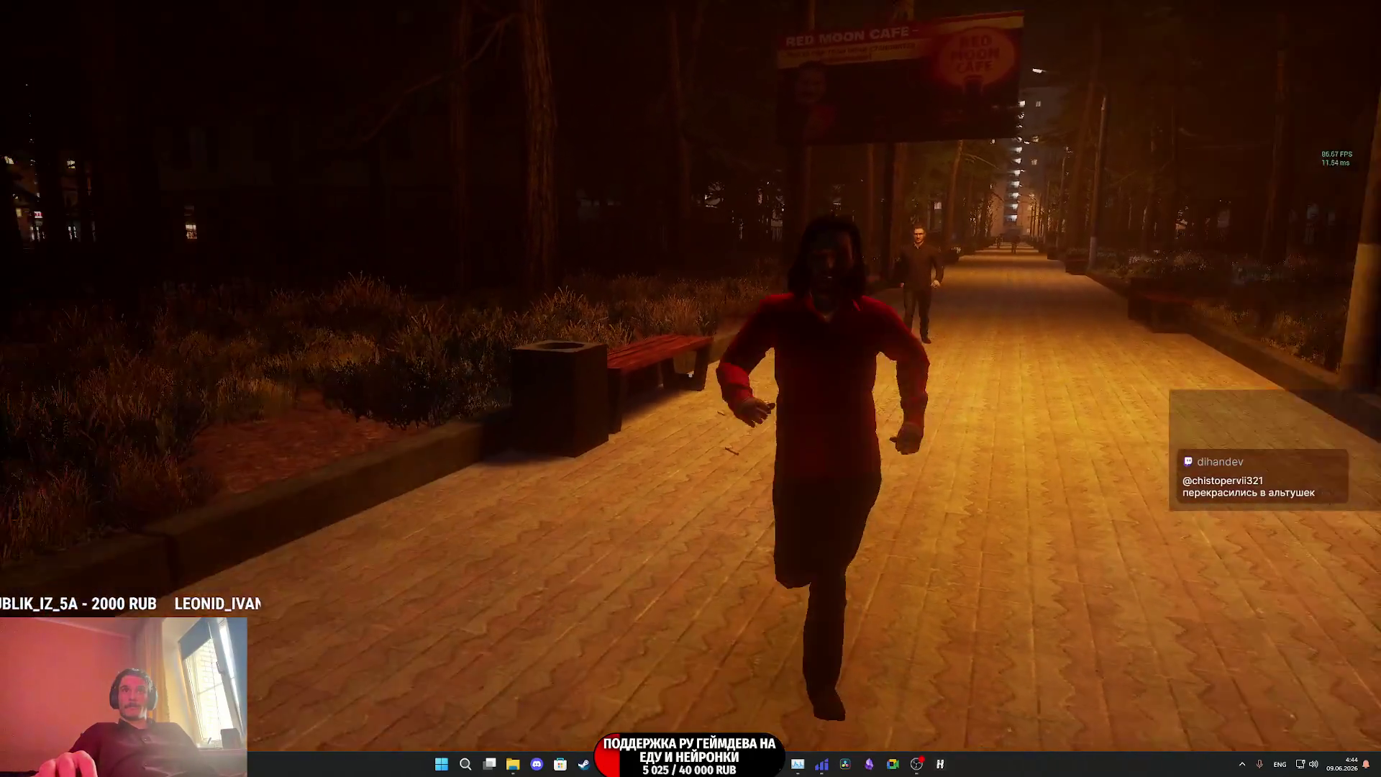
pyautogui.click(691, 374)
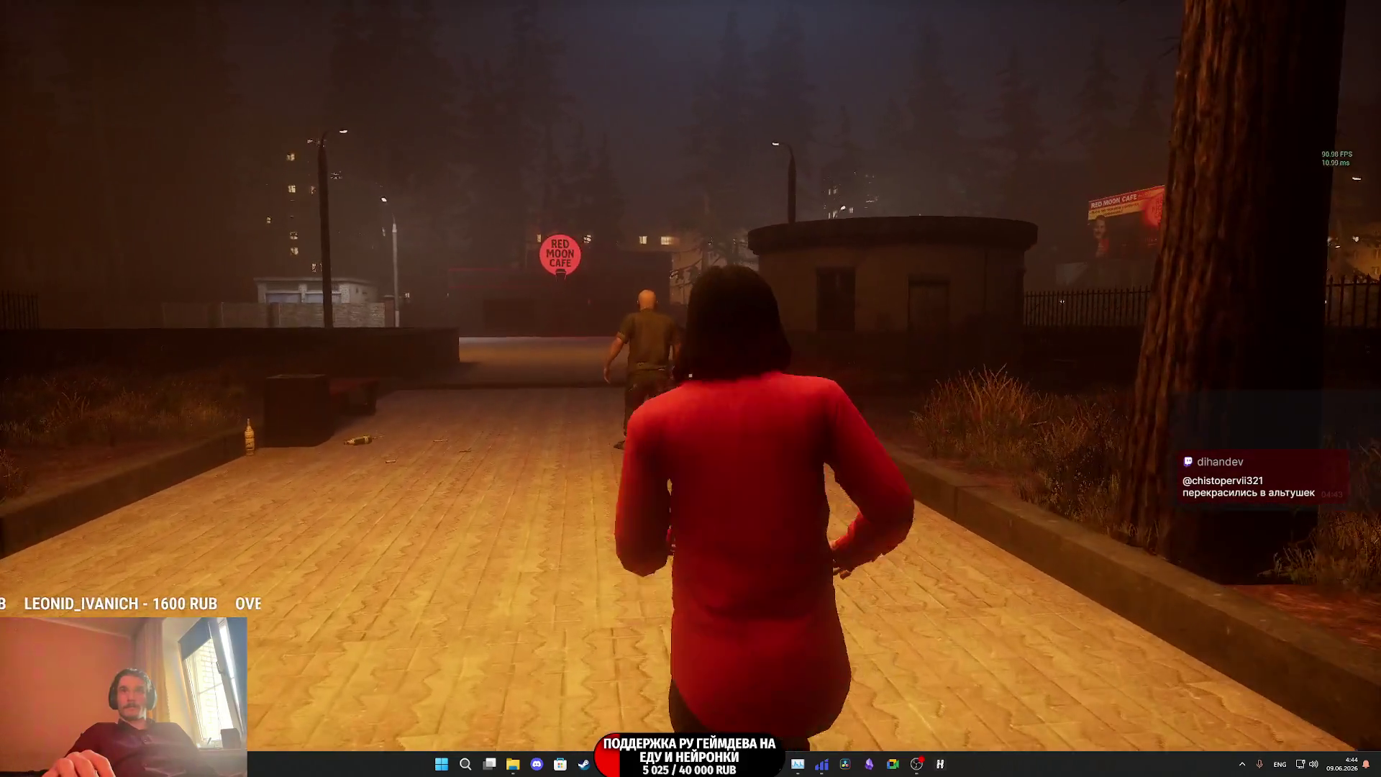
pyautogui.click(690, 375)
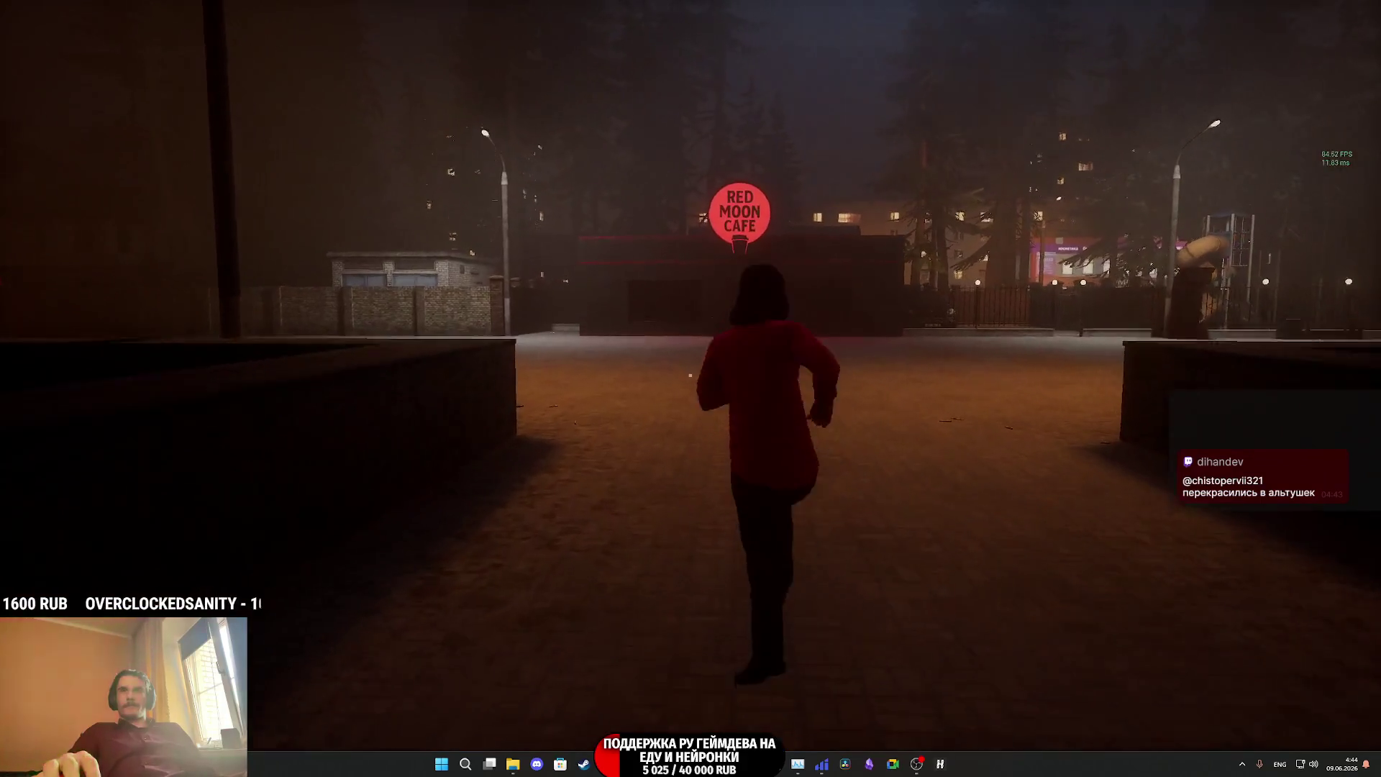
pyautogui.click(691, 374)
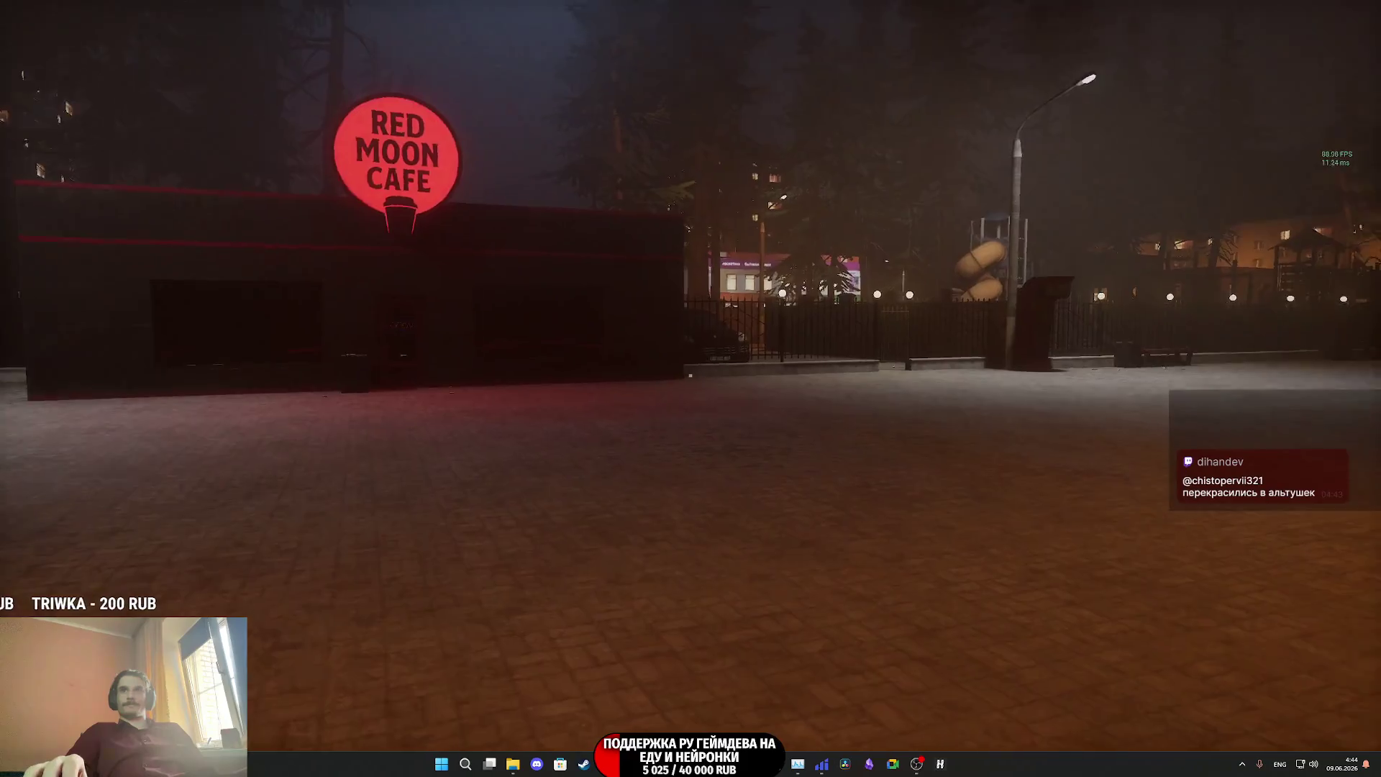
pyautogui.press('F11')
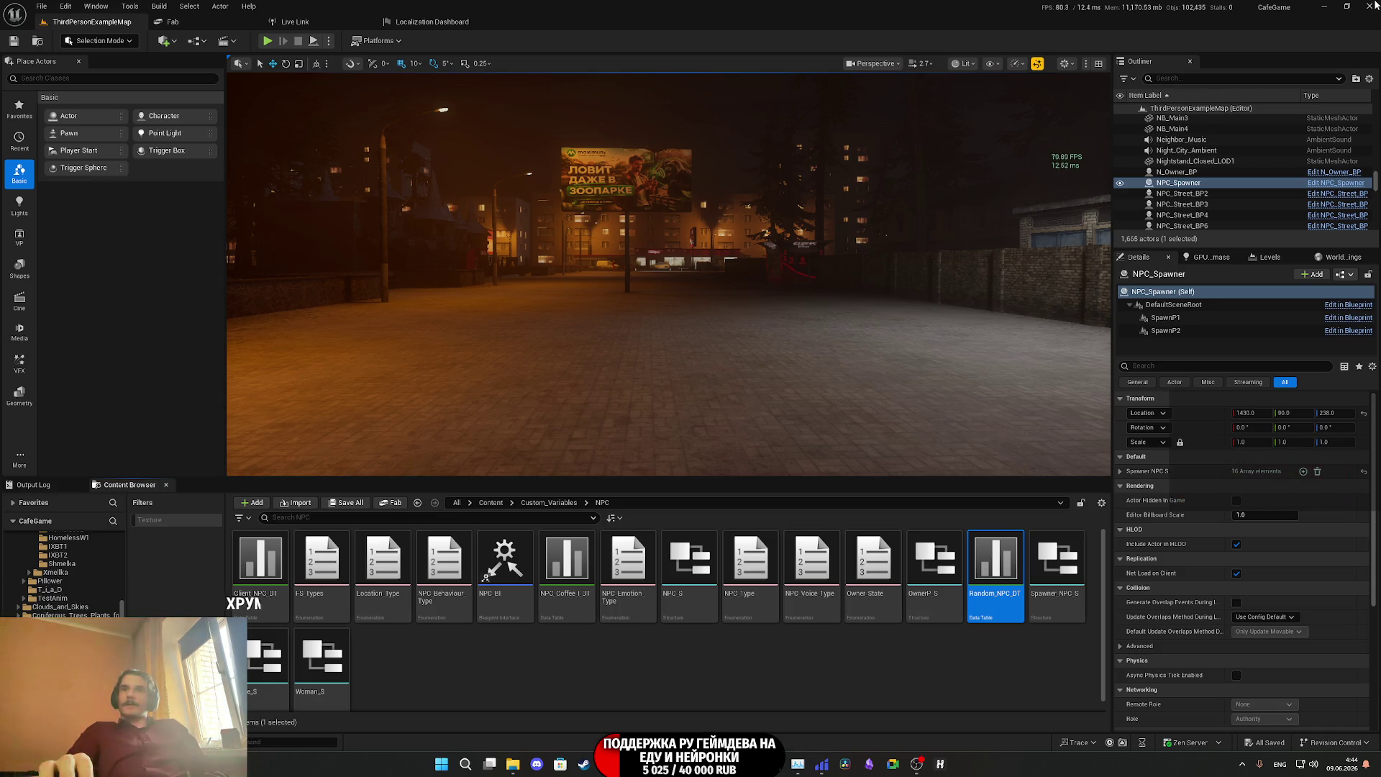
pyautogui.click(1366, 6)
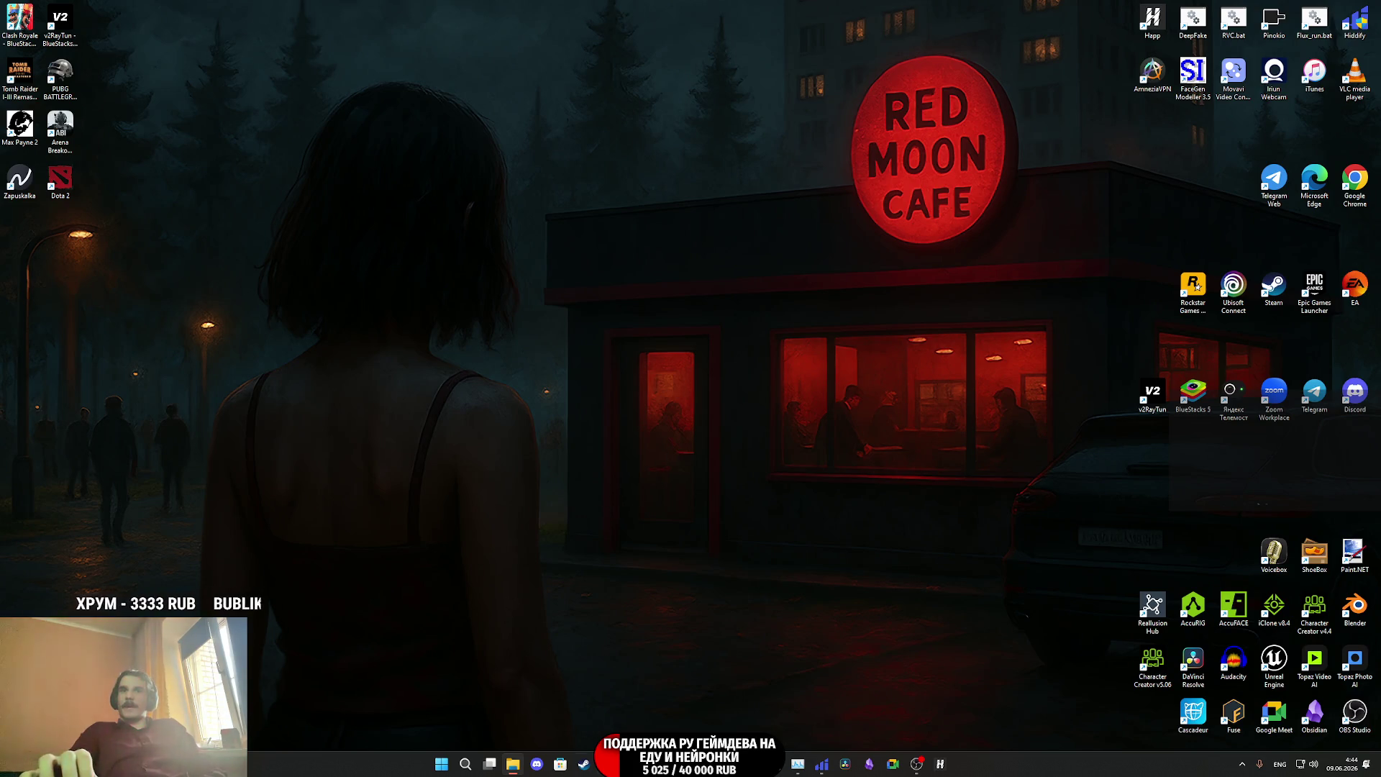
# Restore the browser, zoom on the rigged old-woman model, then switch to the Twitch stream-manager dashboard.
pyautogui.click(608, 763)
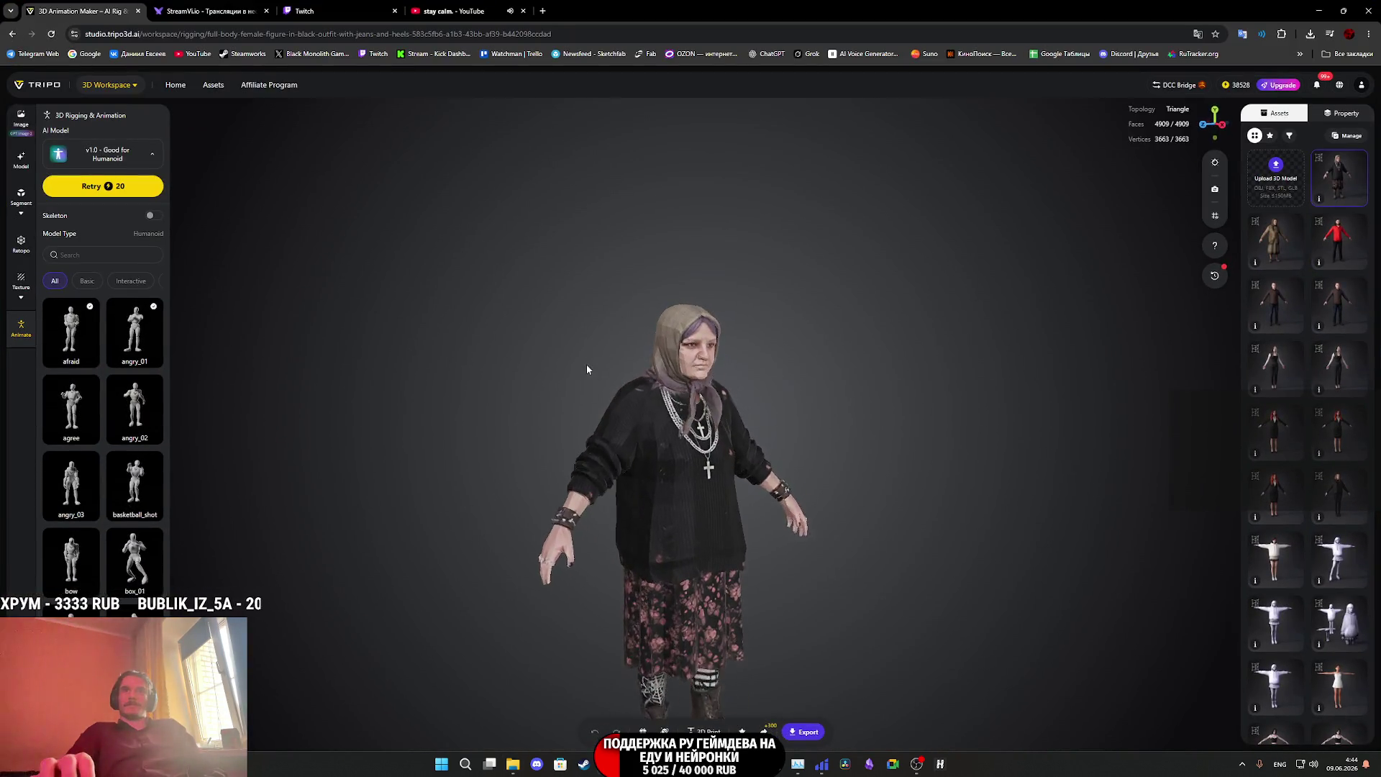
pyautogui.scroll(3)
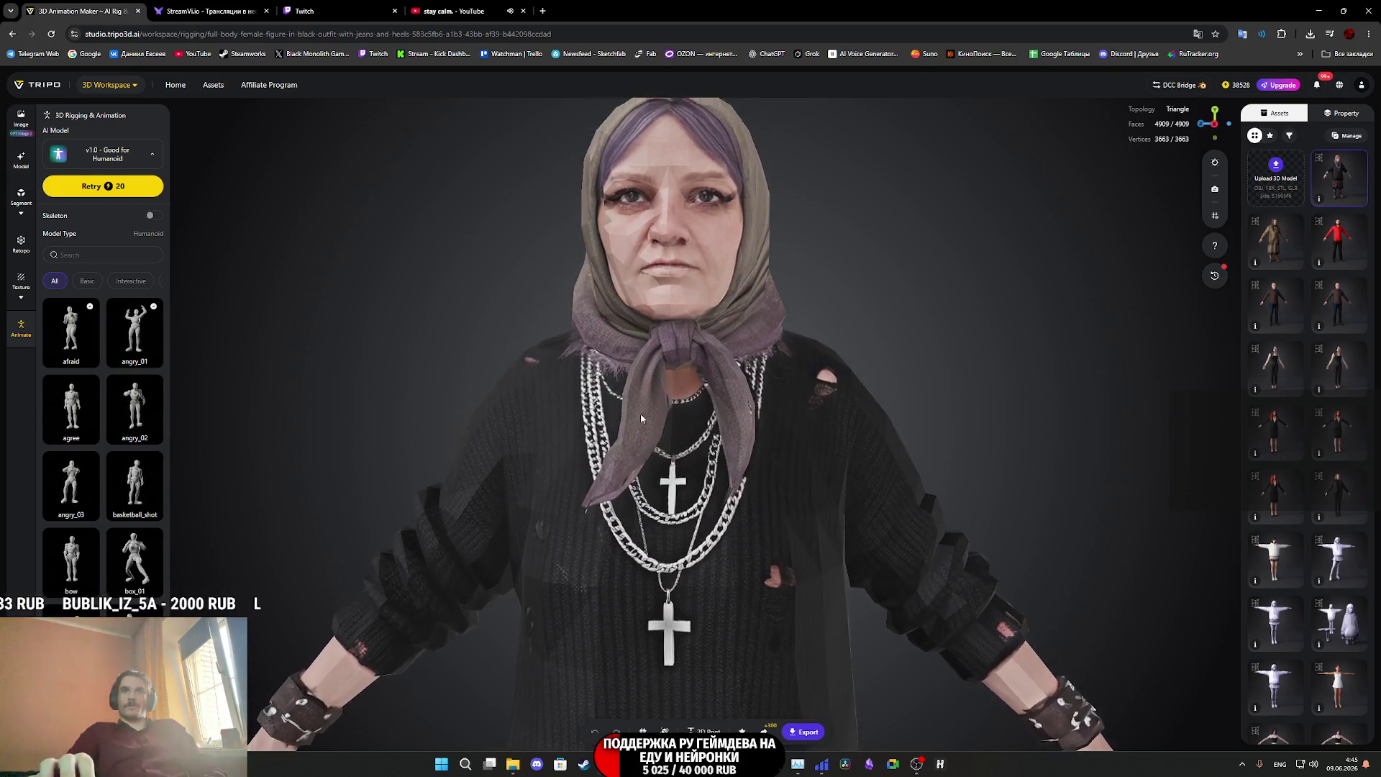
pyautogui.click(315, 5)
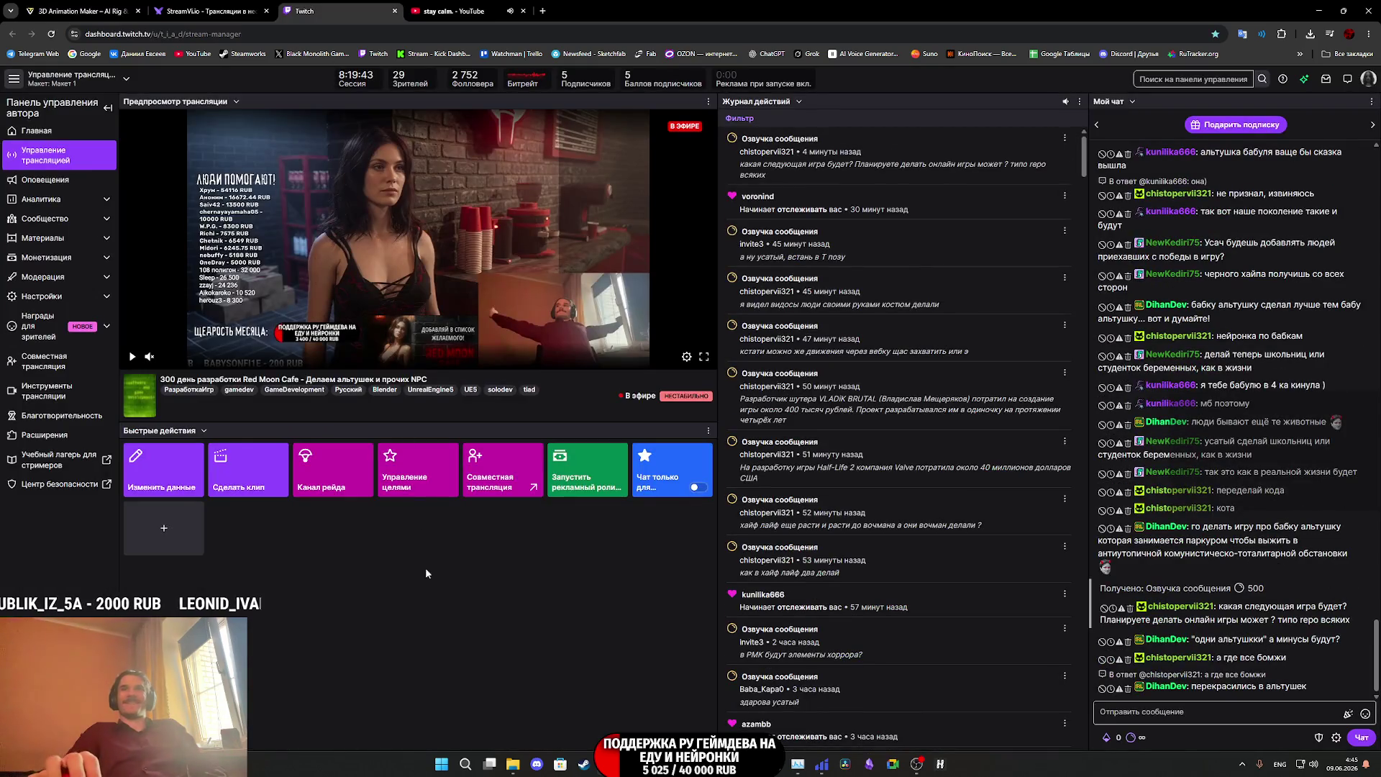